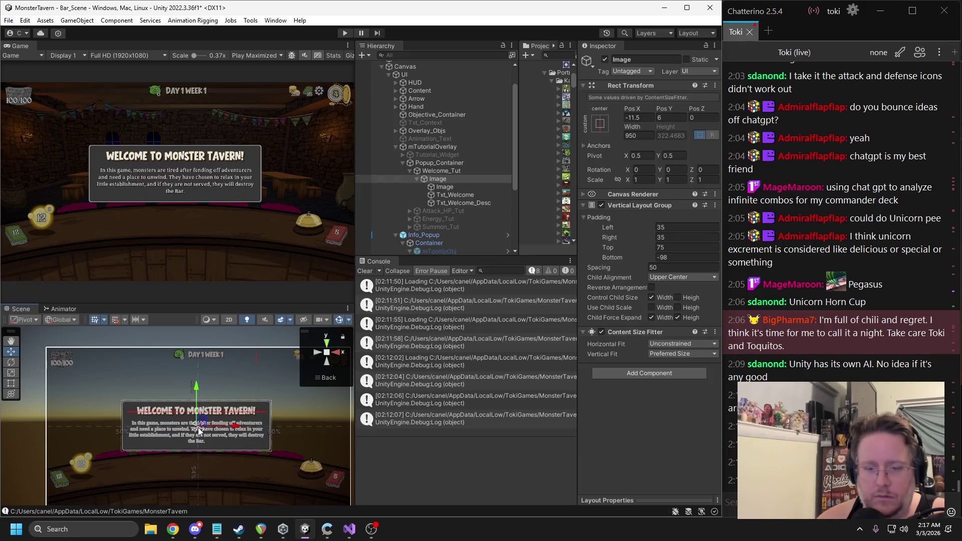
Step: Set the welcome popup Image to Pos X 0 and Pos Y 0, then run the game to preview it
left_click(667, 118)
type("0")
left_click(643, 118)
type("0")
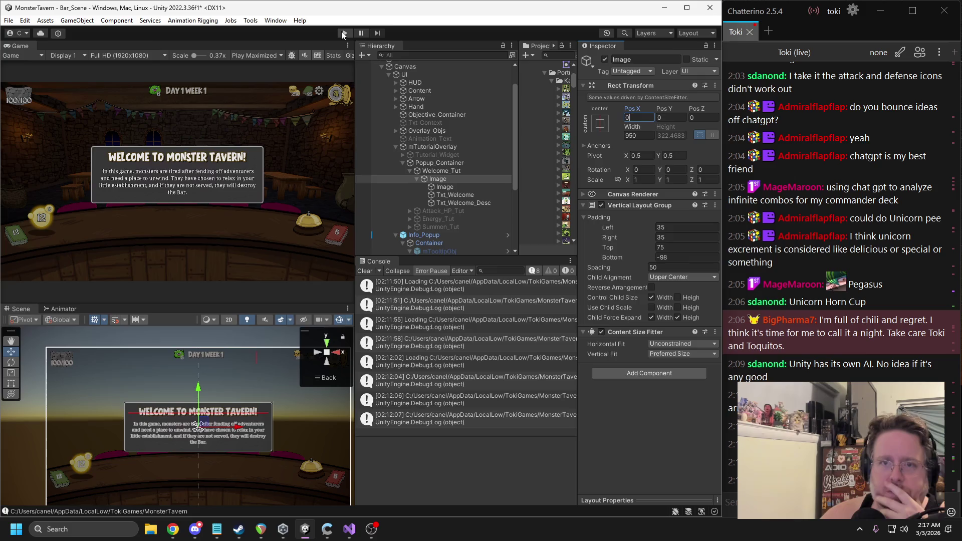
left_click(344, 33)
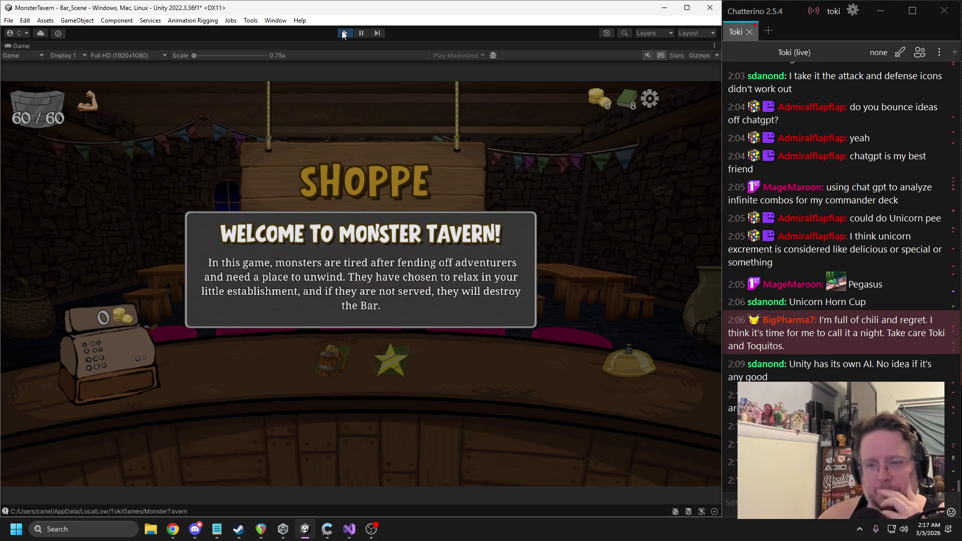
Step: Exit Play mode, deactivate Welcome_Tut and activate the Attack_HP_Tut popup
left_click(343, 33)
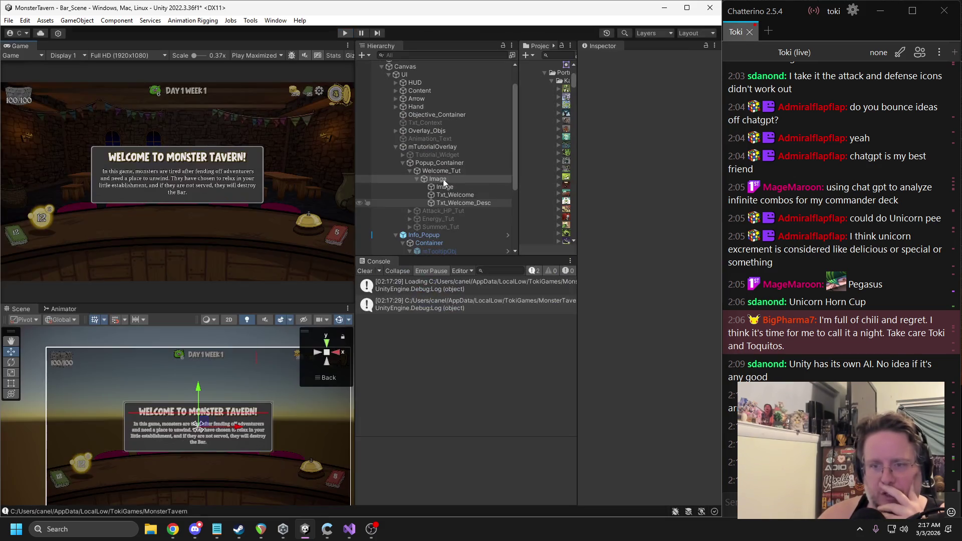
left_click(440, 171)
key("alt+shift+a")
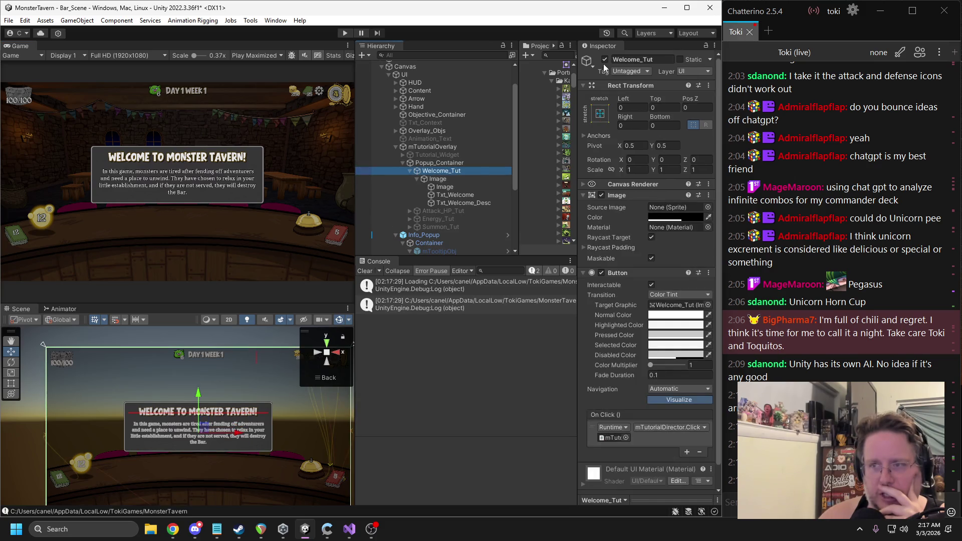
left_click(409, 172)
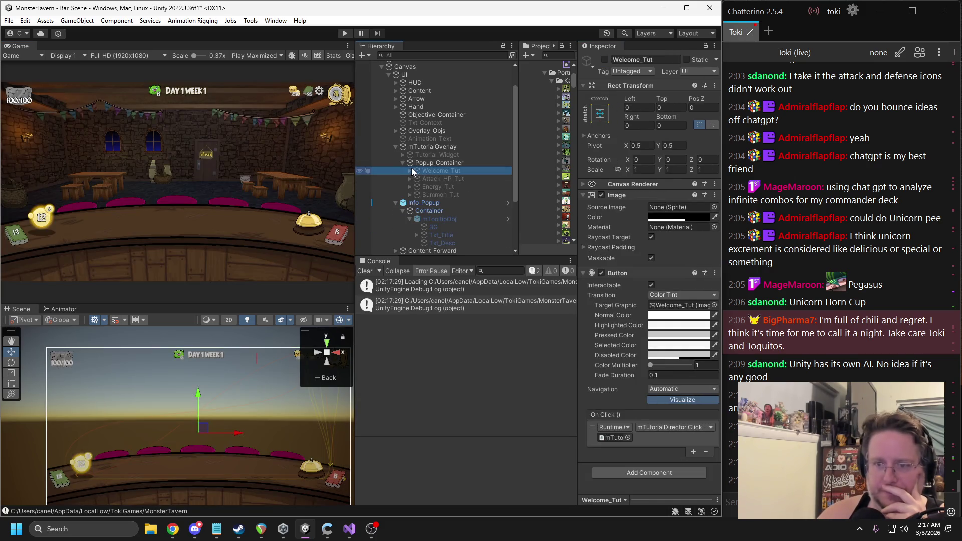
left_click(447, 180)
left_click(605, 59)
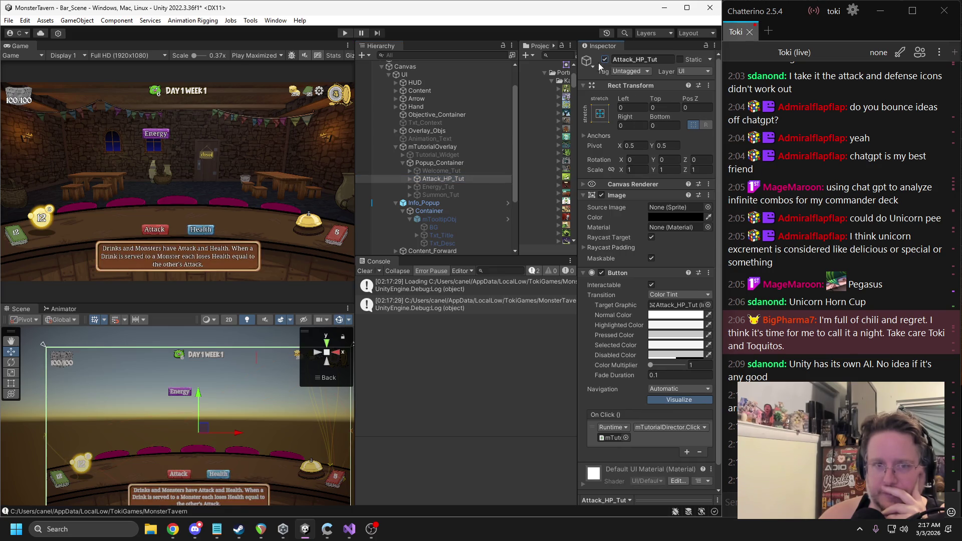
Step: Expand Attack_HP_Tut and select Image (3), the description box, to change its sprite
left_click(411, 179)
left_click(410, 179)
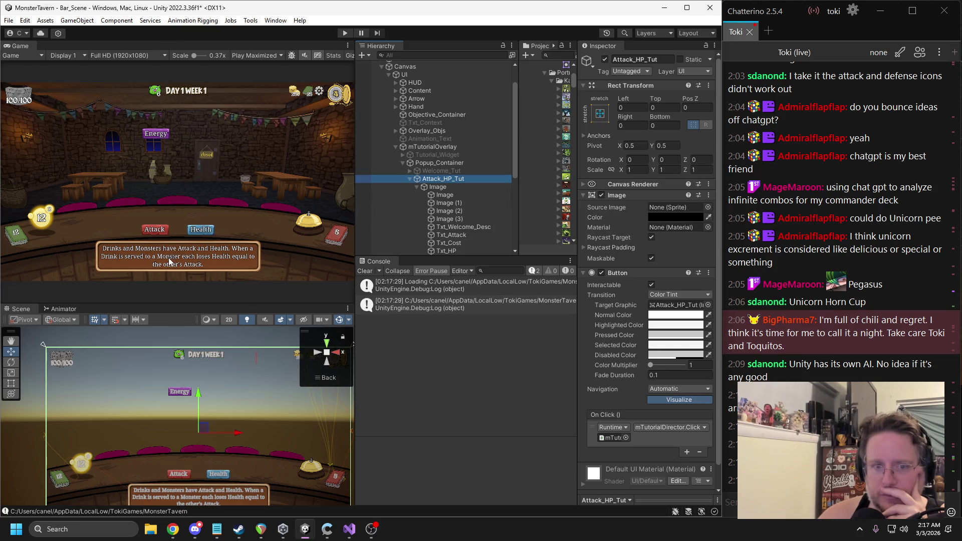
scroll(463, 224, "down", 3)
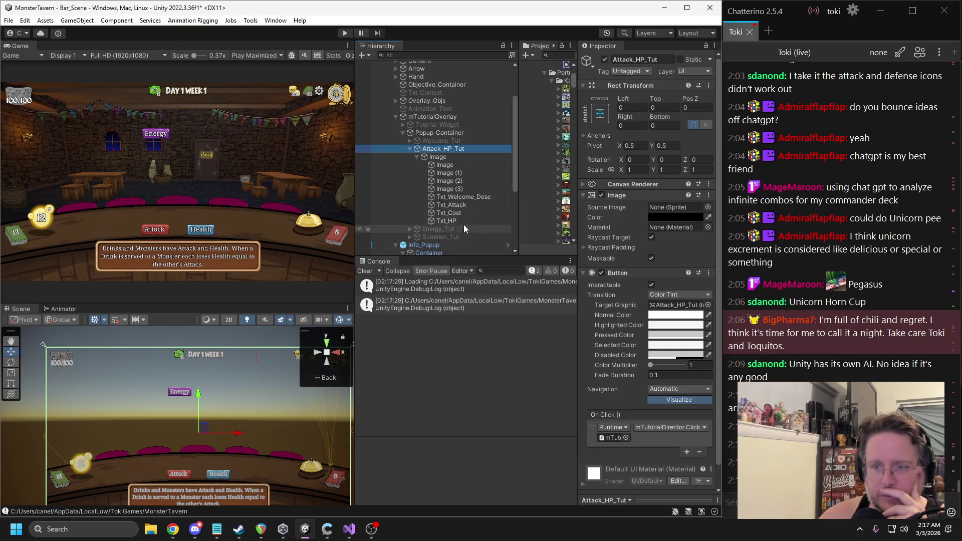
left_click(452, 189)
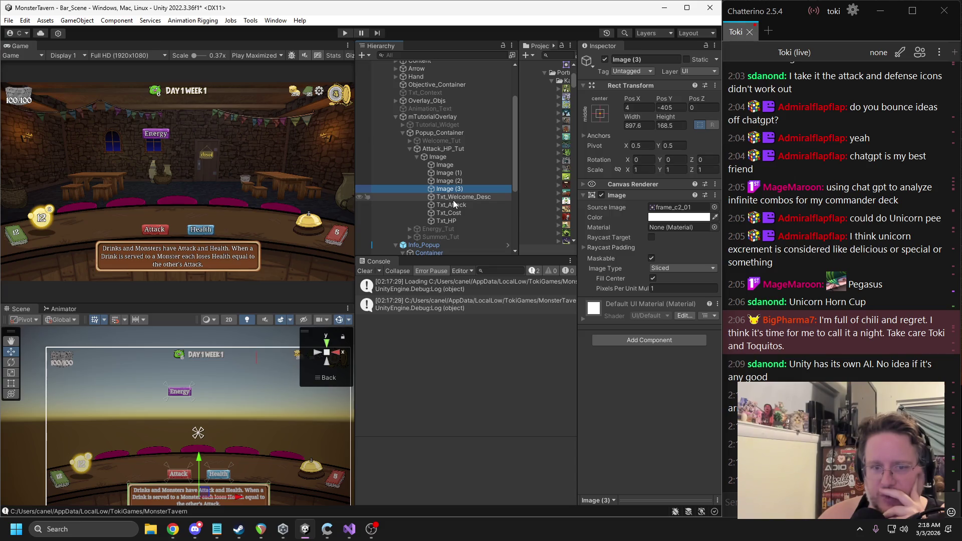
left_click_drag(271, 445, 264, 382)
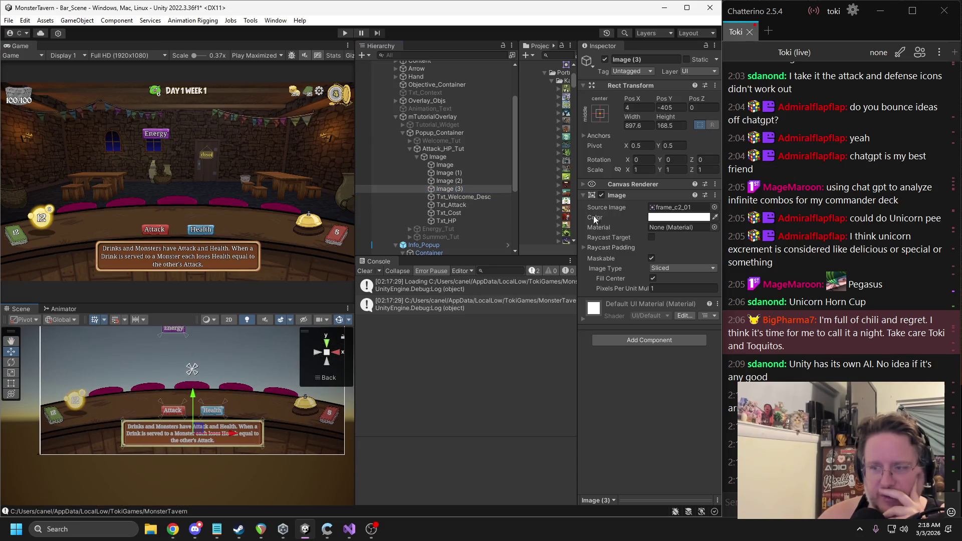
left_click(713, 208)
Step: Apply the Gradiant_Box sprite to Image (3), then select the Energy label image
type("radiant")
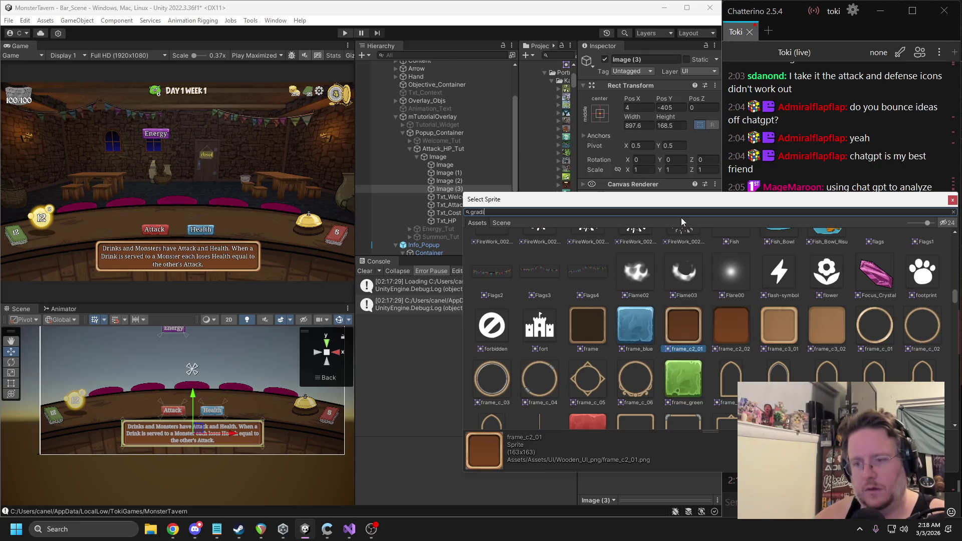
double_click(579, 253)
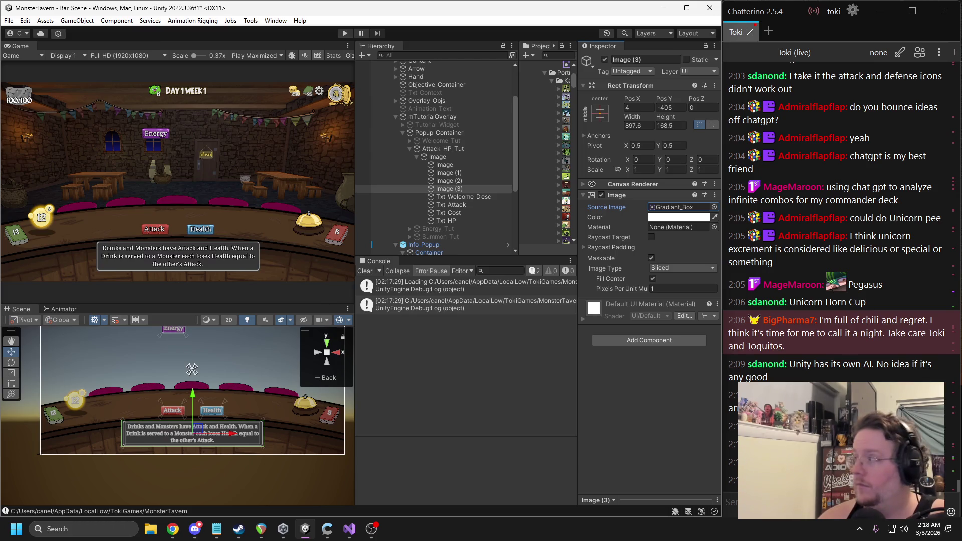
key("alt+Tab")
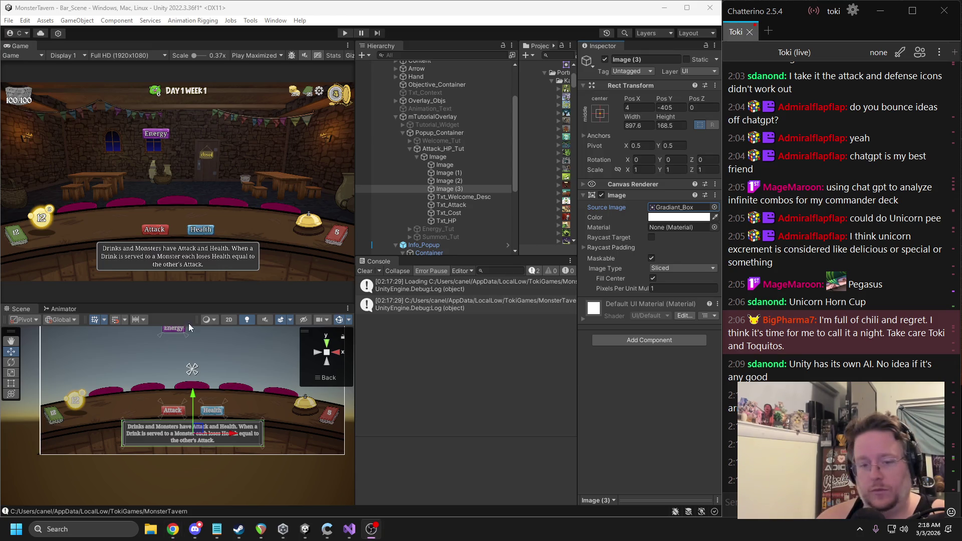
scroll(236, 423, "up", 4)
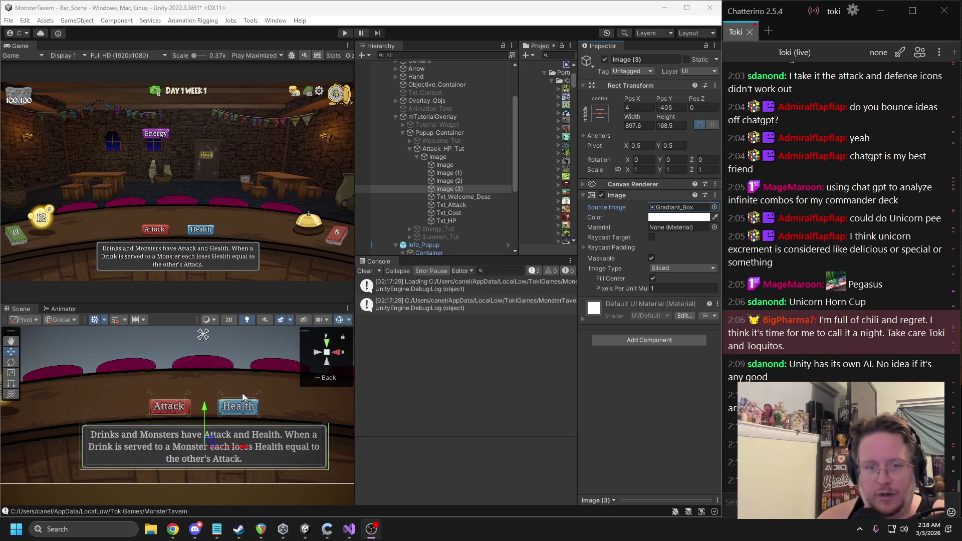
left_click(445, 180)
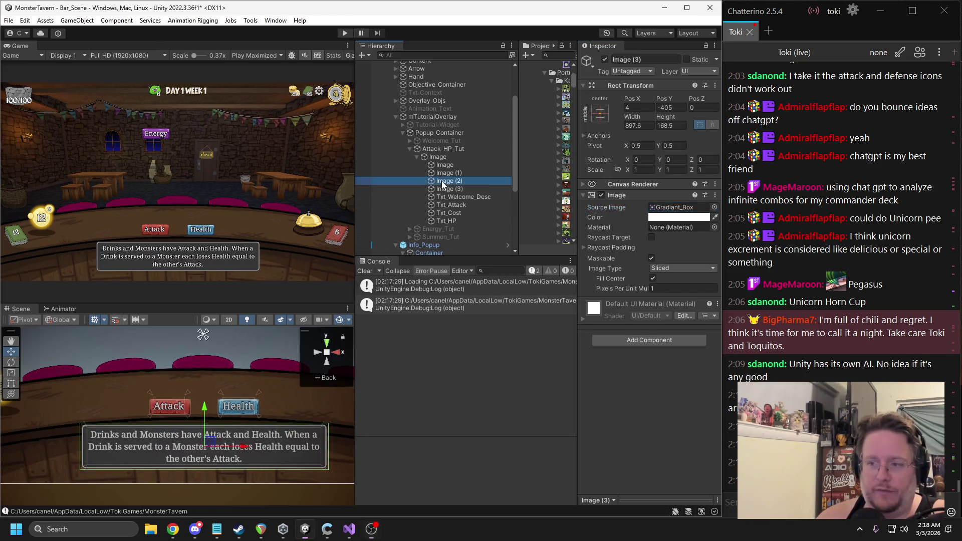
Step: Give the Energy, Attack and Health label images the Gradiant_Box sprite
left_click(454, 165, "shift")
left_click(714, 207)
type("grad")
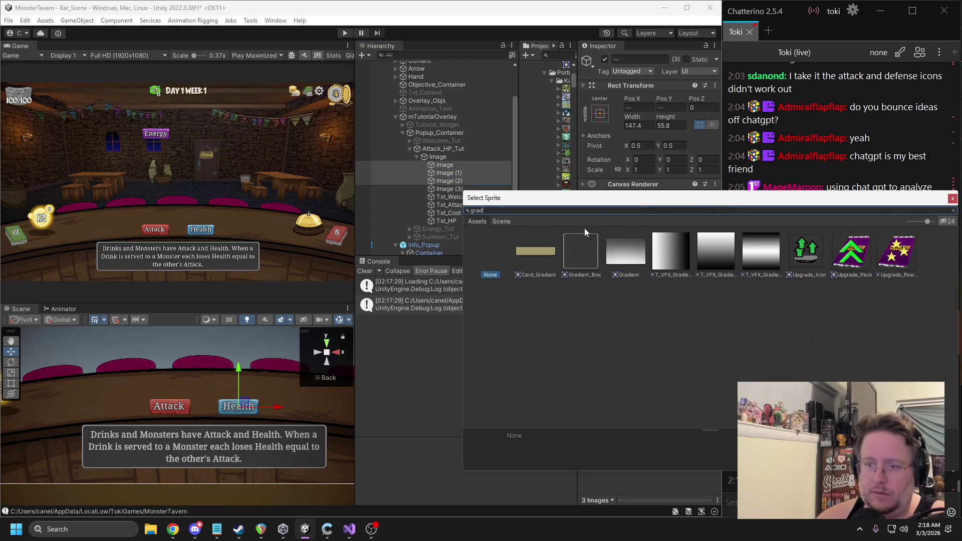
double_click(583, 257)
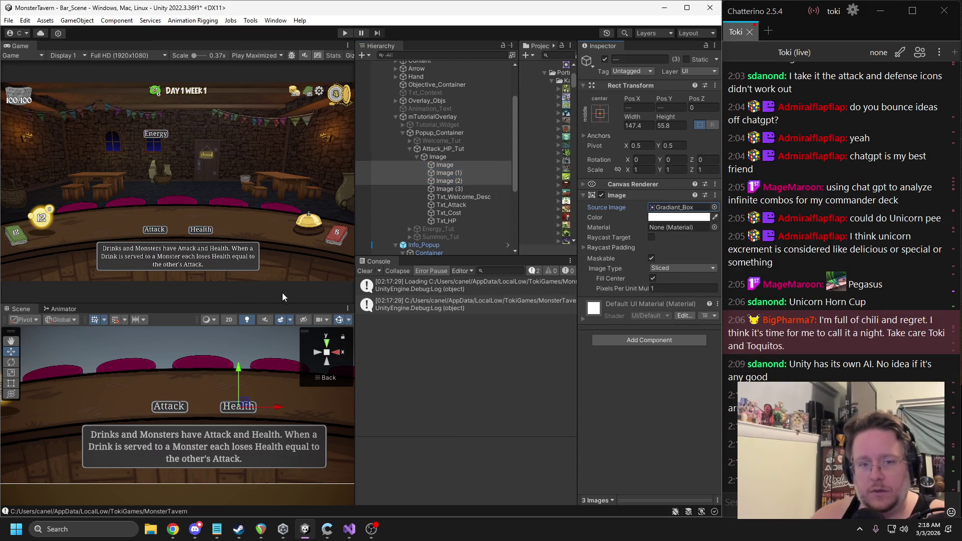
Step: Resize the Energy label box to Width 175 and Height 65
double_click(444, 165)
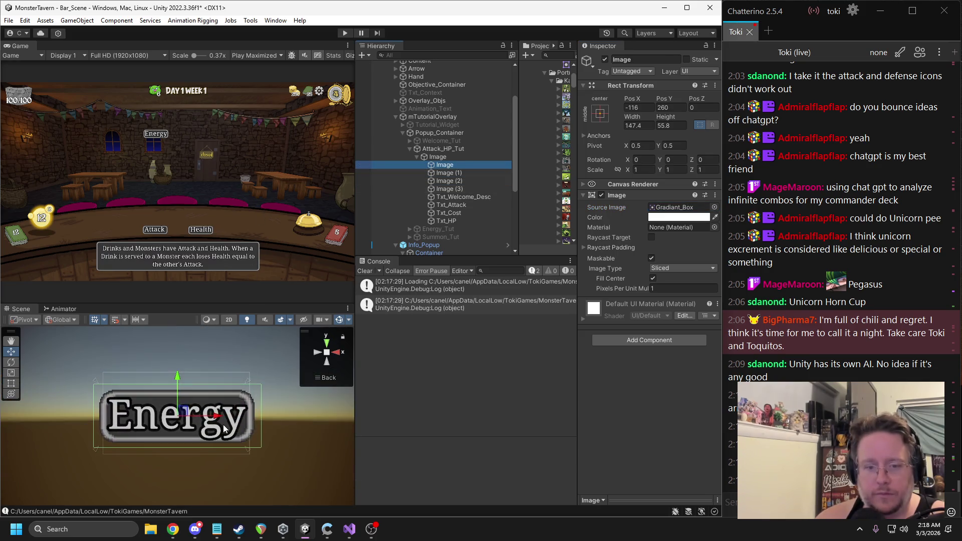
left_click_drag(632, 116, 952, 132)
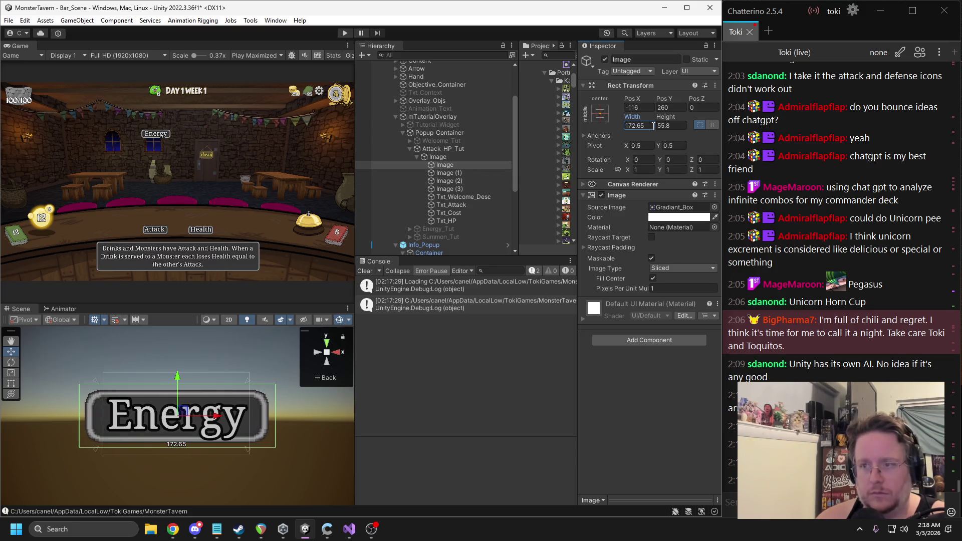
type("175")
key("Return")
mouse_move(666, 117)
left_mouse_down()
mouse_move(689, 118)
mouse_move(678, 118)
left_mouse_up()
left_click(666, 126)
type("65")
key("shift+Tab")
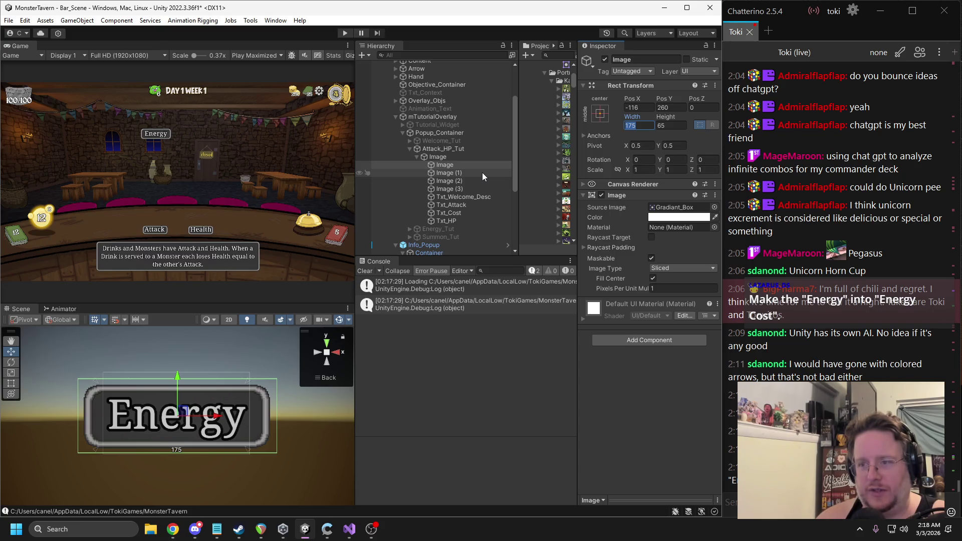
Step: Change Txt_Cost's text from 'Energy' to 'Energy Cost'
left_click(454, 213)
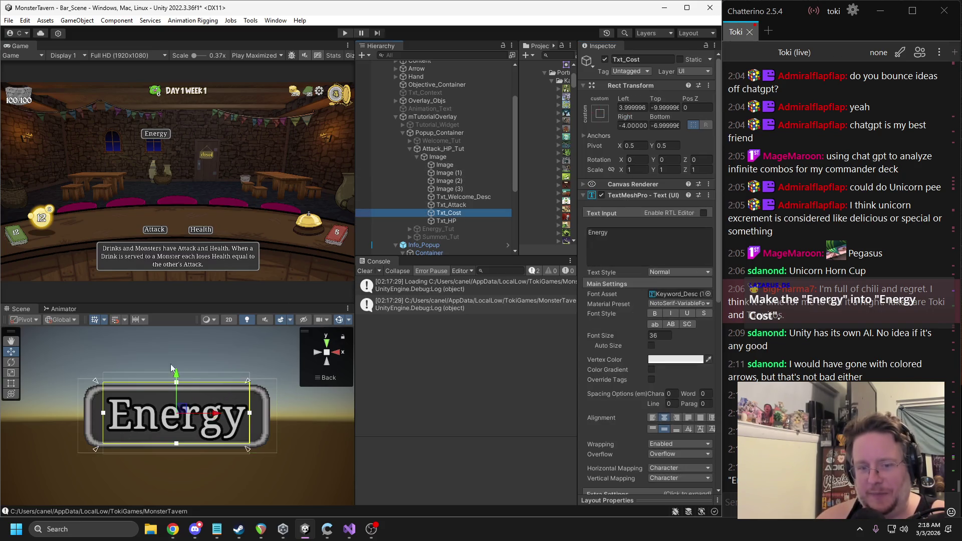
scroll(200, 423, "down", 2)
scroll(201, 422, "down", 5)
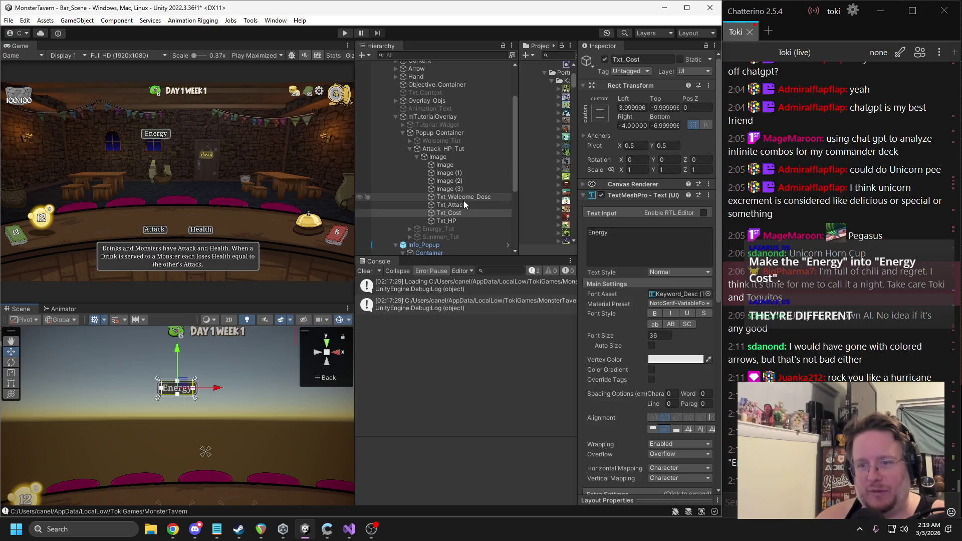
left_click(624, 248)
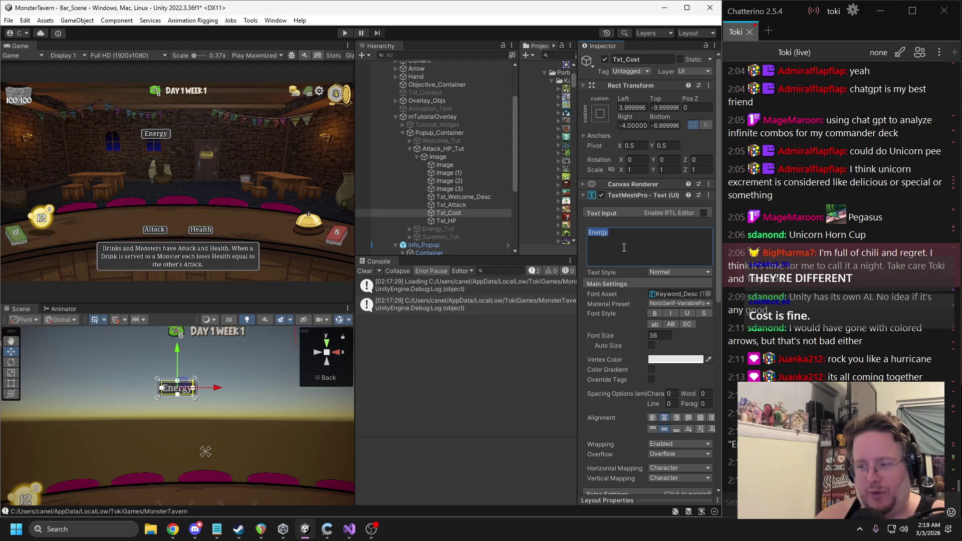
type("Cost")
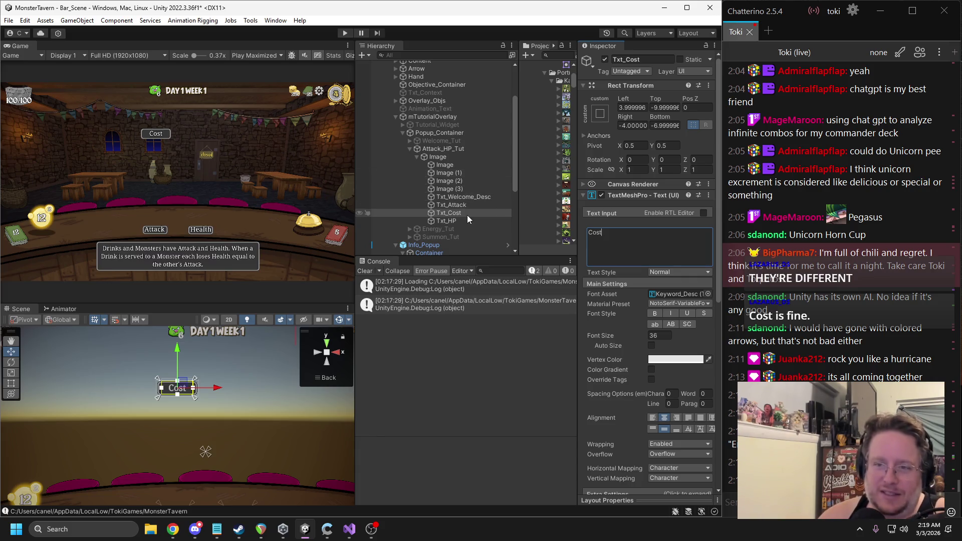
key("Home")
type("Energy")
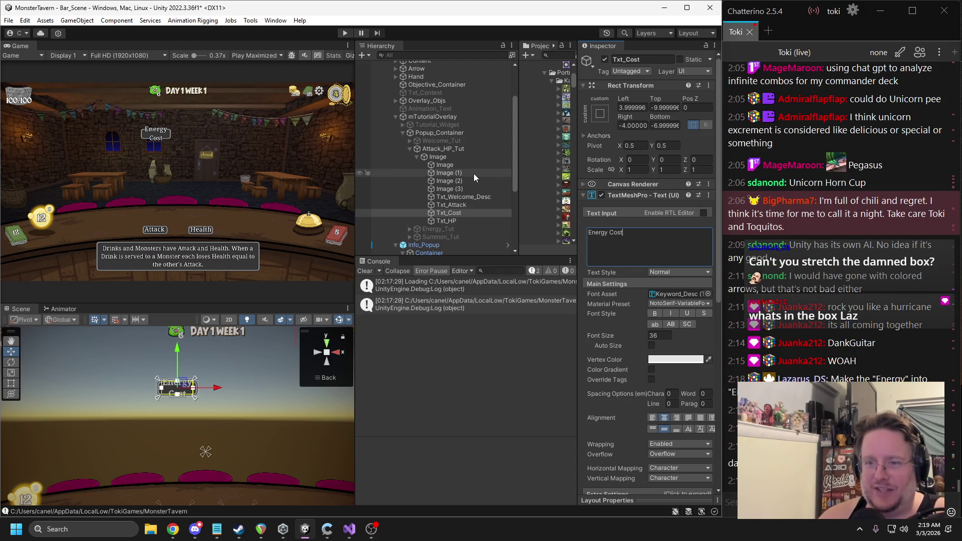
Step: Widen the Energy Cost gradient box to about 256 so the text fits
left_click(445, 165)
left_click_drag(632, 117, 802, 132)
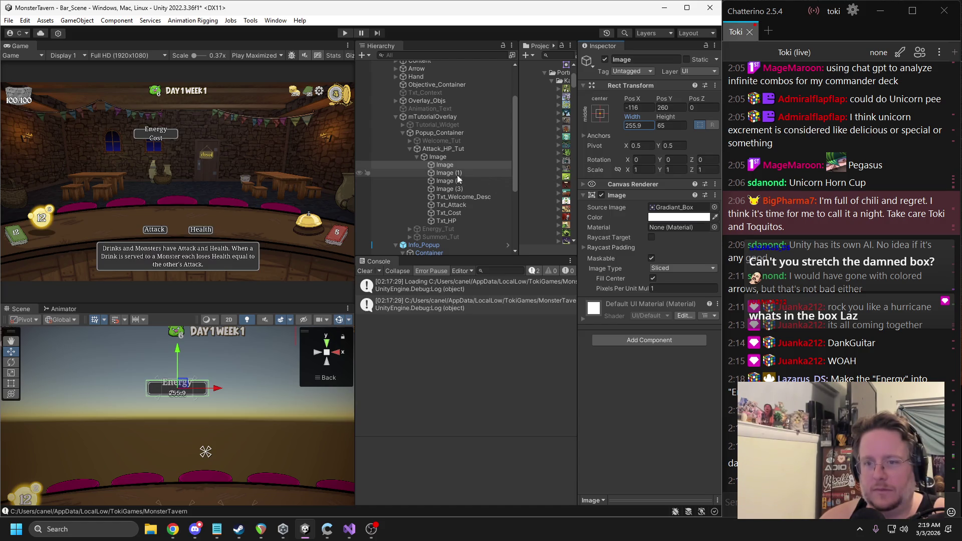
left_click(463, 197)
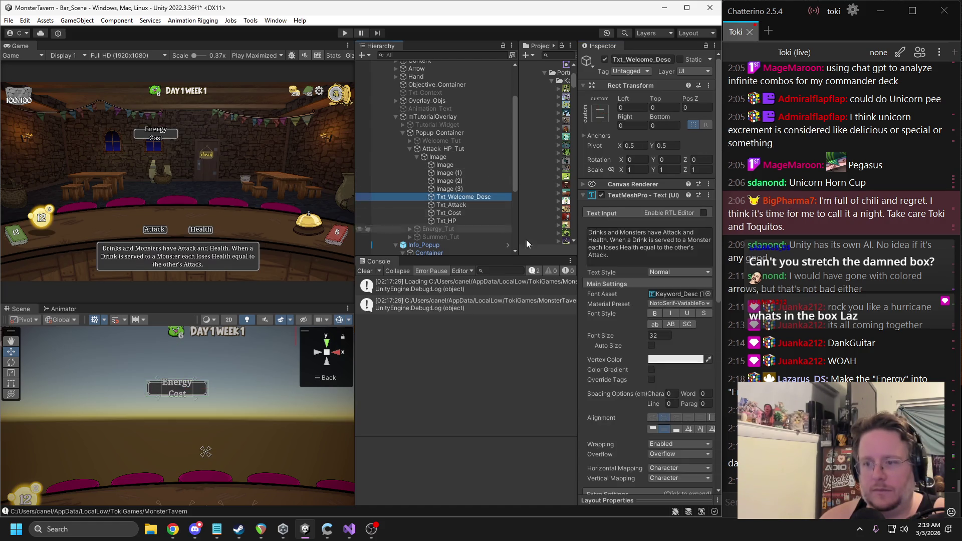
Step: Set Txt_Cost's Wrapping to Disabled so Energy Cost stays on one line
left_click(666, 444)
left_click(672, 456)
key("ctrl+z")
left_click(451, 179)
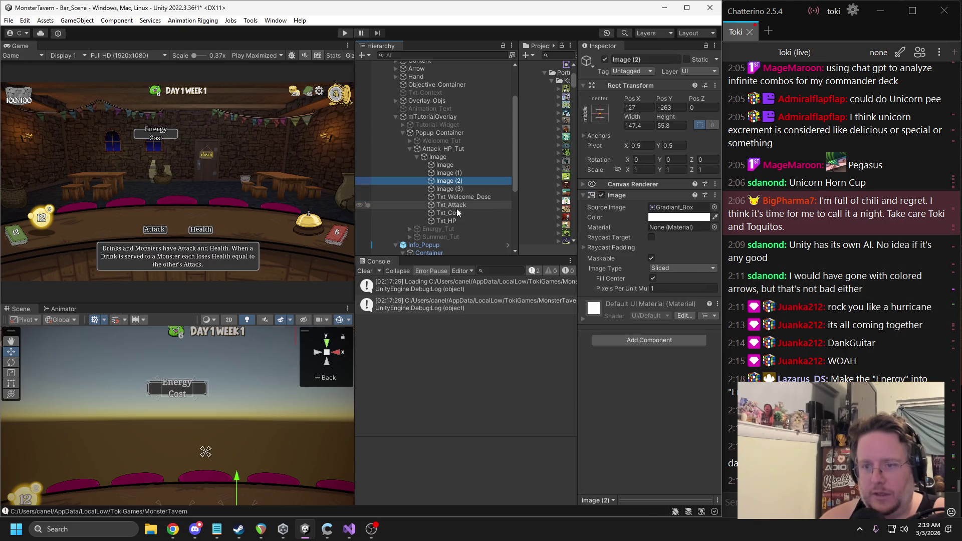
left_click(456, 213)
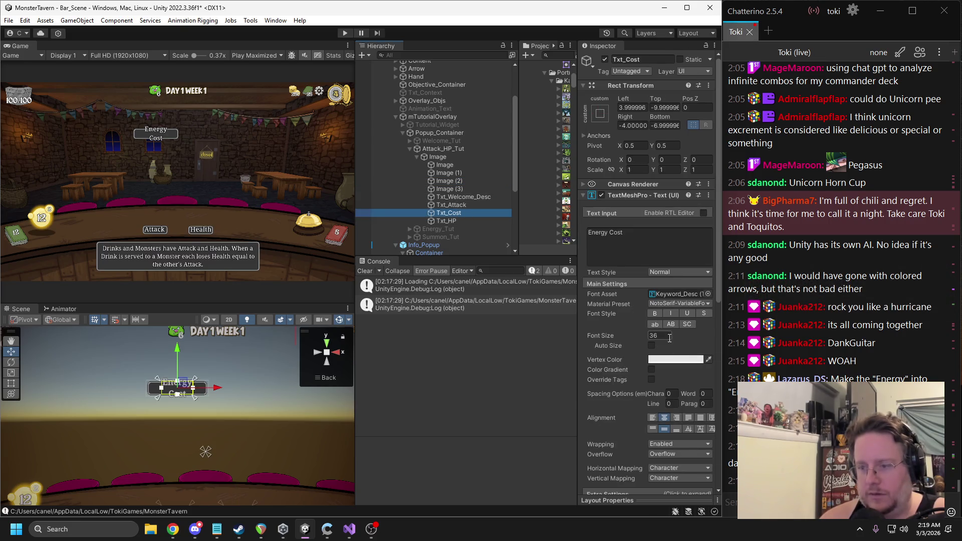
scroll(670, 419, "down", 3)
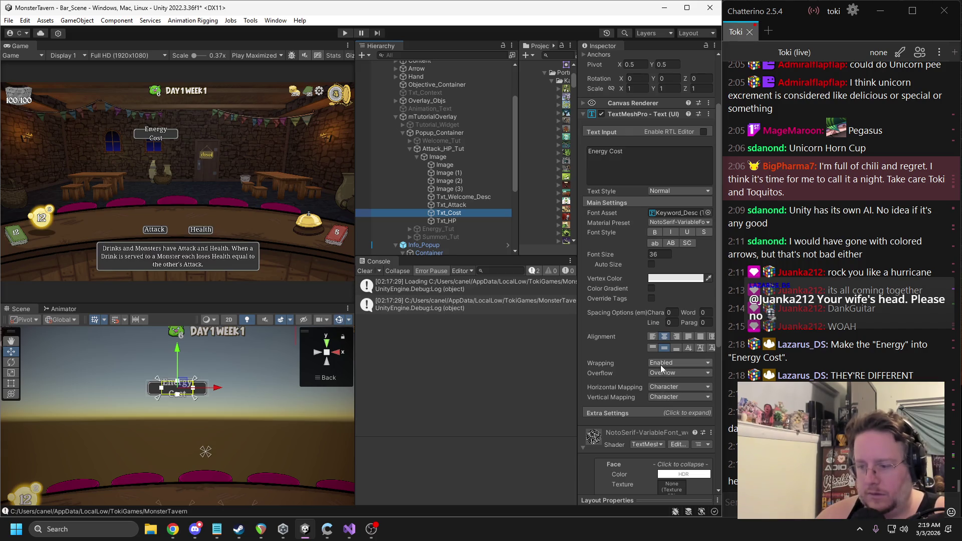
left_click(680, 362)
left_click(666, 371)
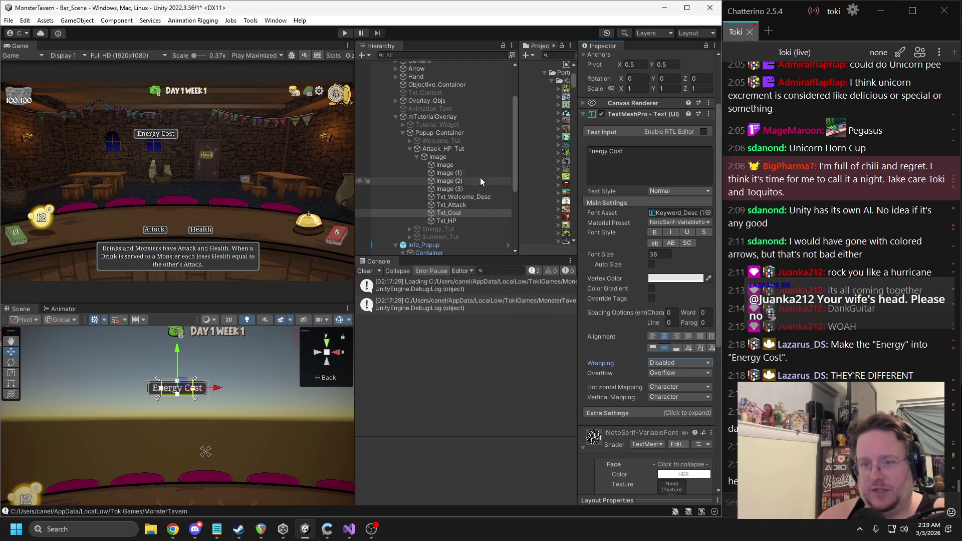
Step: Parent Txt_Cost under the first gradient box and apply the stretch anchor preset
left_click(444, 164)
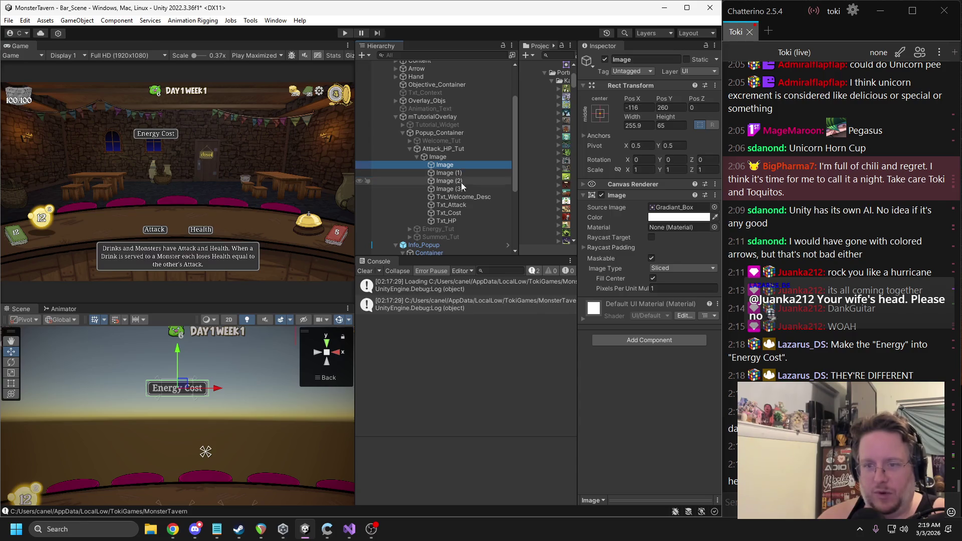
left_click_drag(449, 214, 449, 165)
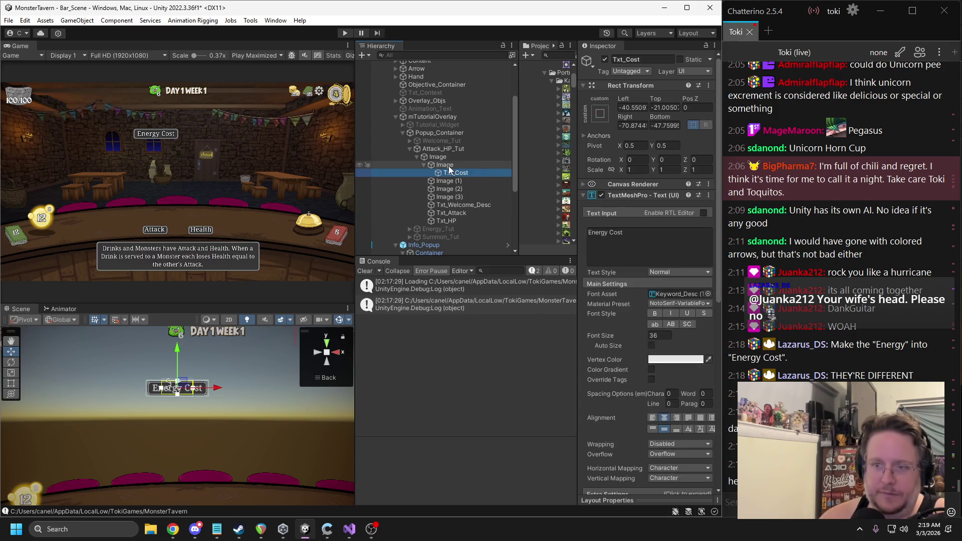
left_click(599, 113)
left_click(699, 258)
Step: Set Txt_Cost's Left, Top, Right and Bottom offsets to 4
type("4")
key("Tab")
type("4")
left_click(662, 125)
type("4")
left_click(639, 126)
type("4")
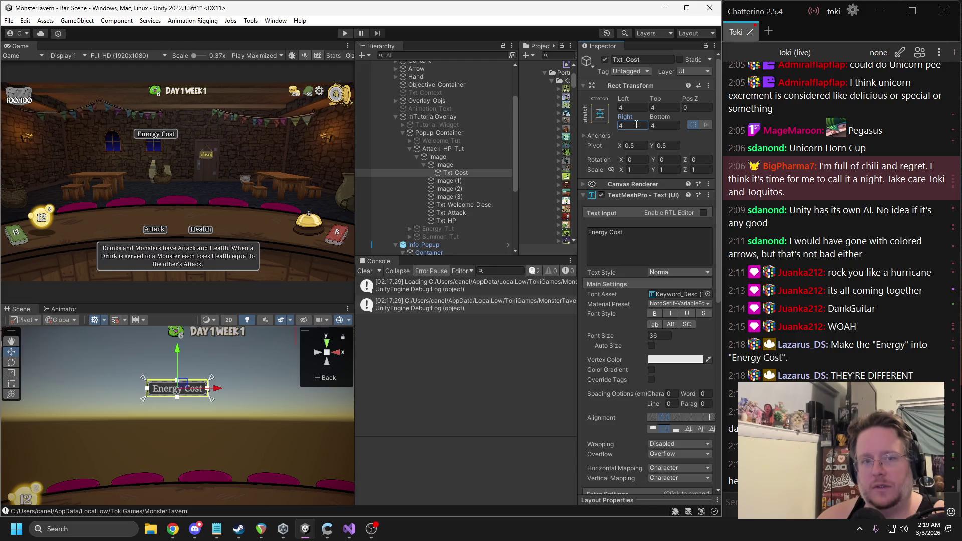
left_click(666, 125)
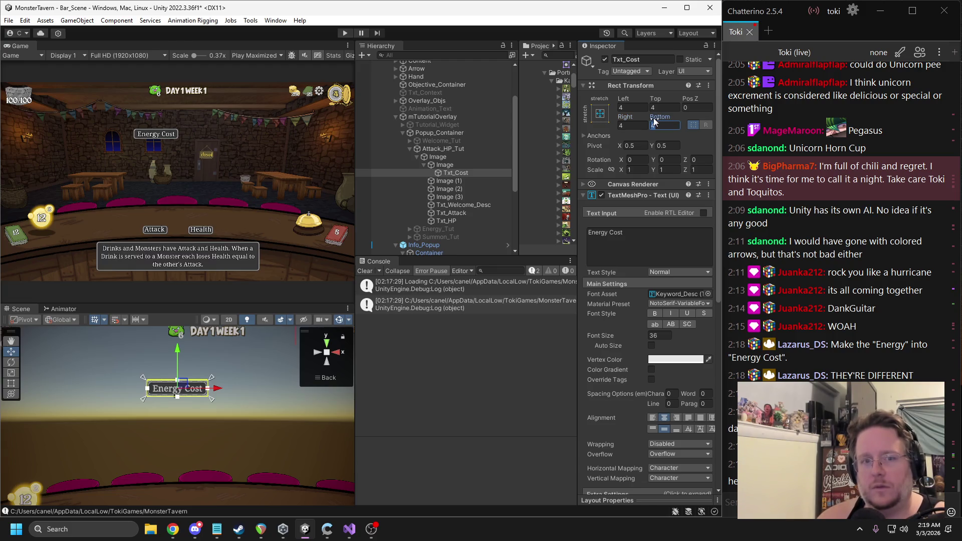
left_click(433, 164)
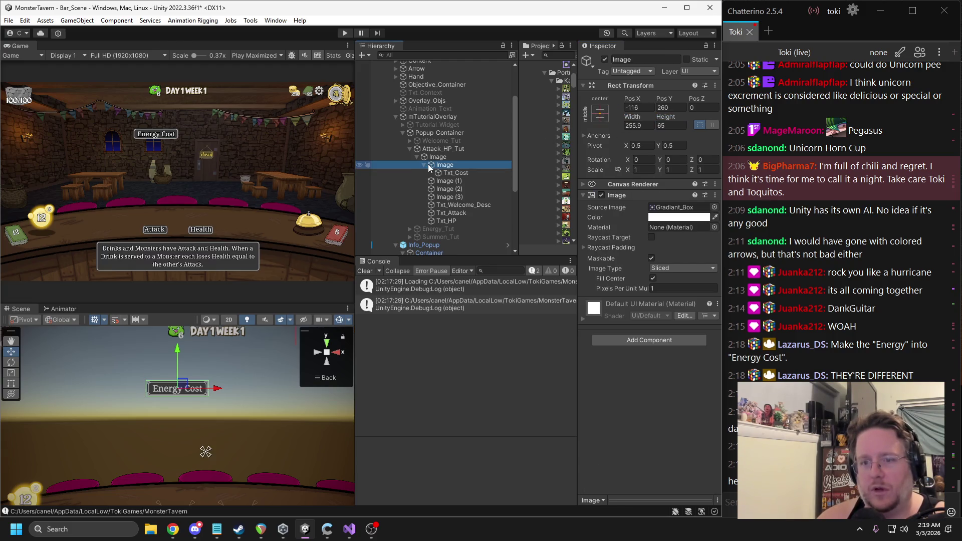
Step: Rename the first two boxes Cost_Container and Attack_Container
left_click(424, 164)
left_click(624, 60)
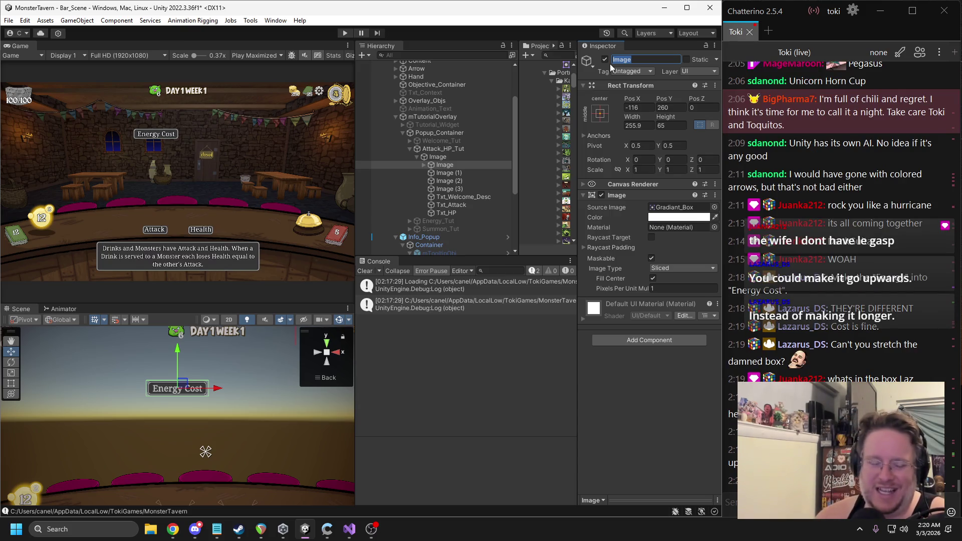
type("Cost_")
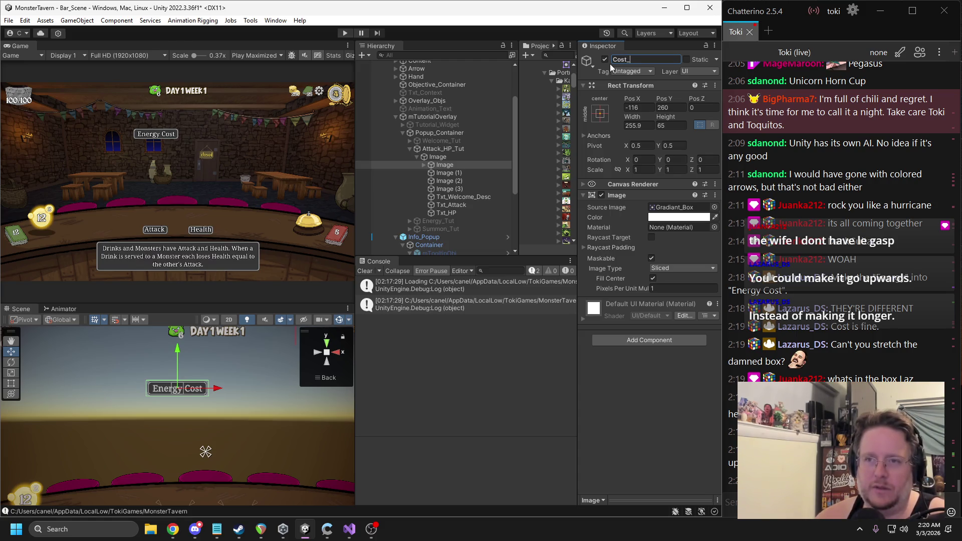
type("Container")
key("Return")
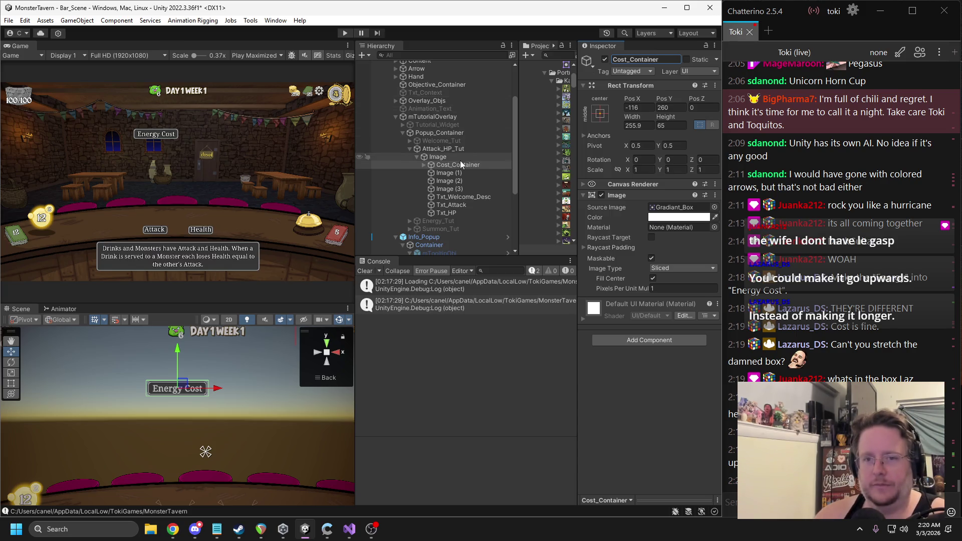
left_click(452, 173)
left_click(641, 60)
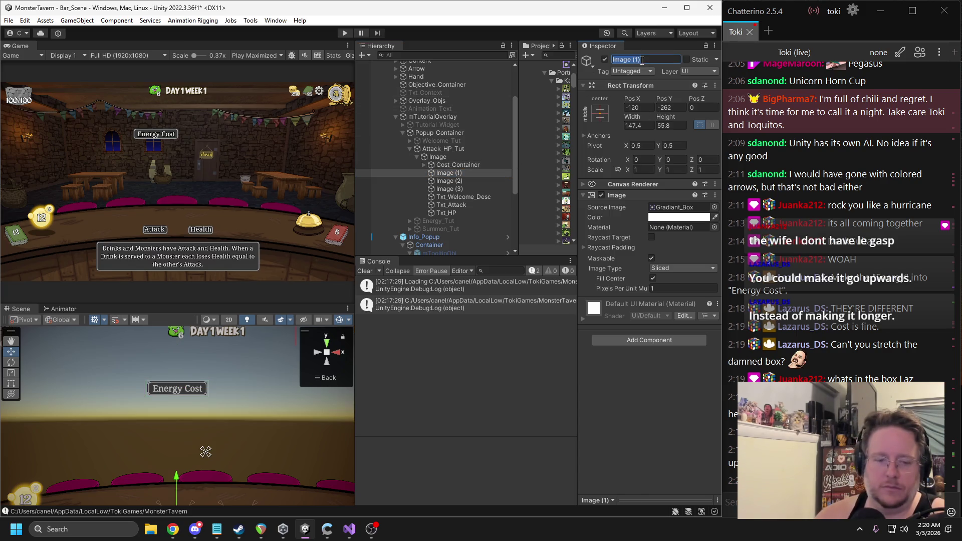
type("Attack_Container")
key("Return")
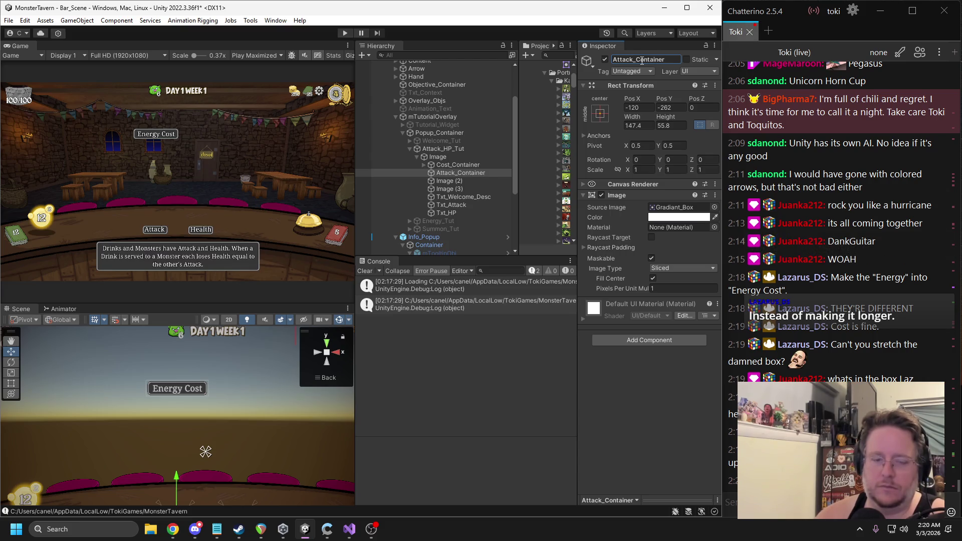
Step: Size Attack_Container to Width 150 and Height 65
key("f")
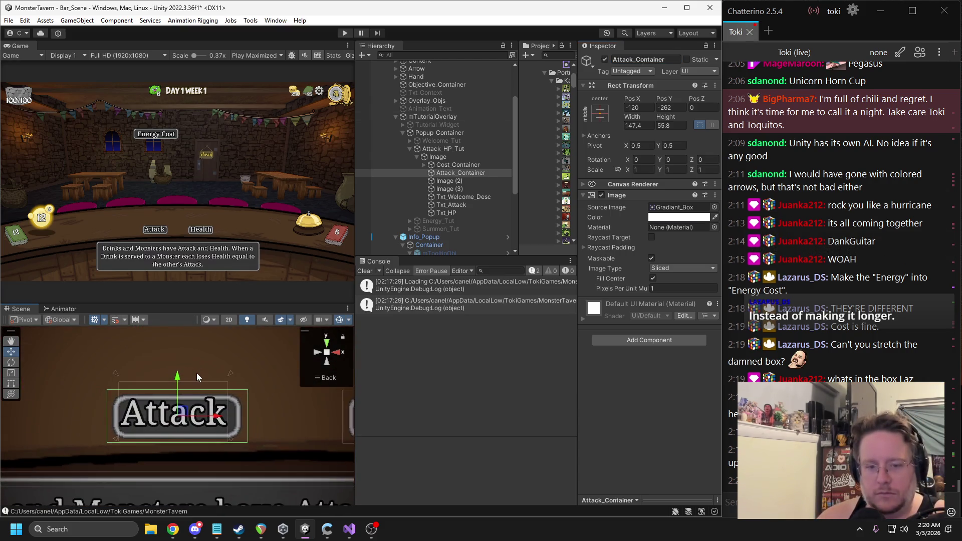
left_click(634, 126)
type("150")
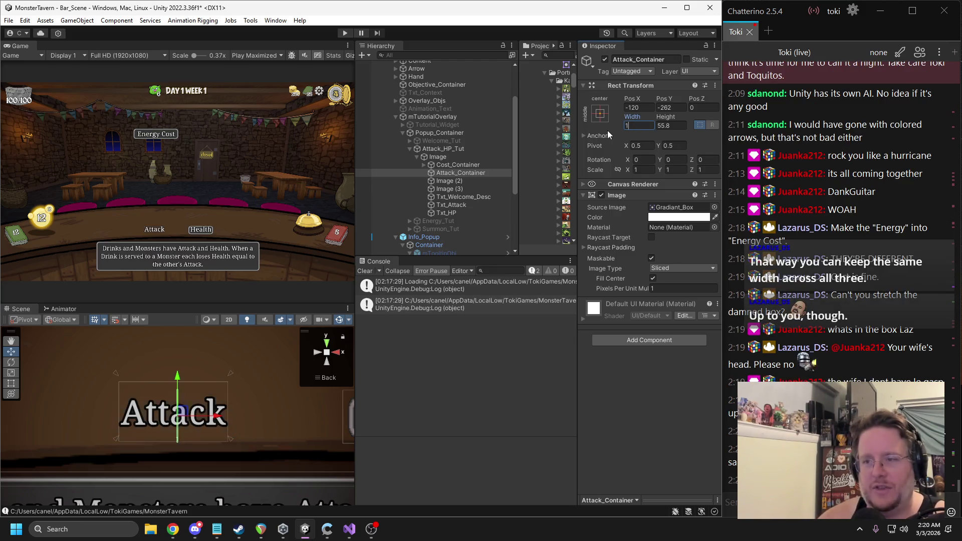
key("Tab")
type("175")
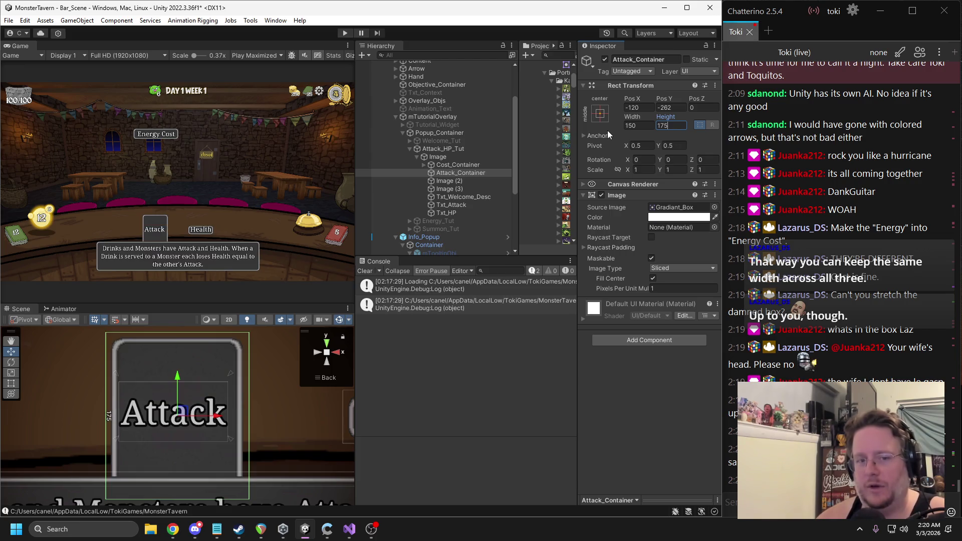
key("Escape")
left_click(456, 165)
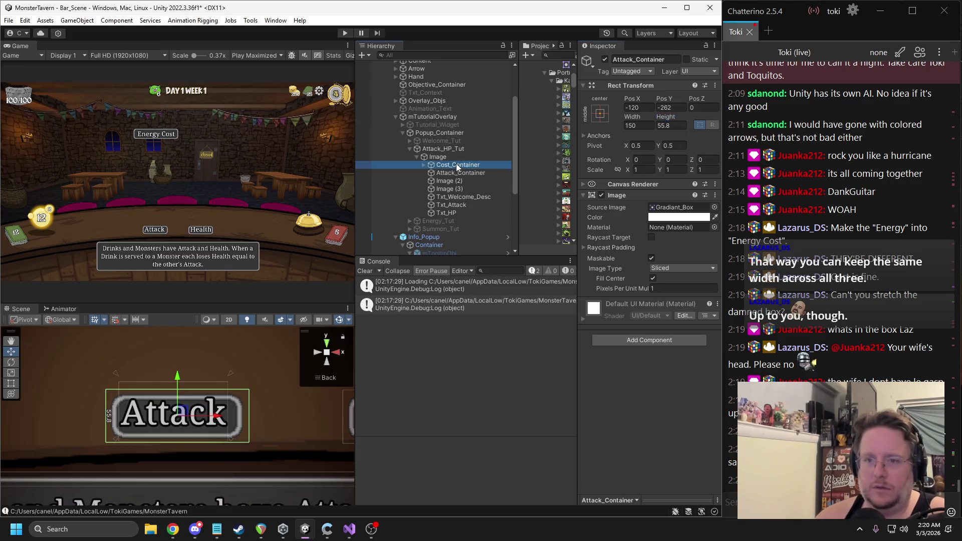
left_click(461, 174)
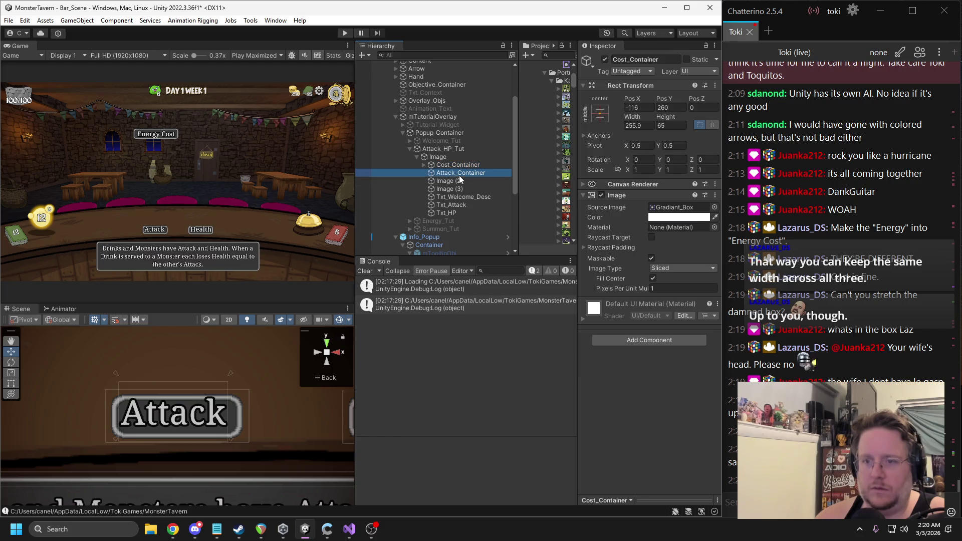
left_click(671, 125)
type("65")
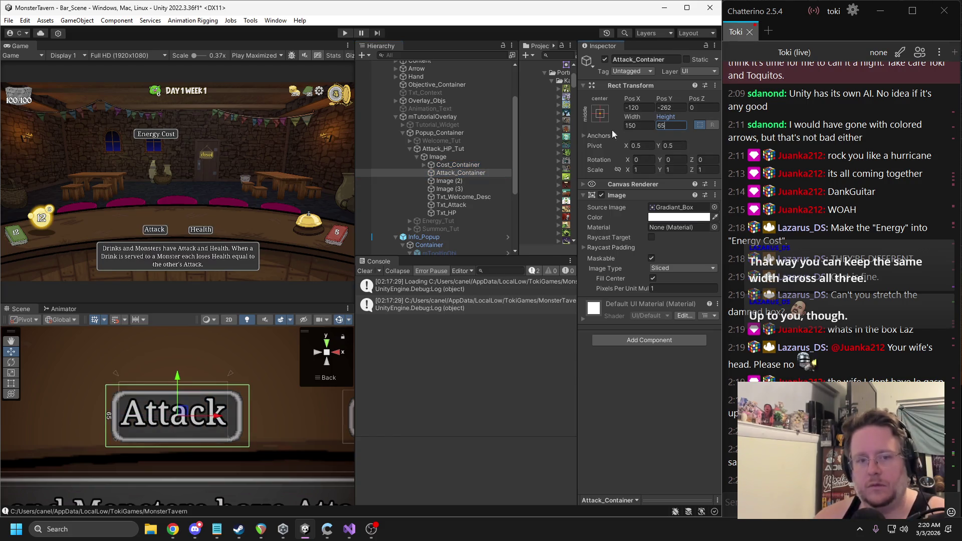
Step: Nest Txt_Attack in Attack_Container, stretch it and zero all four offsets
left_click_drag(447, 205, 461, 173)
left_click(599, 113)
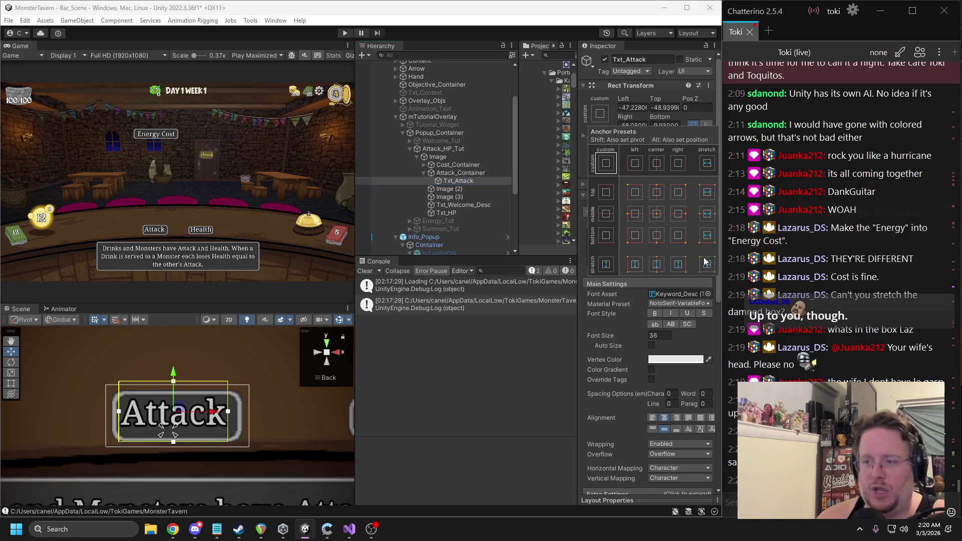
left_click(704, 258)
left_click(632, 107)
type("0")
left_click(664, 107)
type("0")
left_click(665, 126)
type("0")
left_click(632, 125)
type("0")
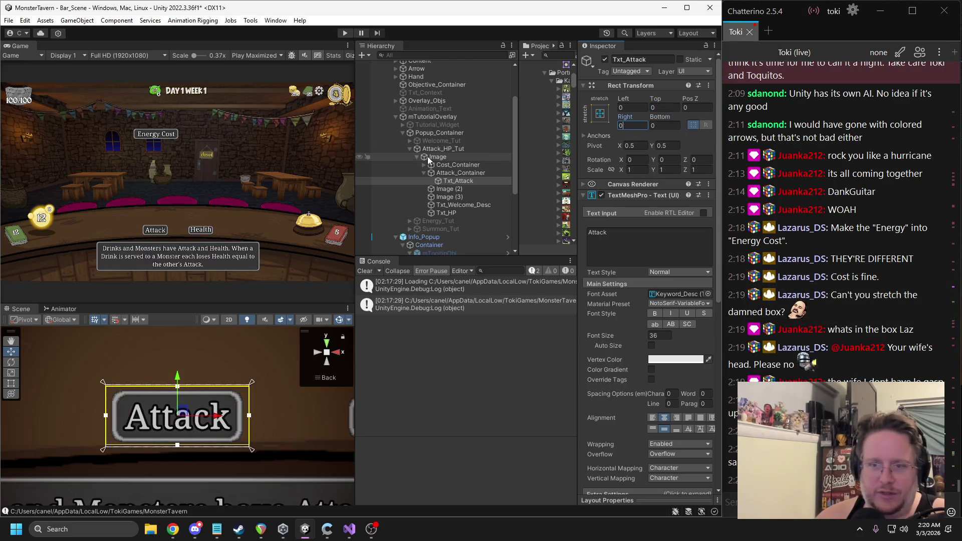
Step: Set the third box's height to 65, rename it Health_Container and nest Txt_HP inside
left_click(454, 173)
left_click(638, 126)
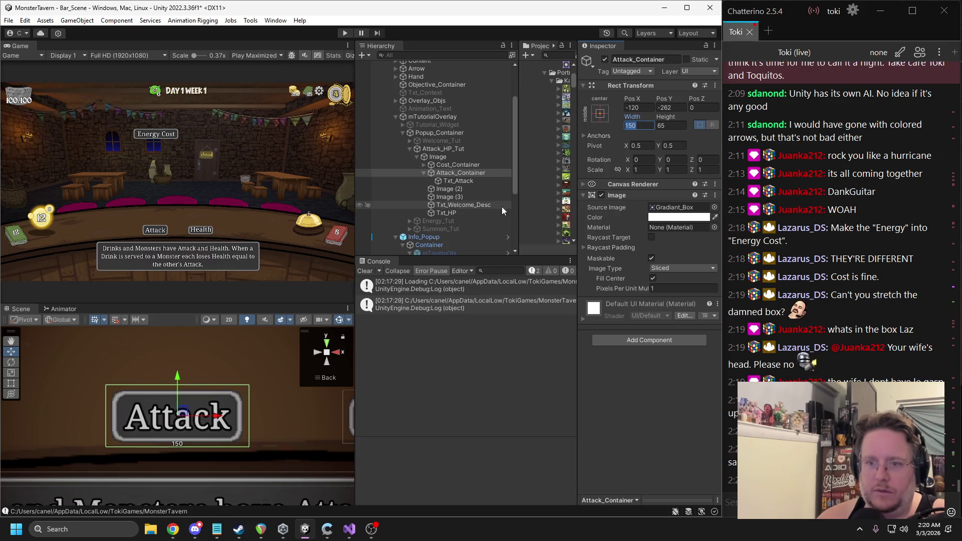
left_click(453, 189)
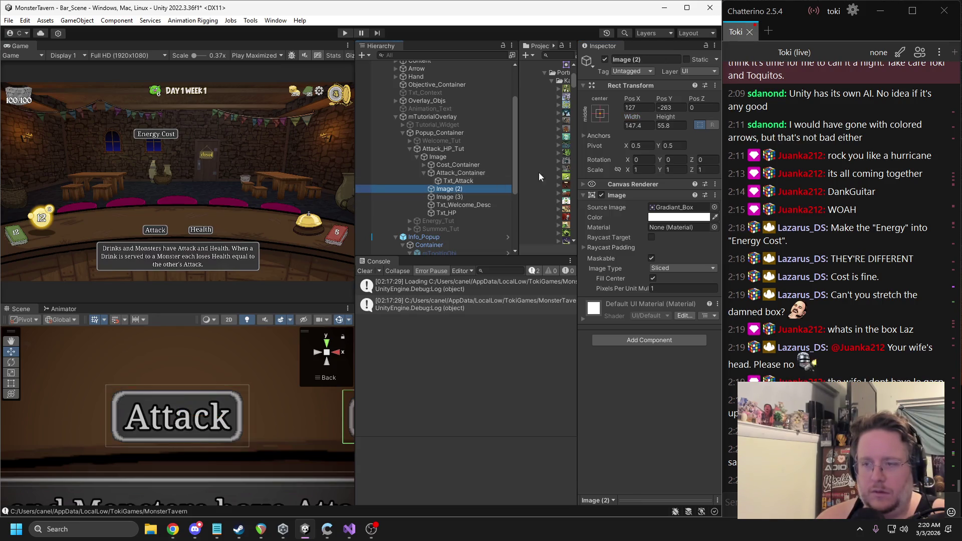
left_click(670, 125)
type("65")
key("Return")
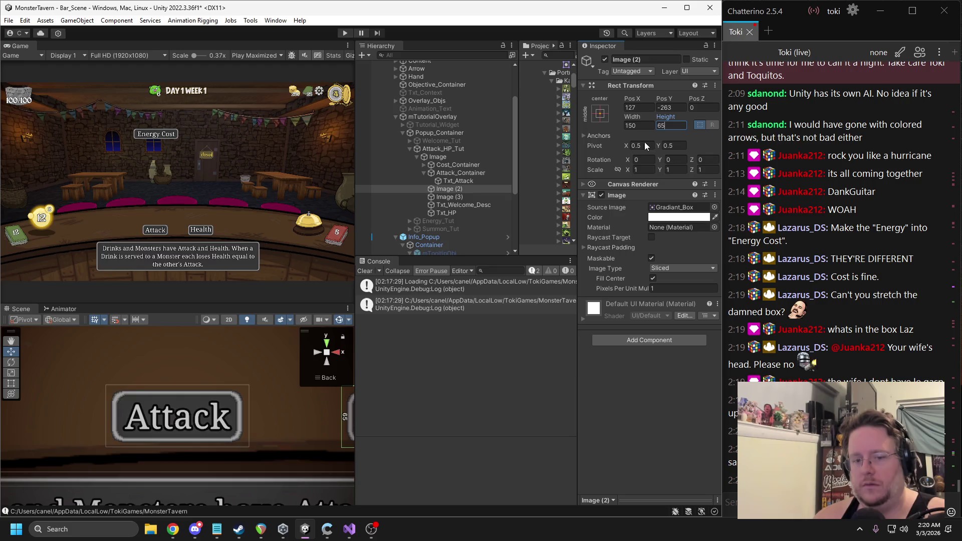
key("f")
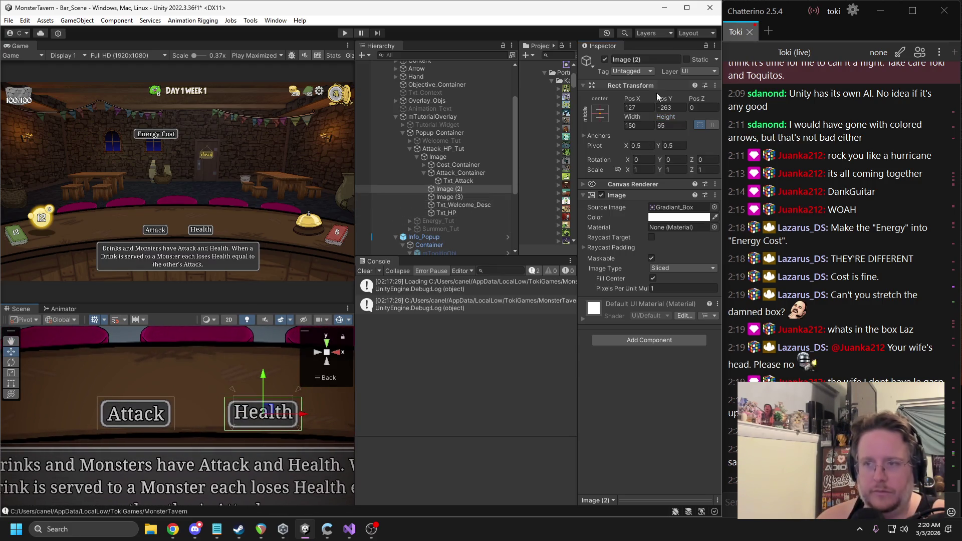
left_click(635, 59)
type("Heal")
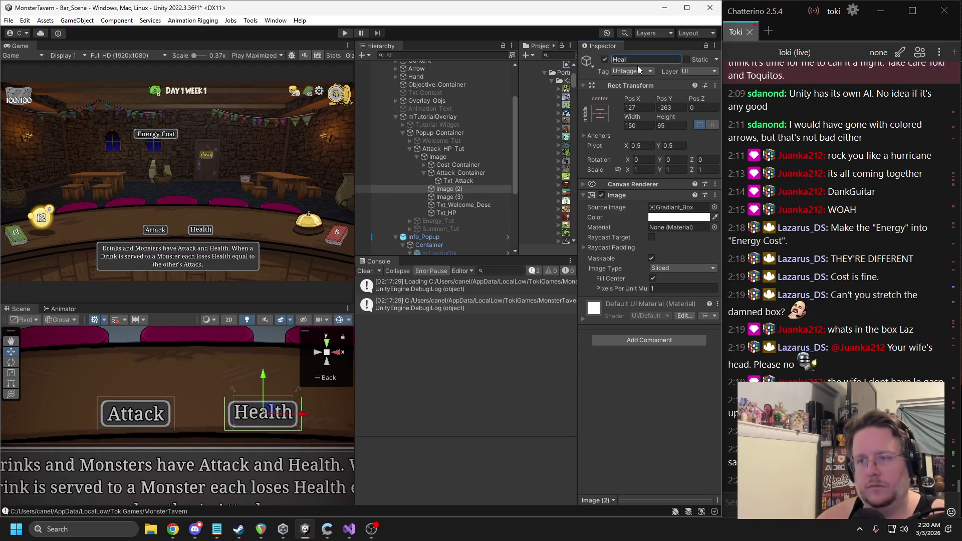
type("th_Container")
key("Return")
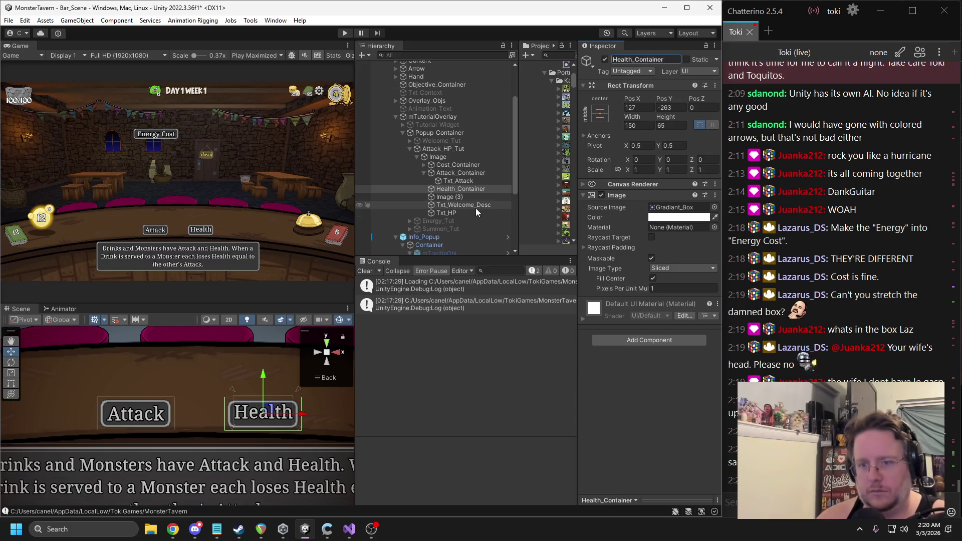
left_click_drag(453, 213, 461, 189)
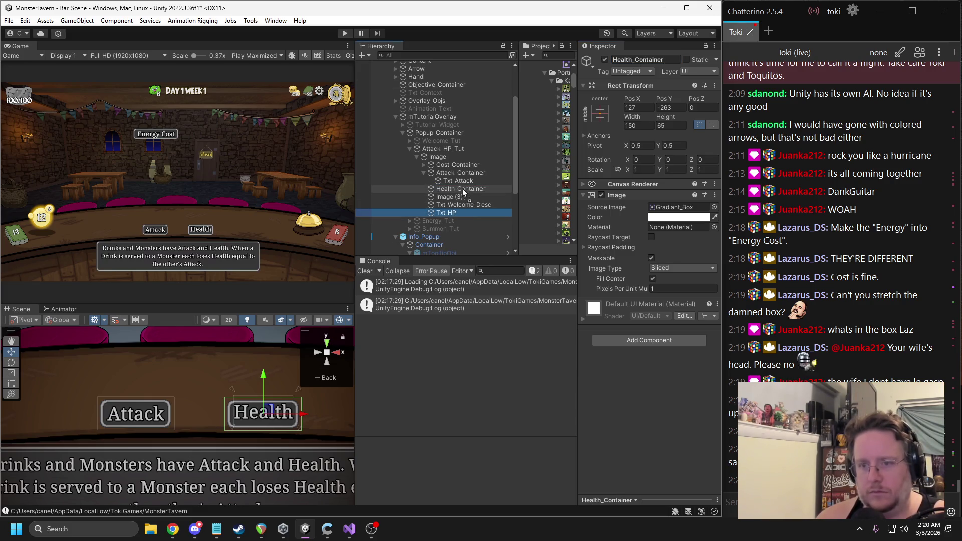
left_click(600, 114)
Step: Stretch Txt_HP to fill Health_Container and give Txt_Attack a 4-unit edge offset
left_click(706, 265)
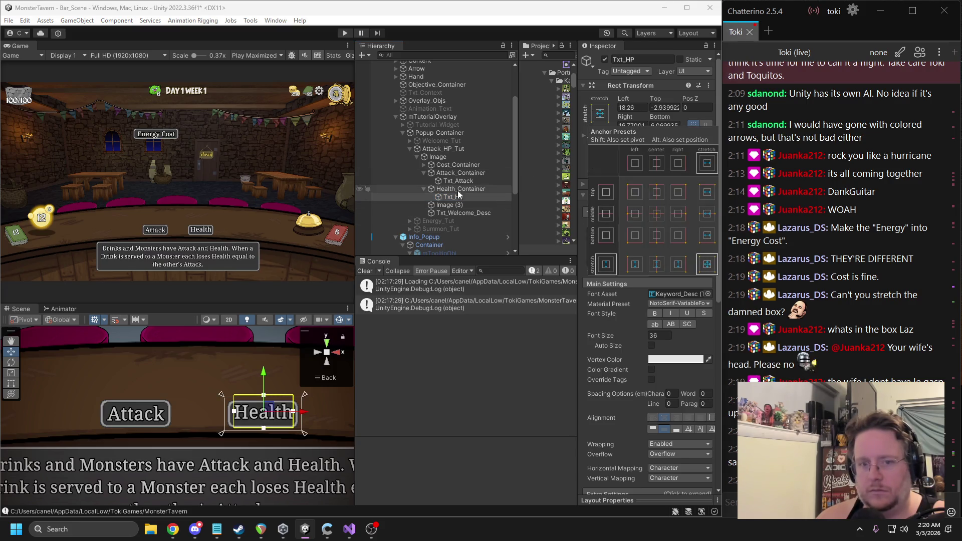
left_click(458, 182)
left_click(457, 165)
left_click(423, 165)
left_click(453, 173)
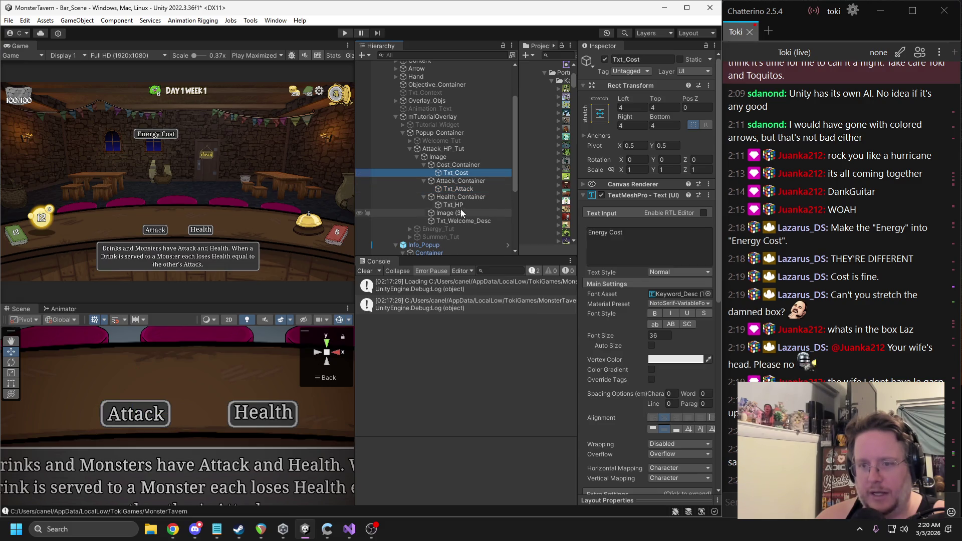
left_click(458, 188)
left_click(663, 108)
type("4")
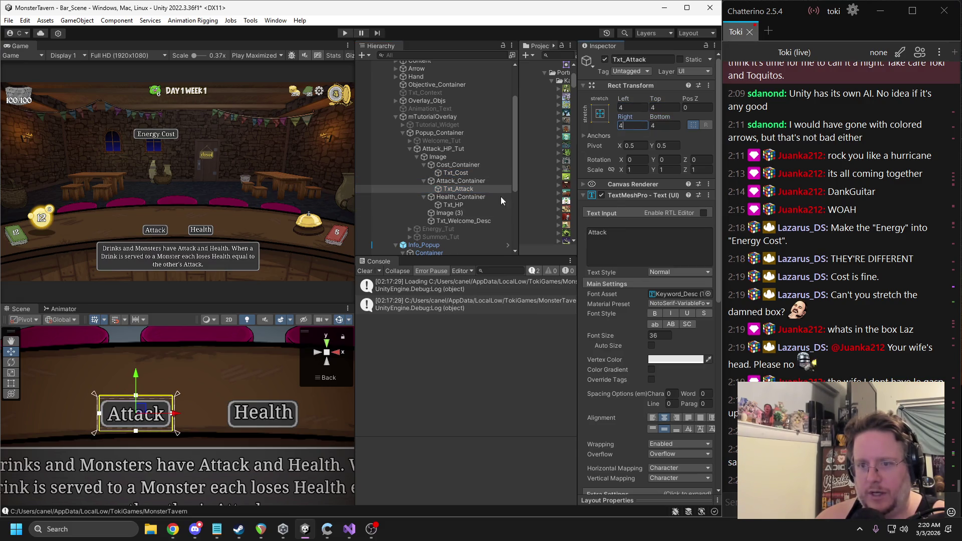
Step: Set Txt_HP's Left, Top, Right and Bottom offsets to 4
left_click(453, 205)
left_click(643, 107)
type("4")
key("Tab")
type("4")
left_click(665, 126)
type("4")
left_click(621, 125)
type("4")
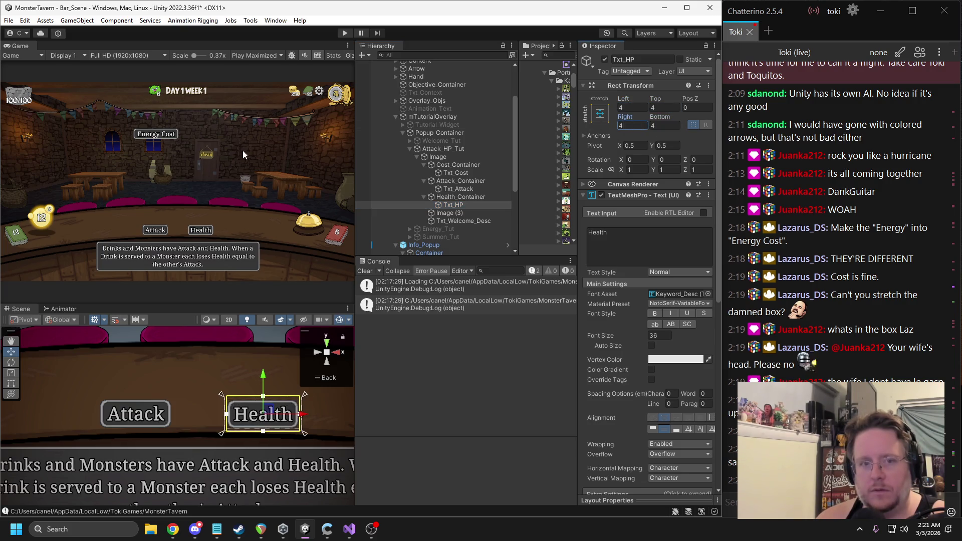
Step: Verify the three labels' 4-unit offsets, then select and frame the description box
left_click(443, 165)
left_click(453, 182)
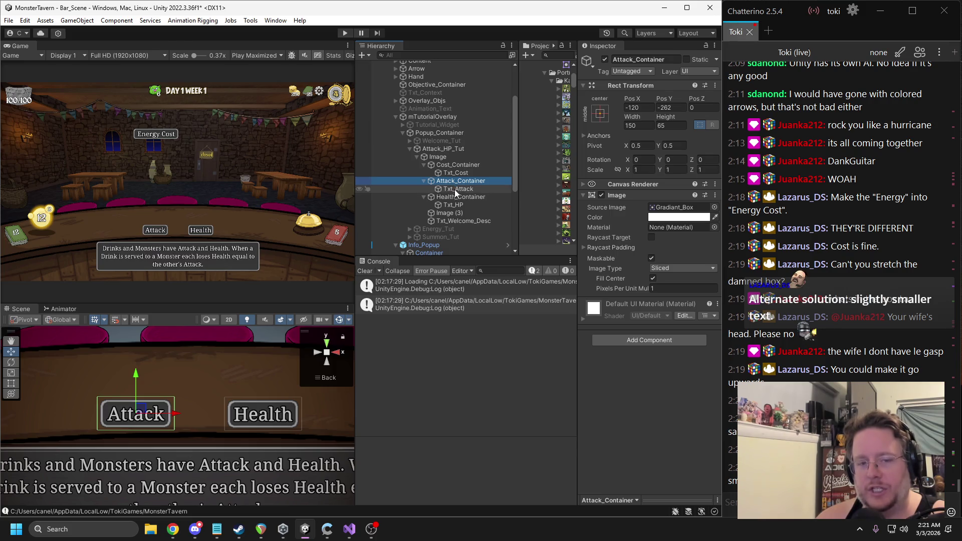
left_click(453, 173)
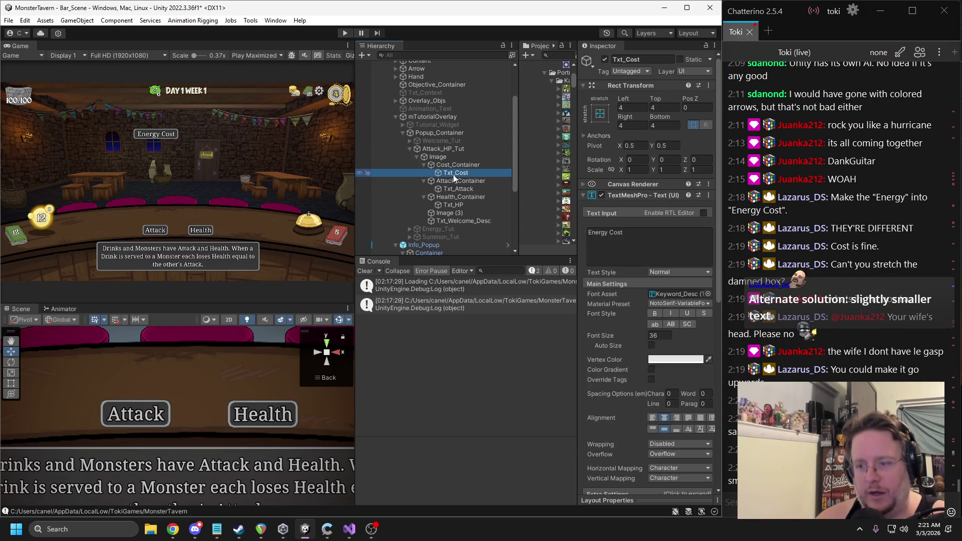
left_click(460, 190)
left_click(462, 204)
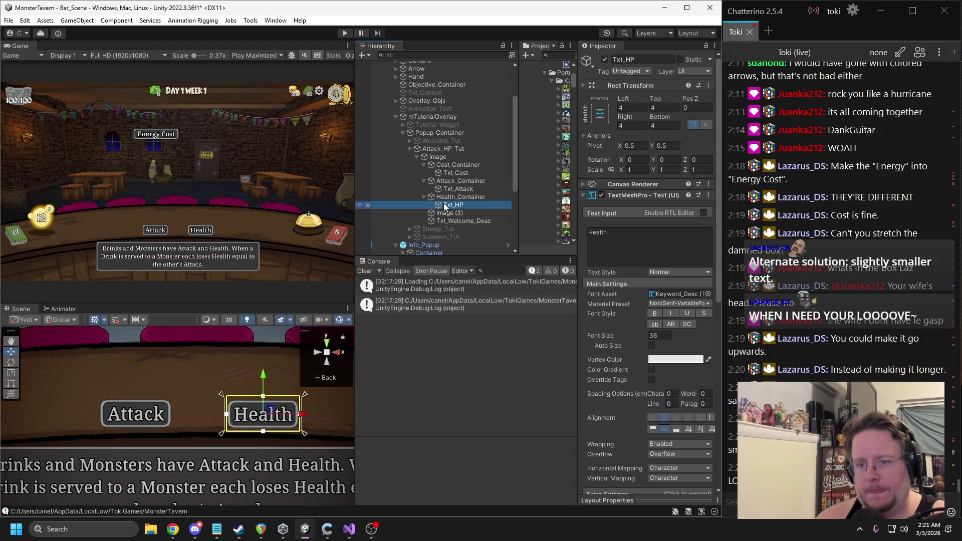
left_click(439, 214)
double_click(438, 216)
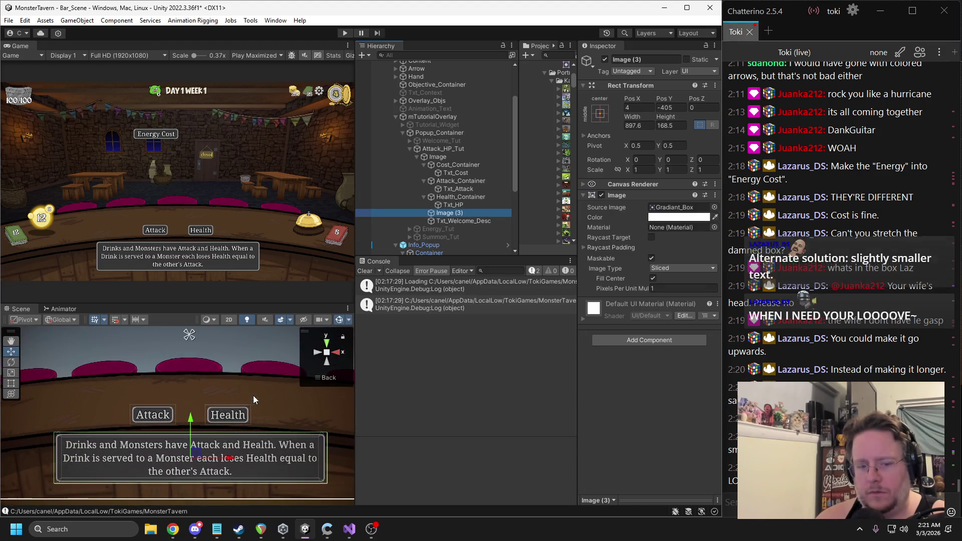
Step: Rename Image (3) to Info_Container and nest Txt_Welcome_Desc inside it
left_click(626, 60)
type("Info_Contai")
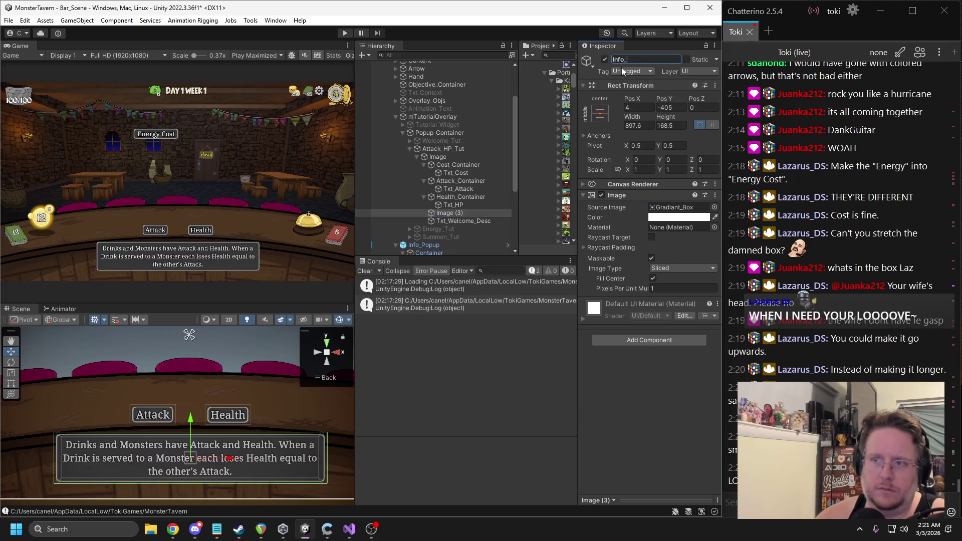
type("ner")
key("Return")
mouse_move(466, 220)
left_mouse_down()
mouse_move(493, 199)
mouse_move(457, 210)
mouse_move(460, 221)
left_mouse_up()
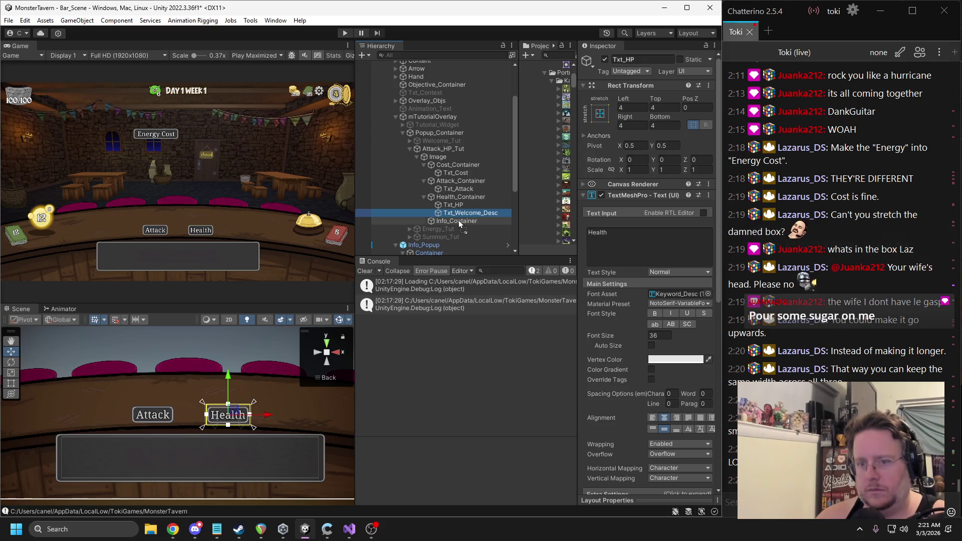
Step: Stretch Txt_Welcome_Desc to fill Info_Container with all four offsets set to 4
left_click(600, 114)
left_click(707, 264)
left_click(600, 114)
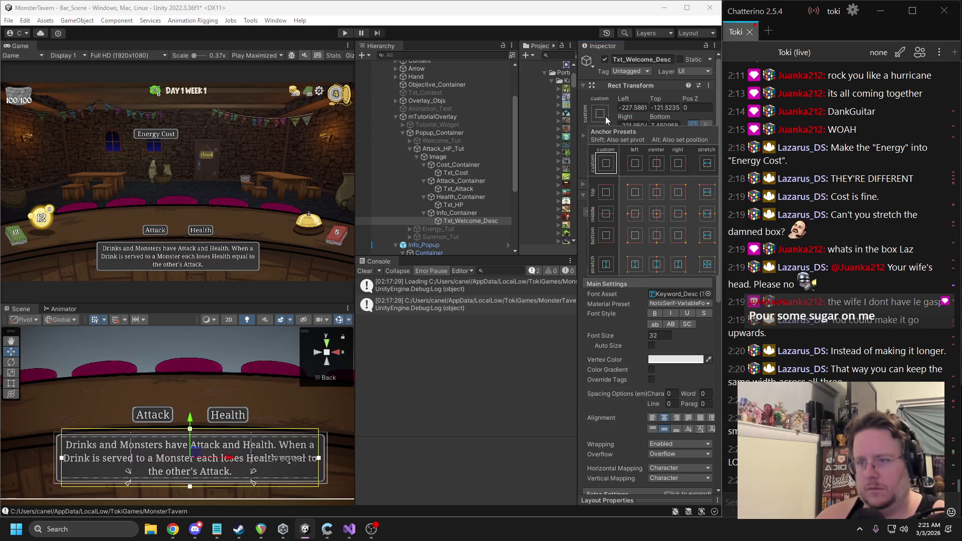
left_click(643, 108)
type("4")
key("Tab")
type("4")
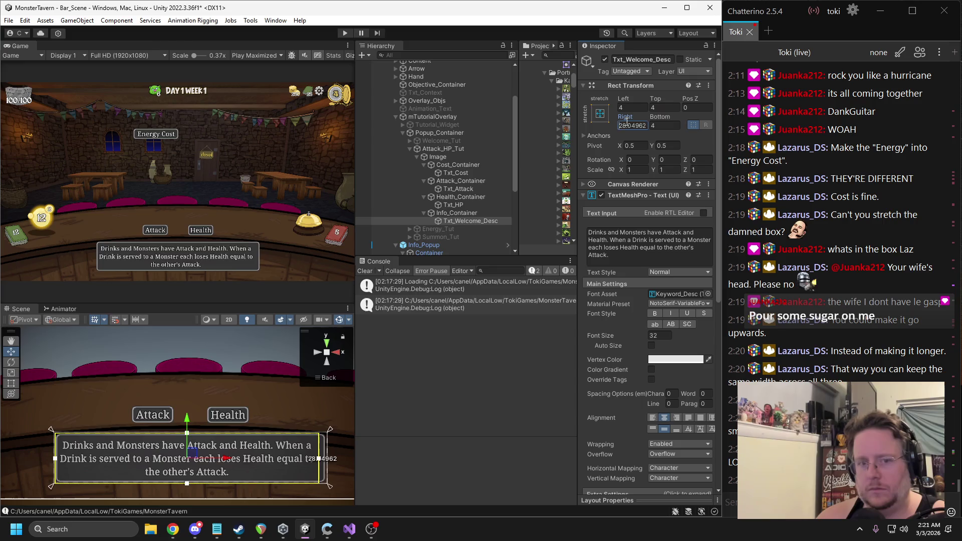
key("Tab")
key("Tab")
type("4")
key("Tab")
type("4")
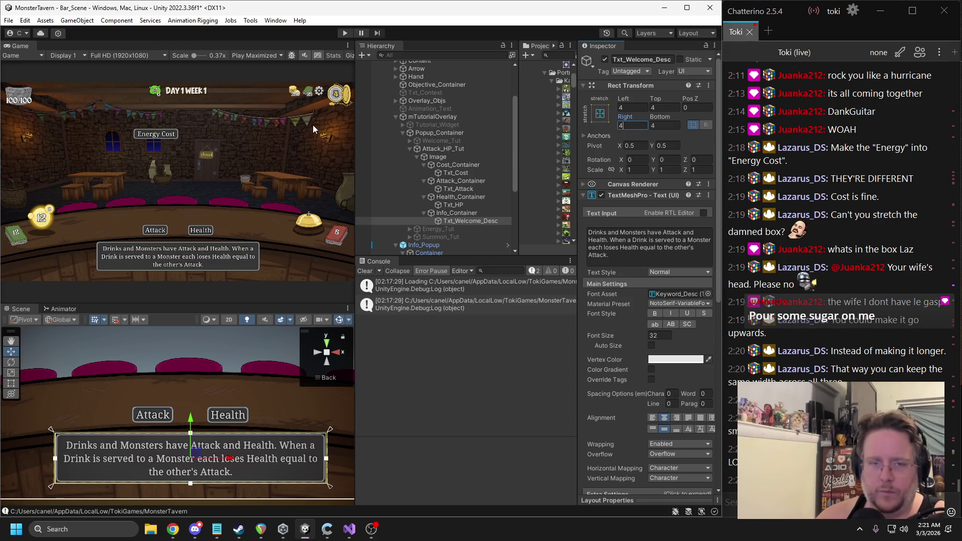
Step: Deactivate the Attack/HP tutorial popup and start the game in Play mode
left_click(409, 150)
left_click(431, 149)
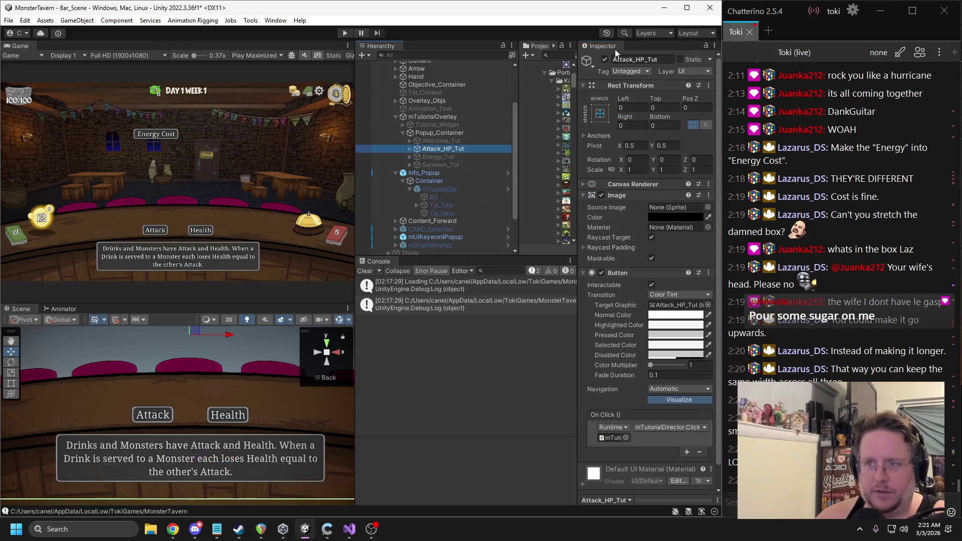
left_click(604, 59)
left_click(344, 33)
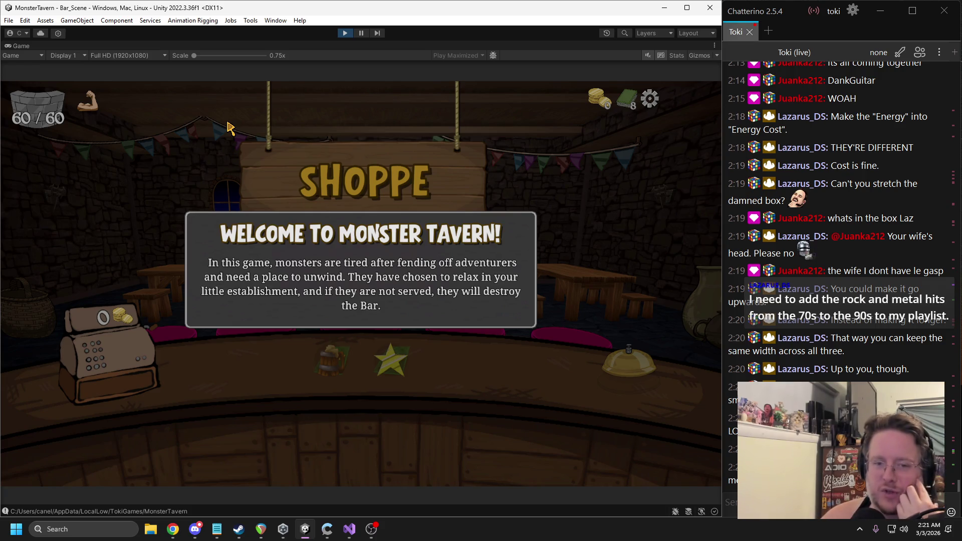
Step: Dismiss the Welcome to Monster Tavern popup in the running game
left_click(324, 287)
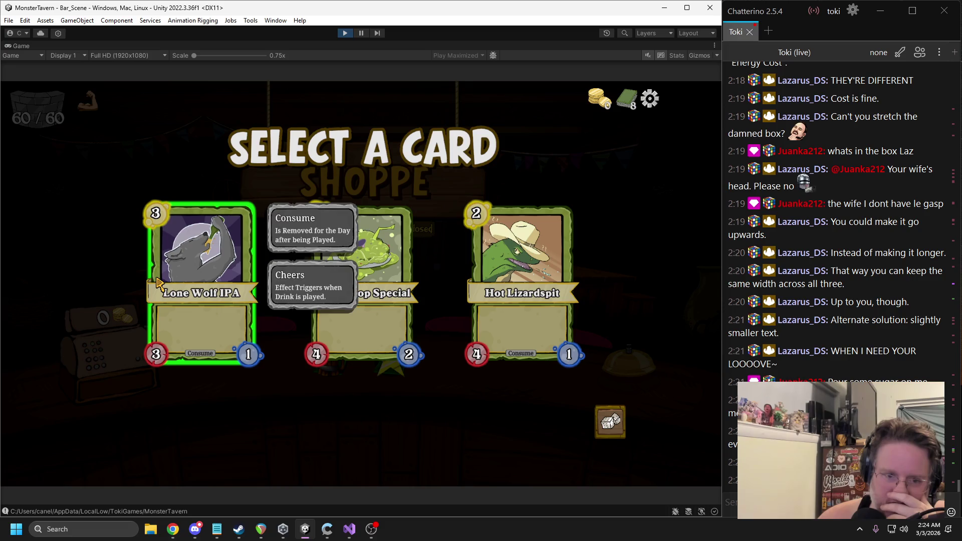
Step: Stop the game, activate Txt_Desc in the mCardObj prefab, then play again
left_click(344, 32)
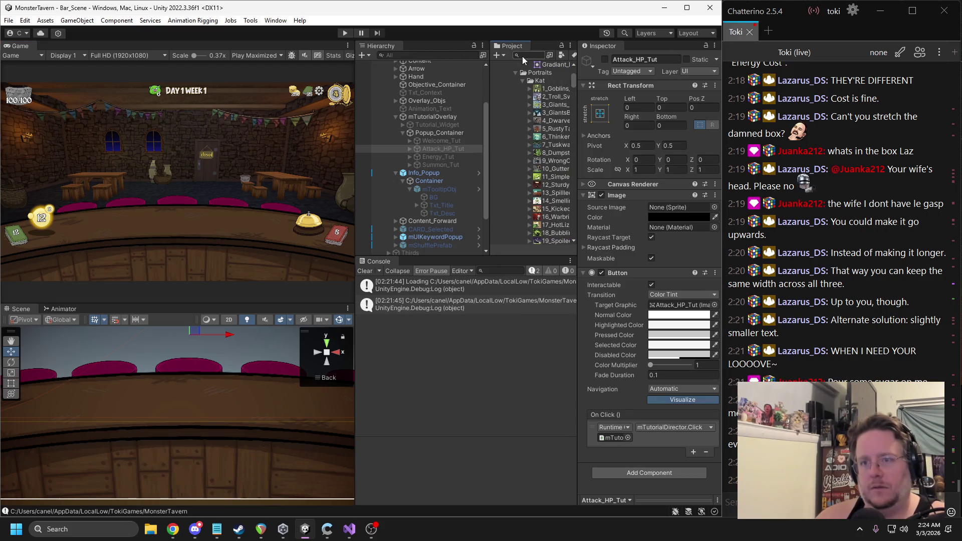
type("cardobj")
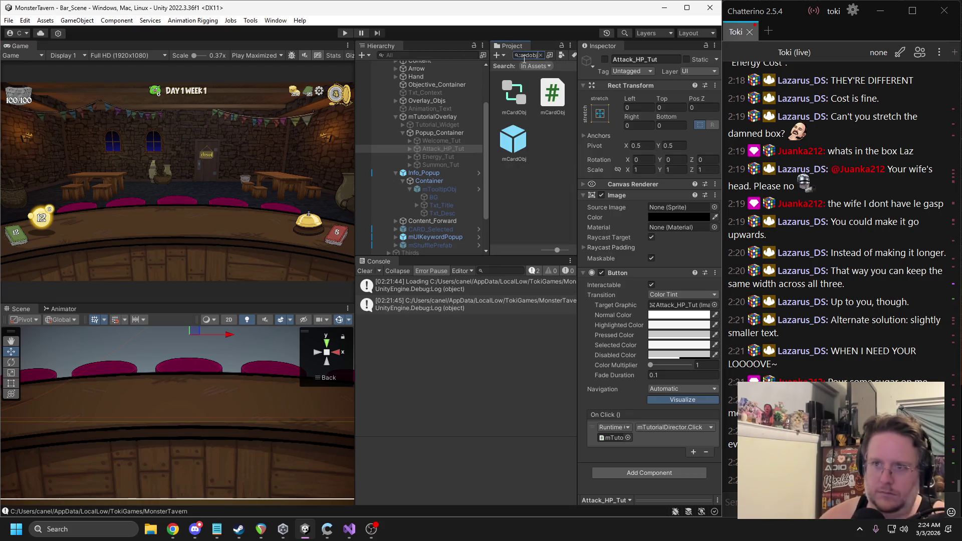
double_click(514, 139)
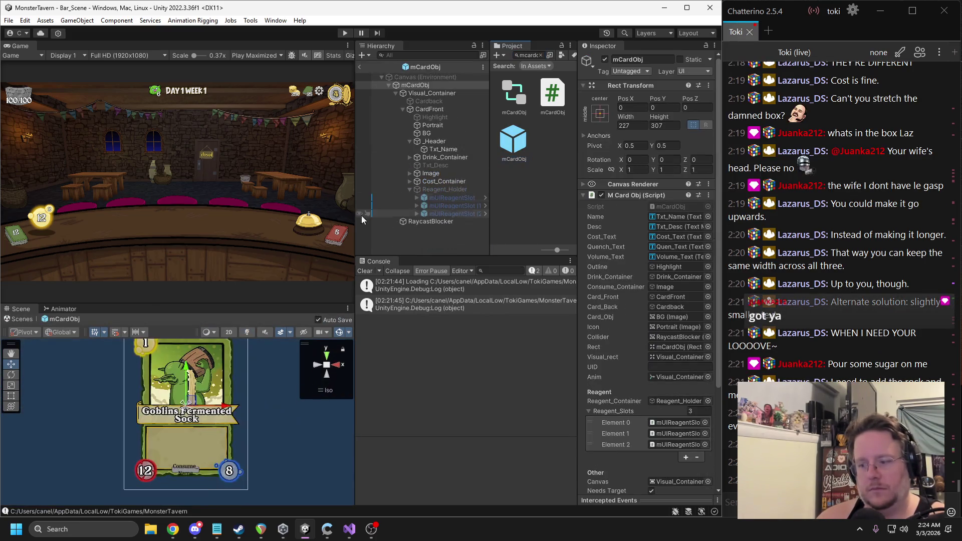
left_click(443, 166)
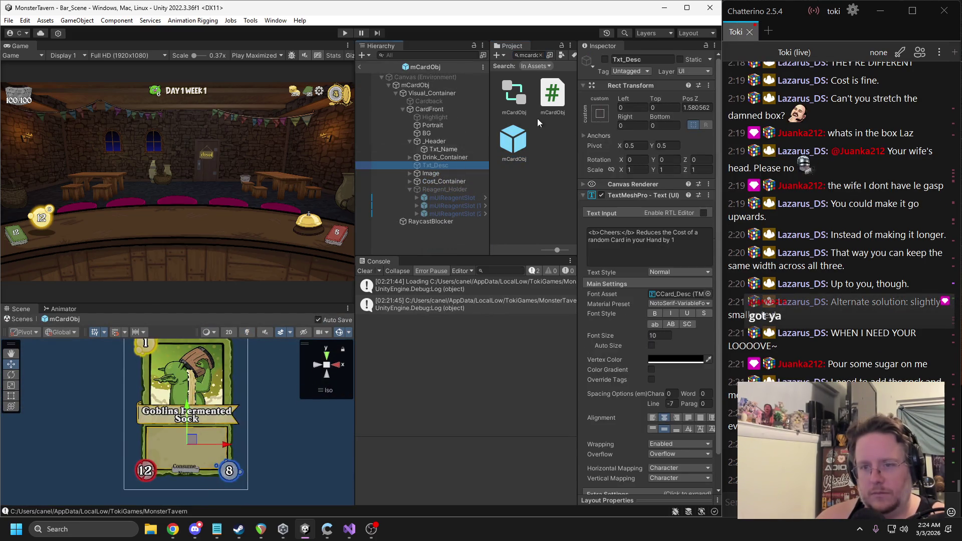
left_click(604, 59)
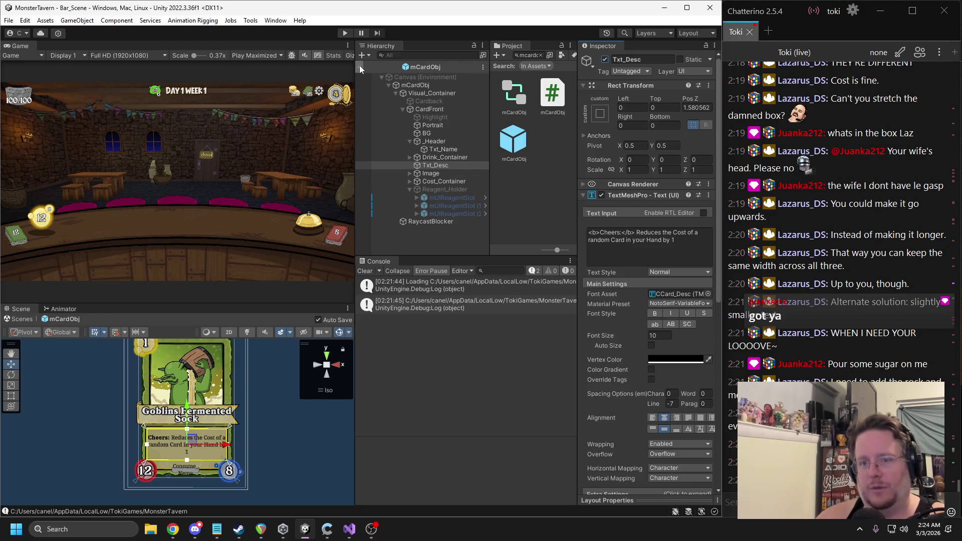
left_click(360, 69)
left_click(343, 33)
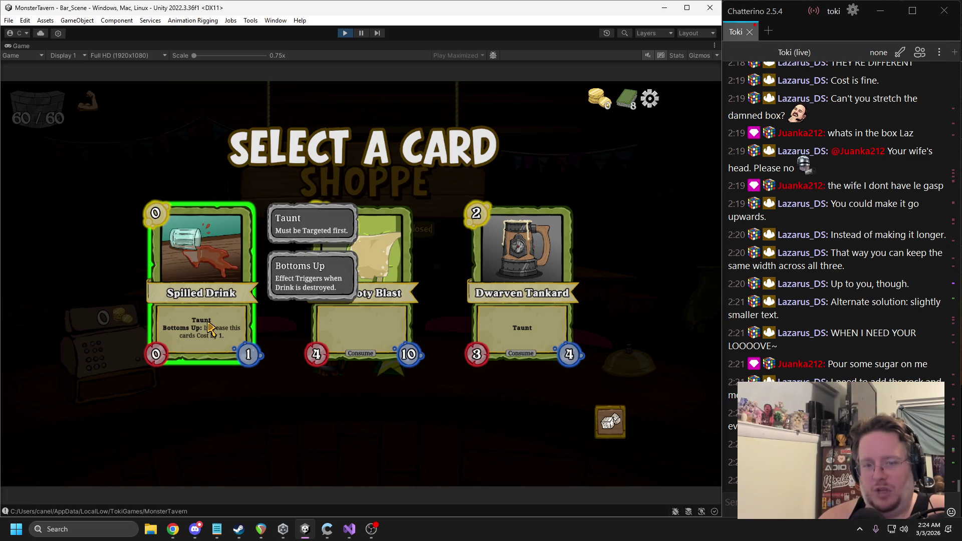
Step: Pause the game to inspect the Spilled Drink card's description text, then resume
left_click(360, 33)
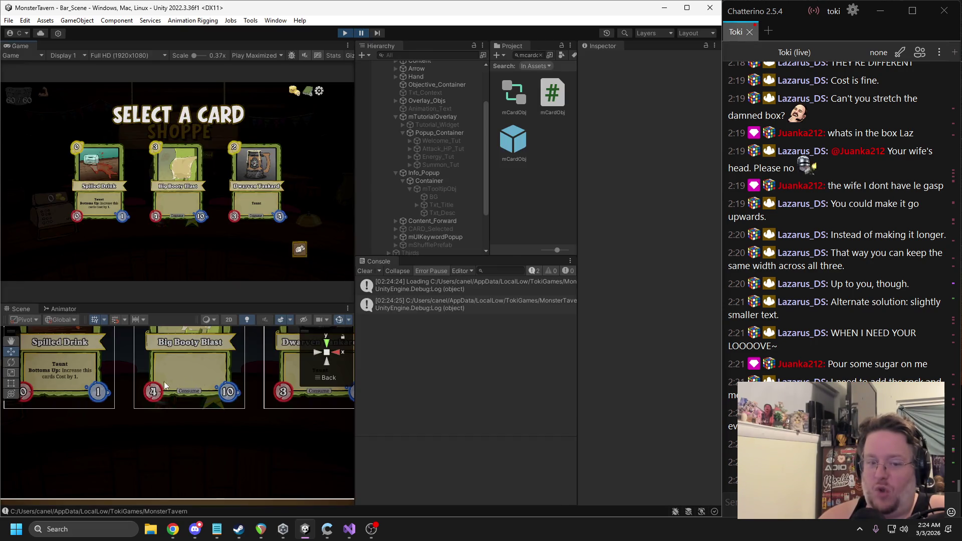
left_click(61, 368)
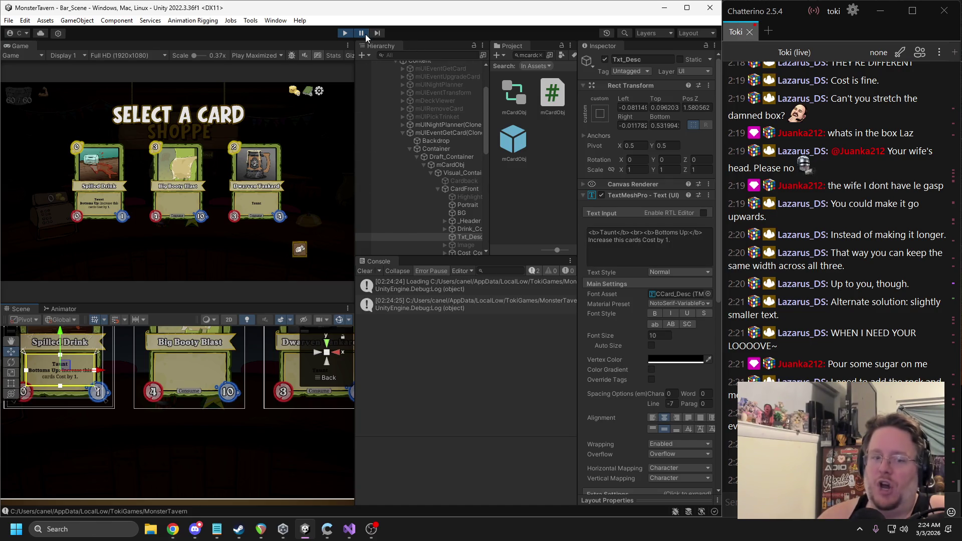
key("ctrl+p")
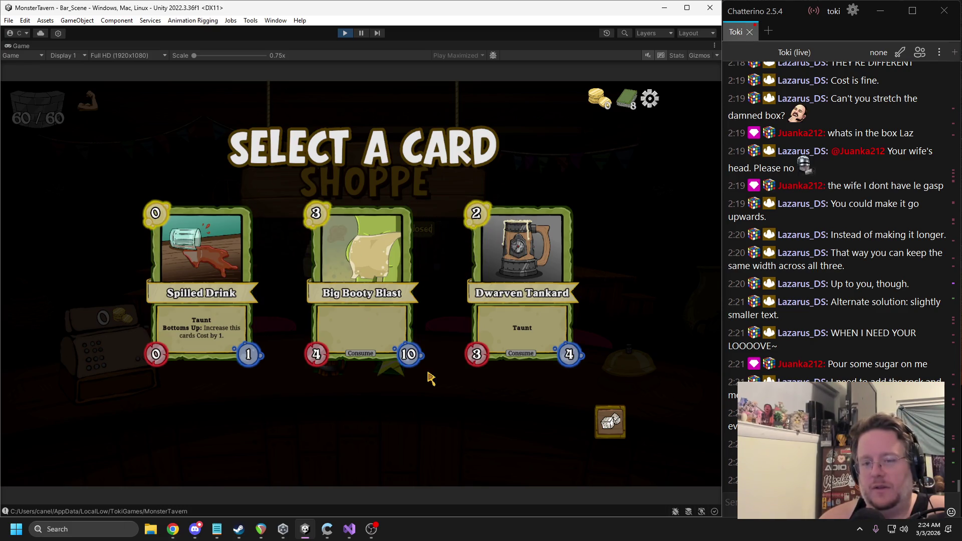
Step: Draft Big Booty Blast and Coffee Shot, then stop the game
left_click(363, 321)
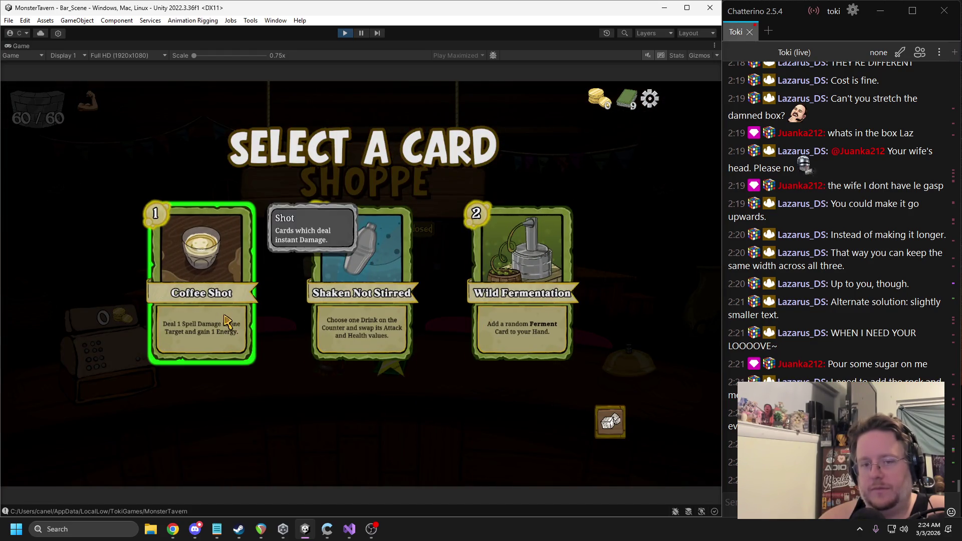
left_click(226, 320)
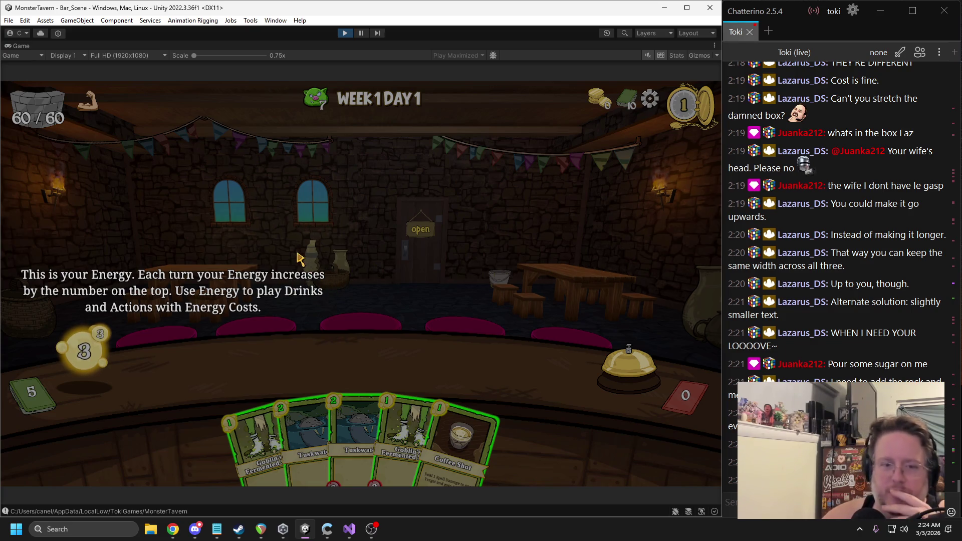
left_click(349, 31)
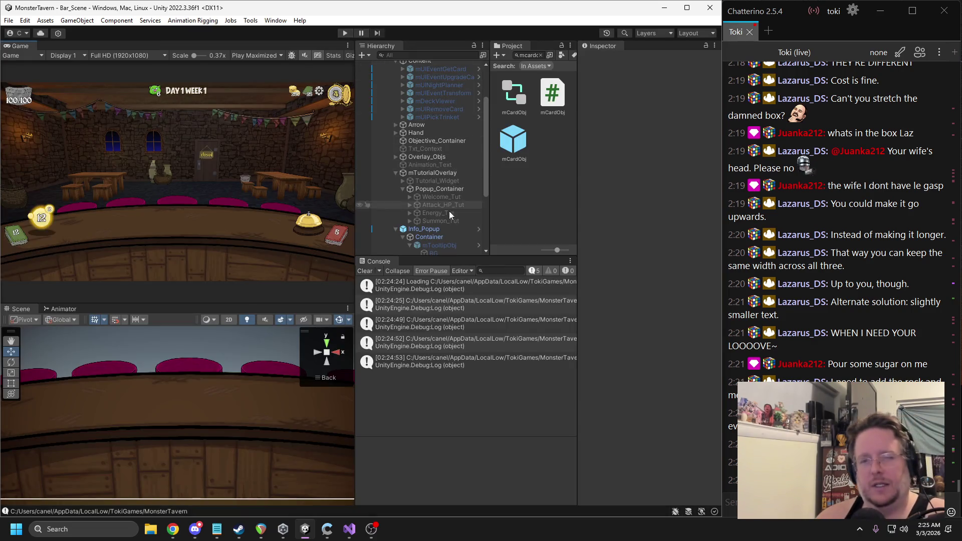
Step: Activate the Energy tutorial popup and expand it to select its Image
left_click(440, 213)
left_click(605, 59)
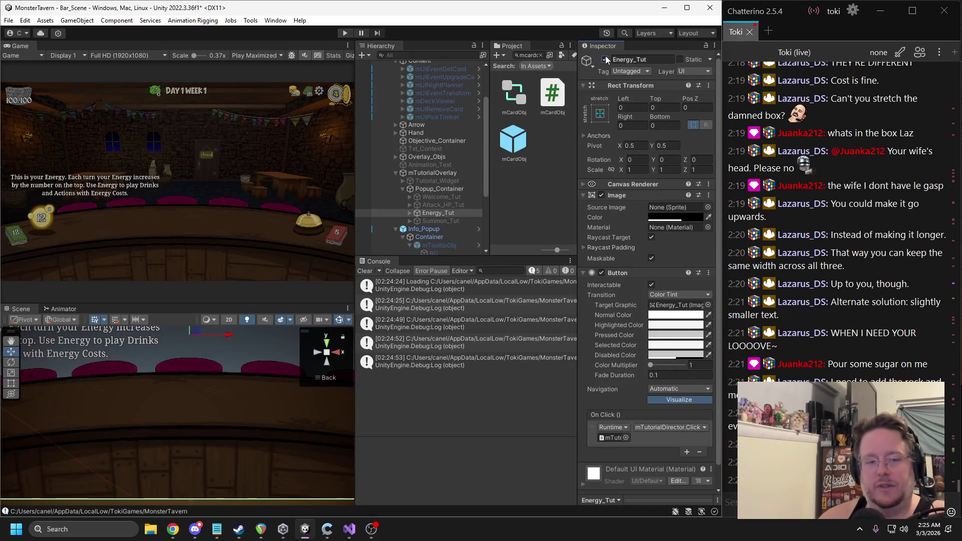
left_click(409, 213)
left_click(432, 221)
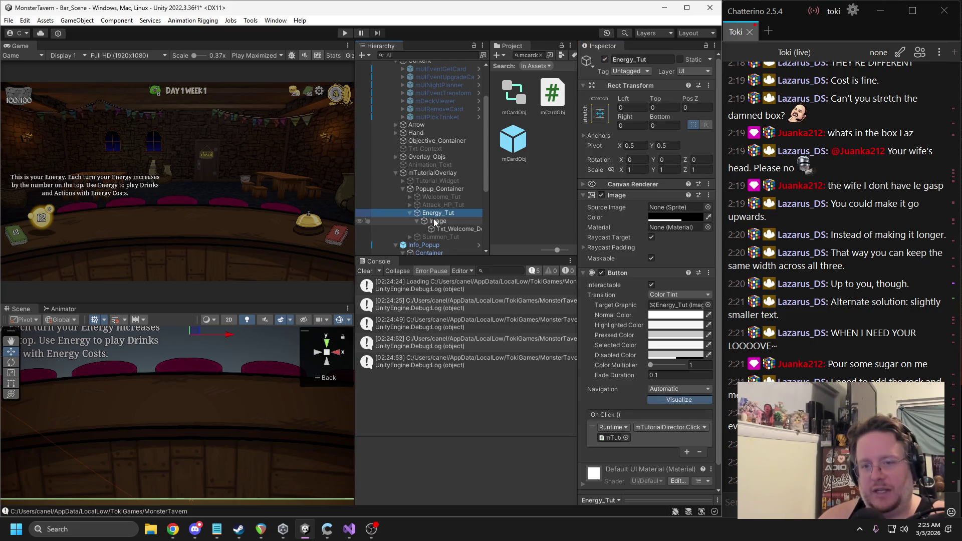
Step: Add a child UI Image using the Gradiant_Box sprite and move it upward
right_click(433, 221)
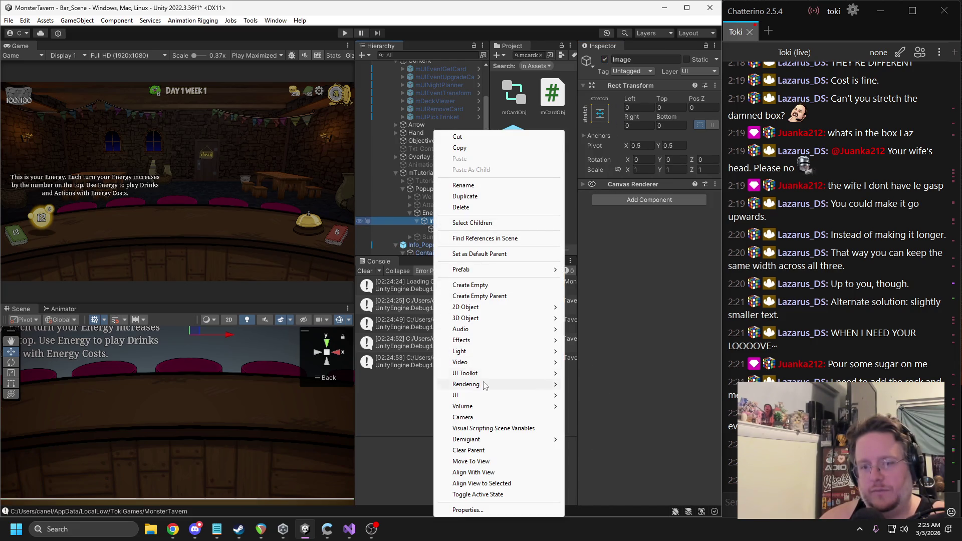
mouse_move(466, 395)
left_click(596, 217)
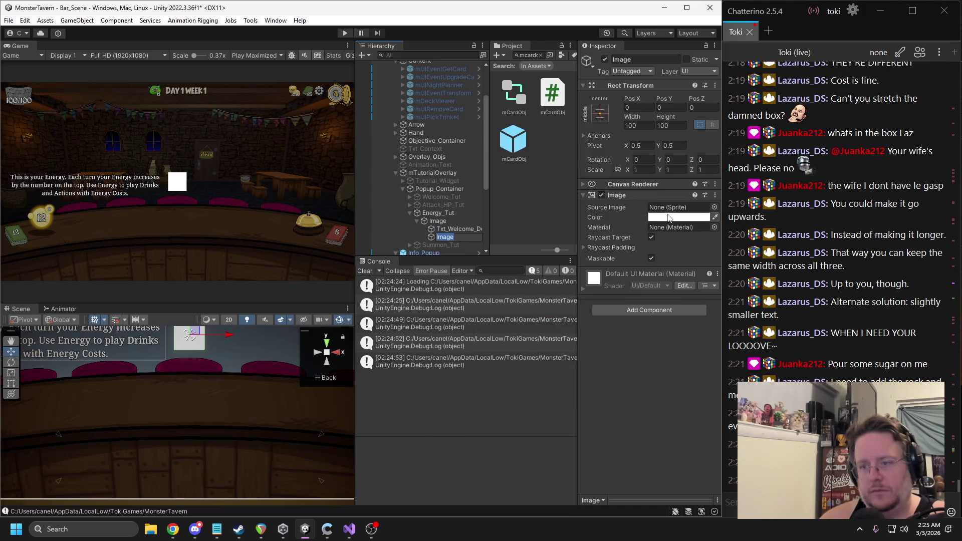
left_click(714, 207)
type("grad")
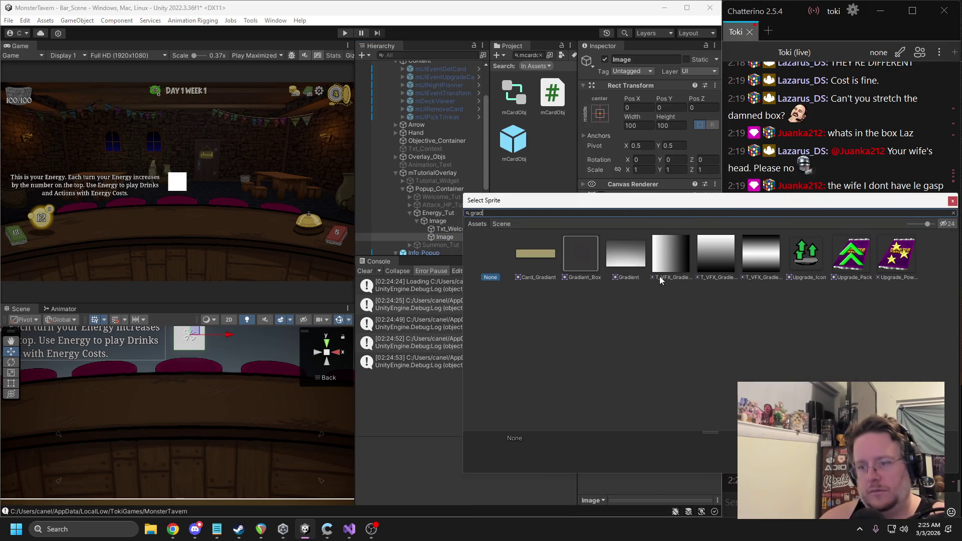
double_click(596, 259)
scroll(262, 374, "down", 5)
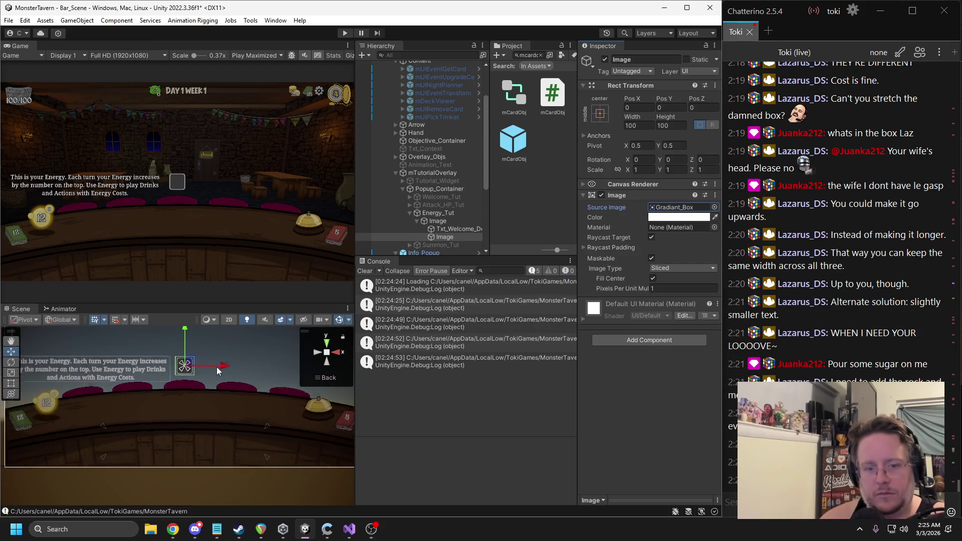
left_click_drag(228, 380, 221, 340)
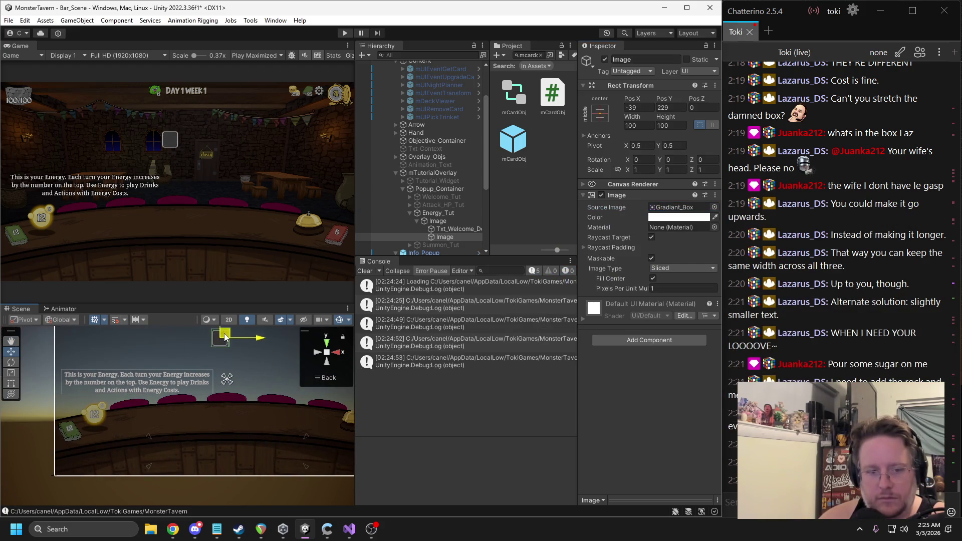
key("q")
left_click_drag(165, 359, 213, 387)
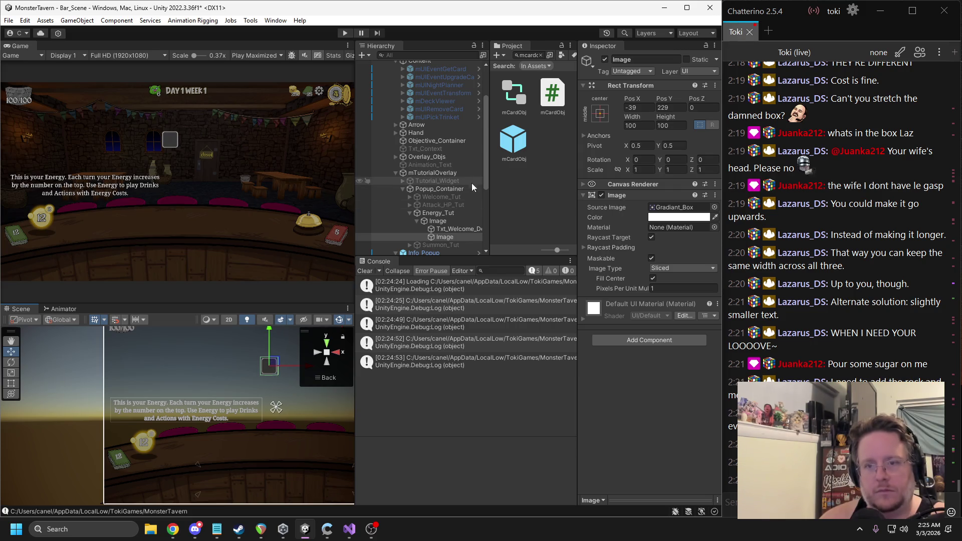
Step: Set Txt_Welcome_Desc font size to 28 and tighten its text box edges
left_click(451, 229)
left_click(664, 335)
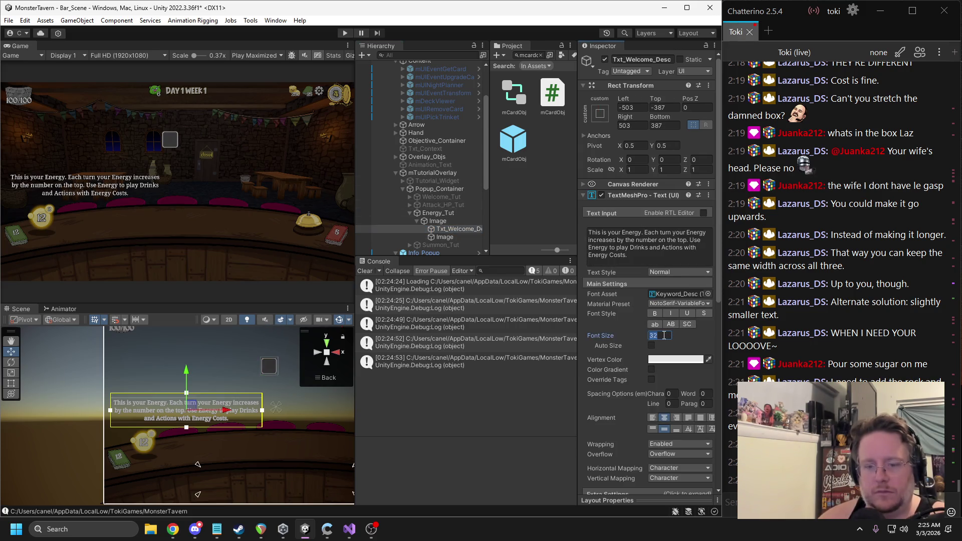
type("28")
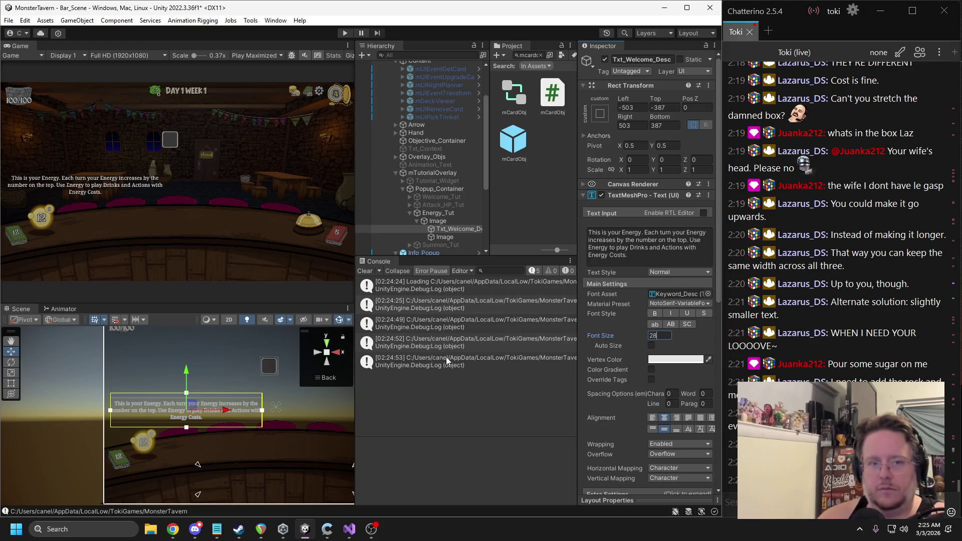
left_click_drag(186, 427, 188, 423)
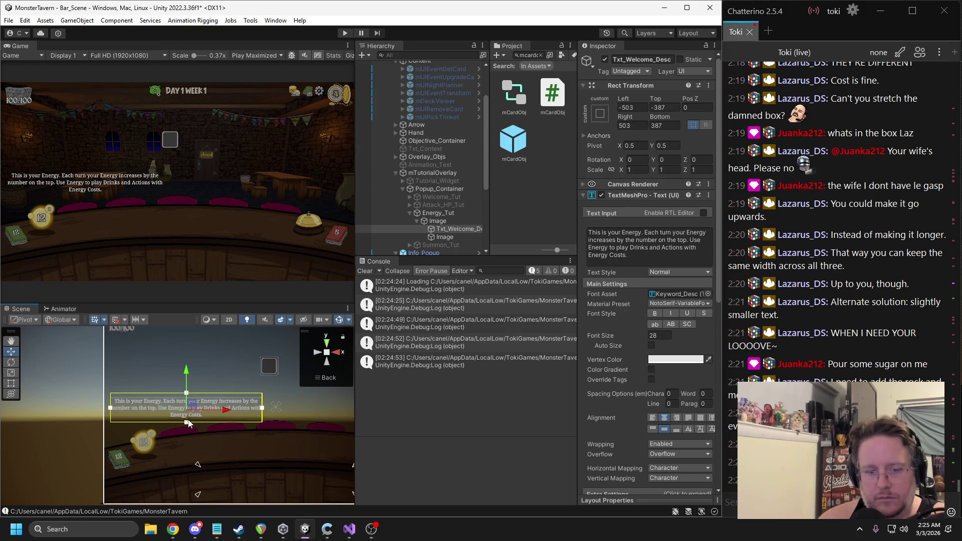
scroll(190, 408, "up", 6)
left_click_drag(177, 372, 176, 383)
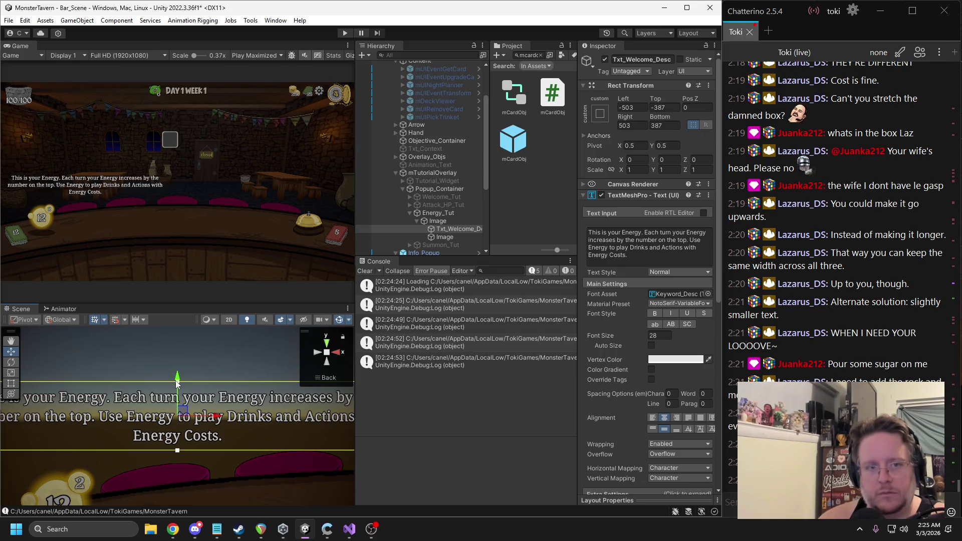
Step: Left-align the Energy description and move the gradient Image above it
left_click(652, 419)
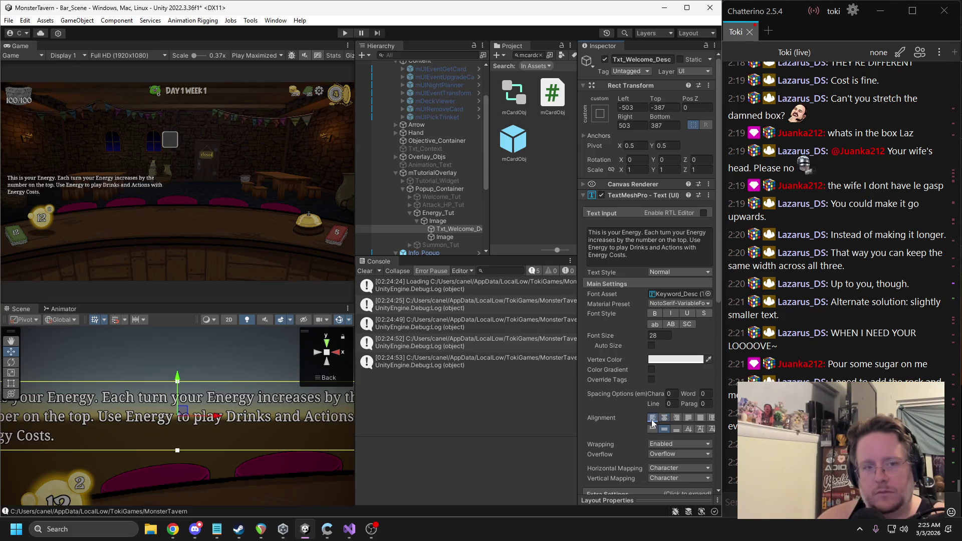
scroll(269, 401, "down", 4)
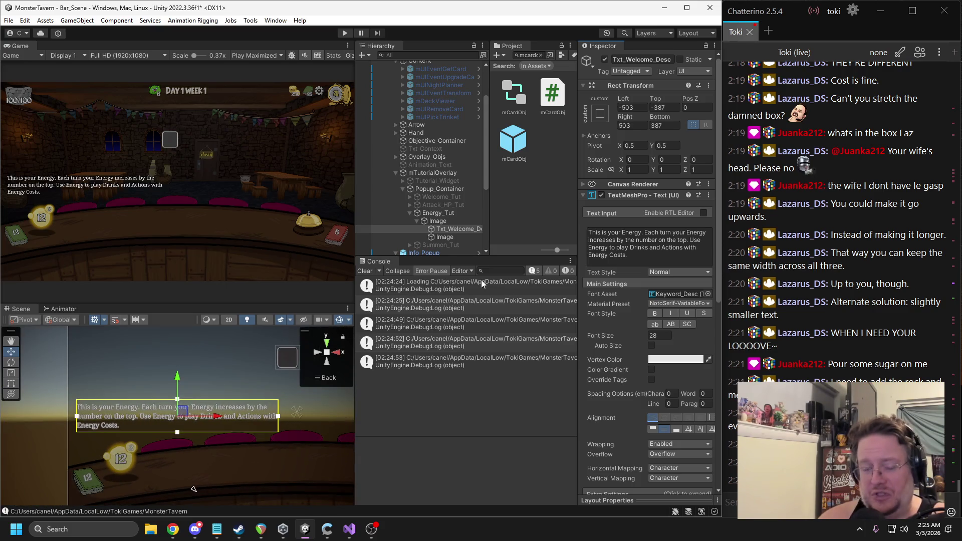
left_click(431, 237)
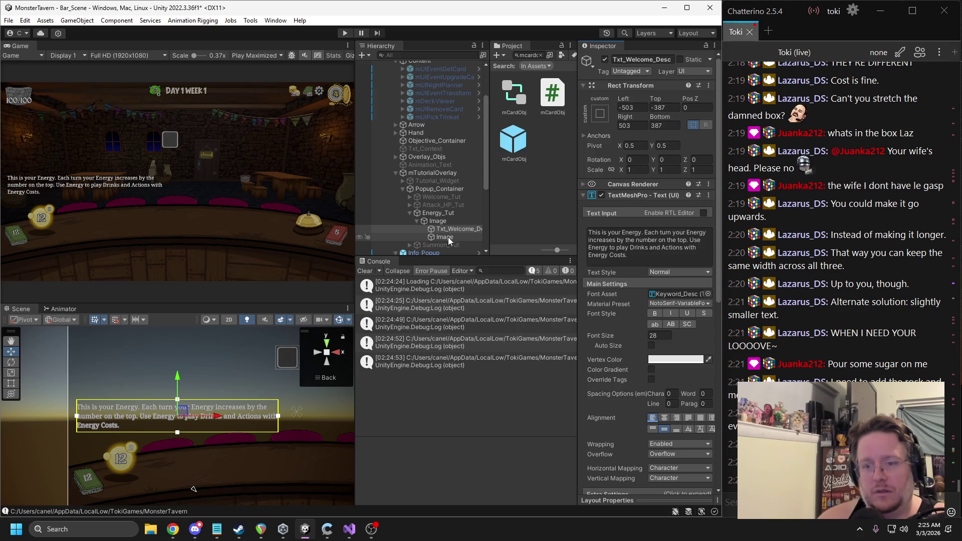
left_click_drag(444, 237, 444, 225)
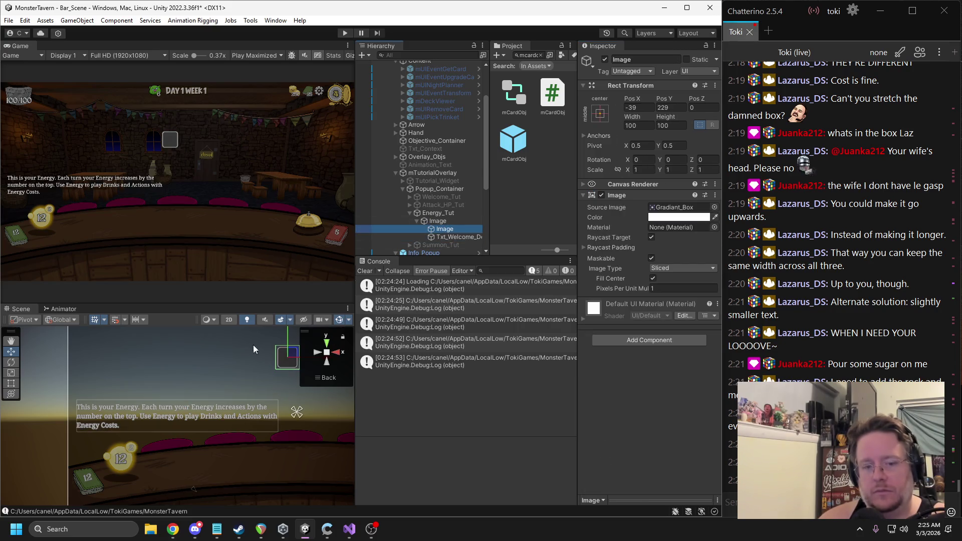
Step: Spread the gradient image's anchors over the text box and zero its left, bottom and right offsets
scroll(270, 369, "down", 2)
mouse_move(270, 416)
left_mouse_down()
mouse_move(99, 422)
mouse_move(93, 434)
left_mouse_up()
left_click_drag(274, 412, 264, 398)
left_click(638, 107)
type("0")
key("Tab")
type("0")
left_click(672, 125)
type("0")
left_click(646, 125)
type("0")
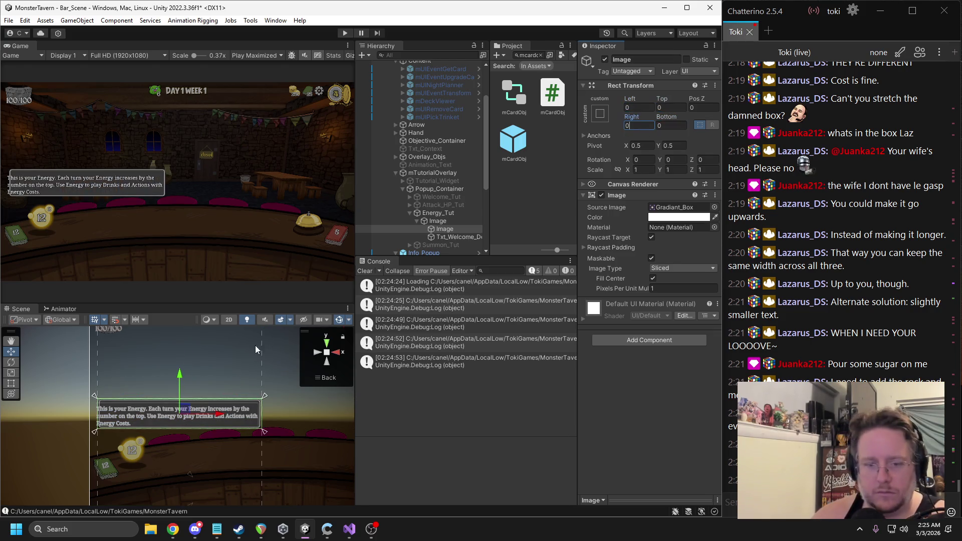
Step: Resize the image again, then reset its top and right offsets to 0
left_click_drag(264, 399, 268, 391)
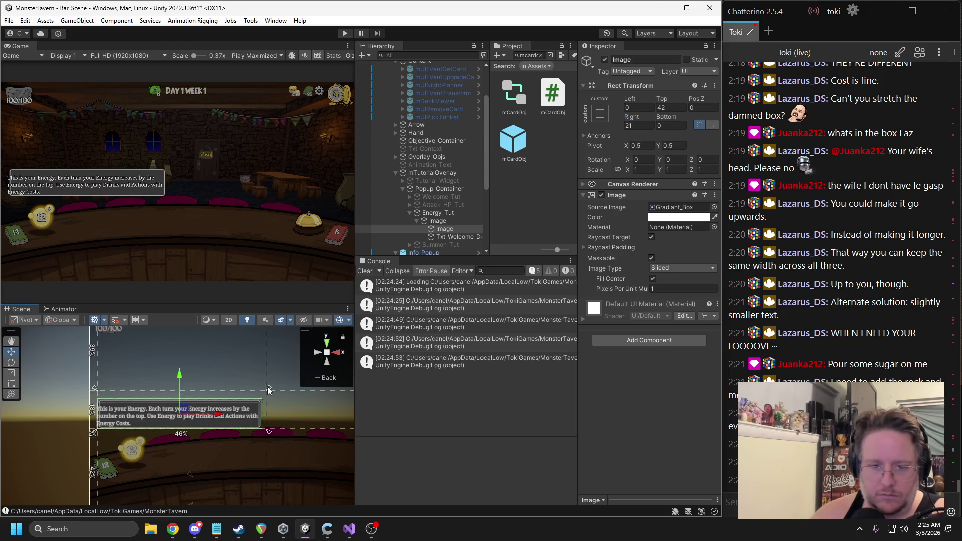
left_click(671, 107)
type("0")
left_click(639, 124)
type("0")
Step: Nest Txt_Welcome_Desc inside the image and rename the image Container
left_click(459, 236)
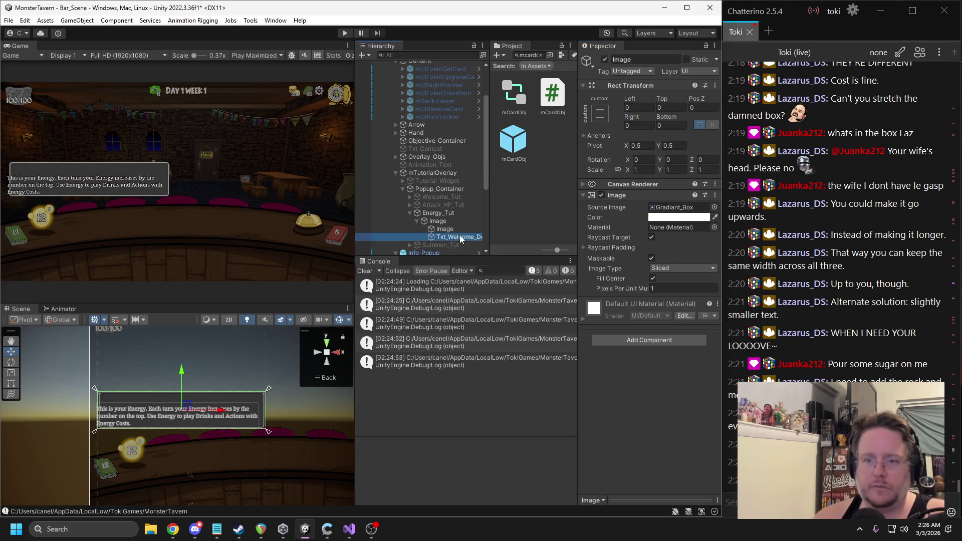
left_click_drag(456, 236, 444, 229)
left_click(636, 60)
type("ainer")
key("Return")
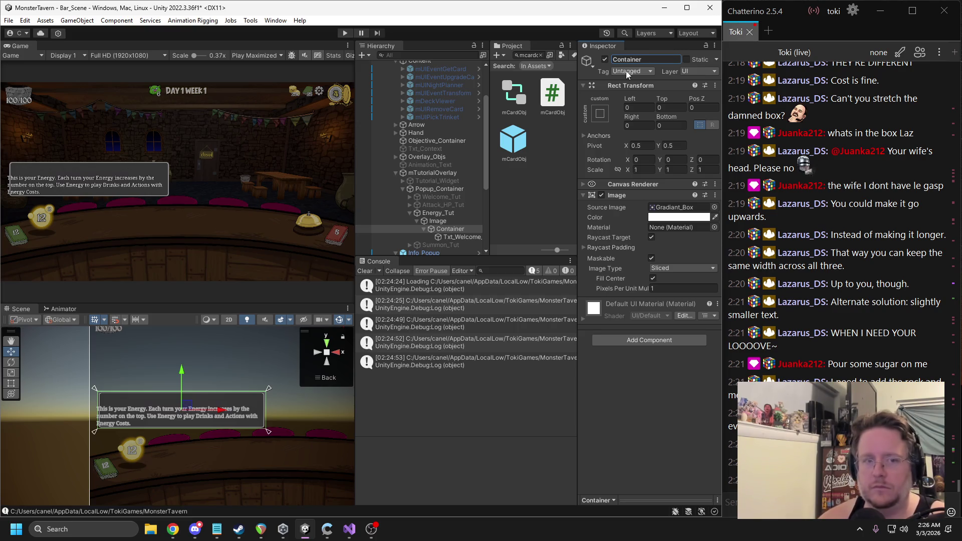
left_click(444, 237)
Step: Give Txt_Welcome_Desc stretch-stretch anchors with about 4-unit top and bottom offsets
left_click(600, 113)
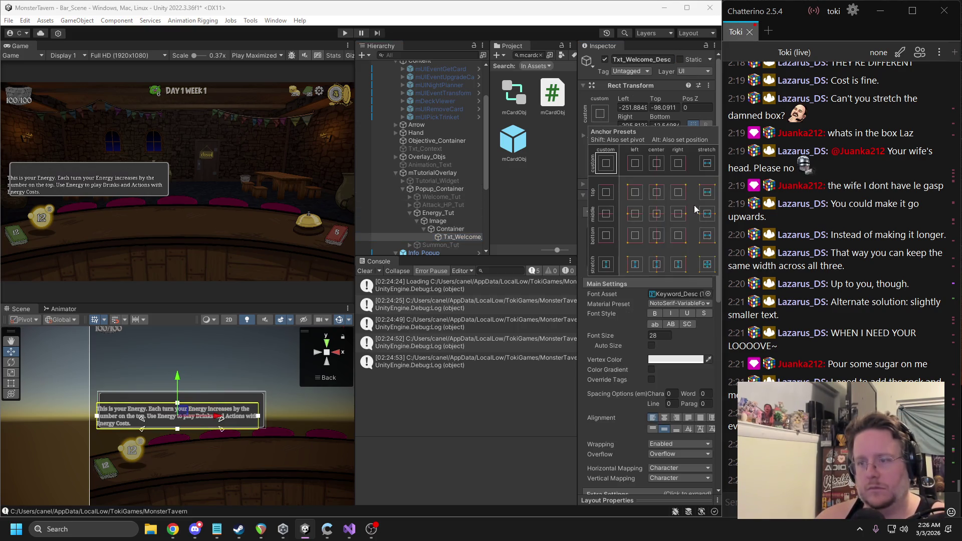
left_click(704, 262)
left_click(663, 107)
type("4")
left_click(664, 126)
type("4")
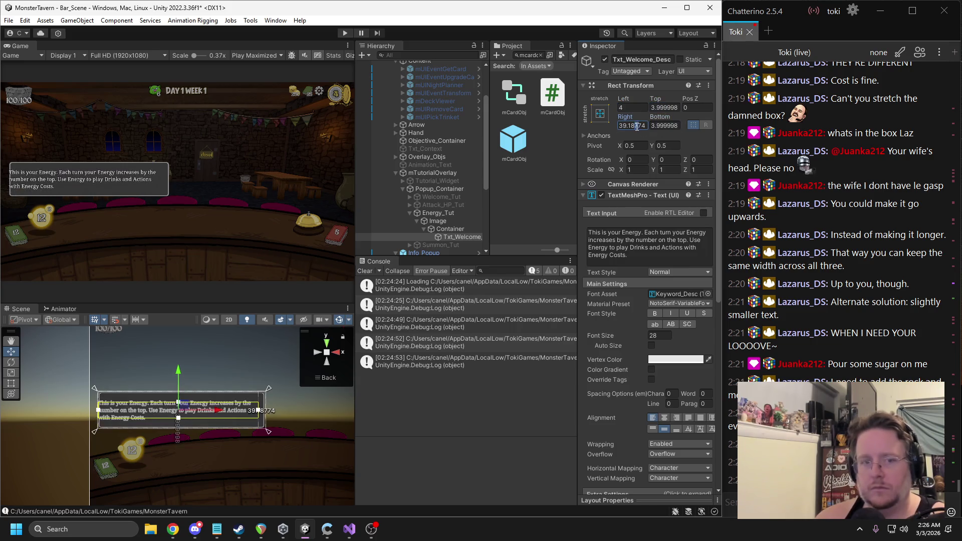
left_click(635, 126)
type("4")
left_click(662, 125)
type("4")
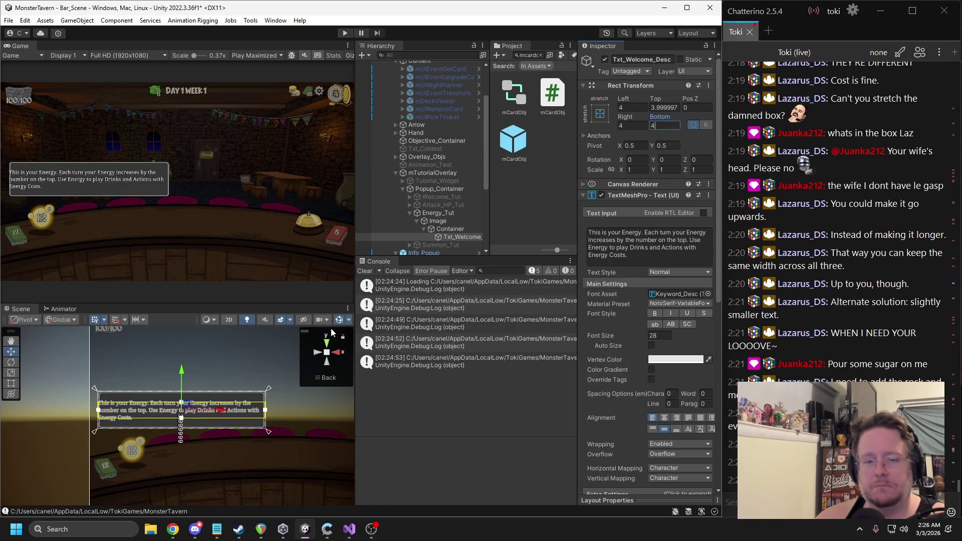
scroll(195, 383, "up", 10)
left_click_drag(189, 382, 190, 354)
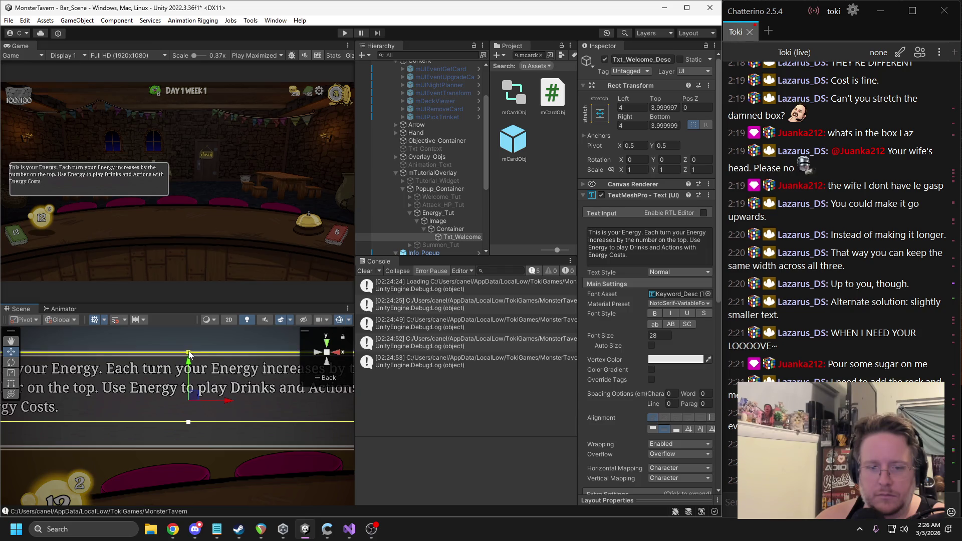
left_click_drag(189, 422, 188, 453)
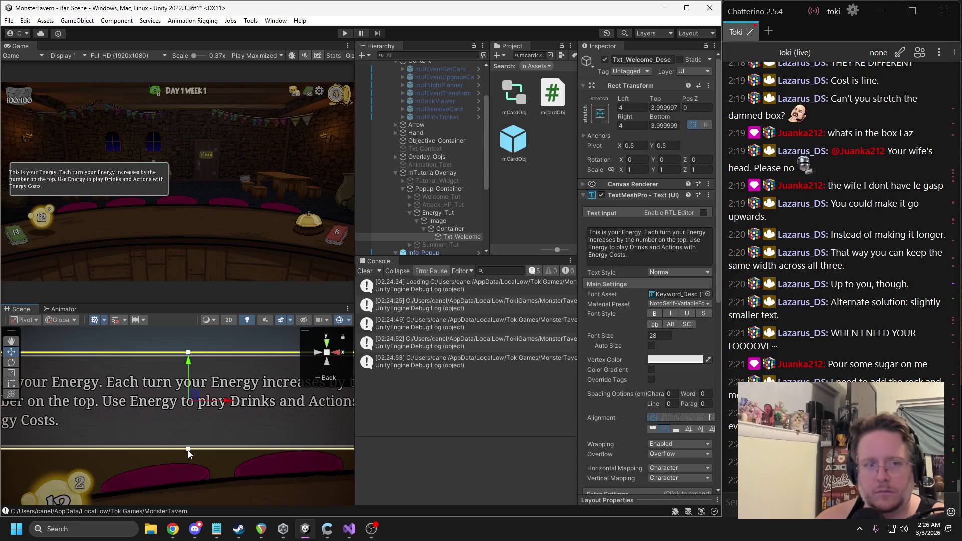
scroll(204, 410, "down", 5)
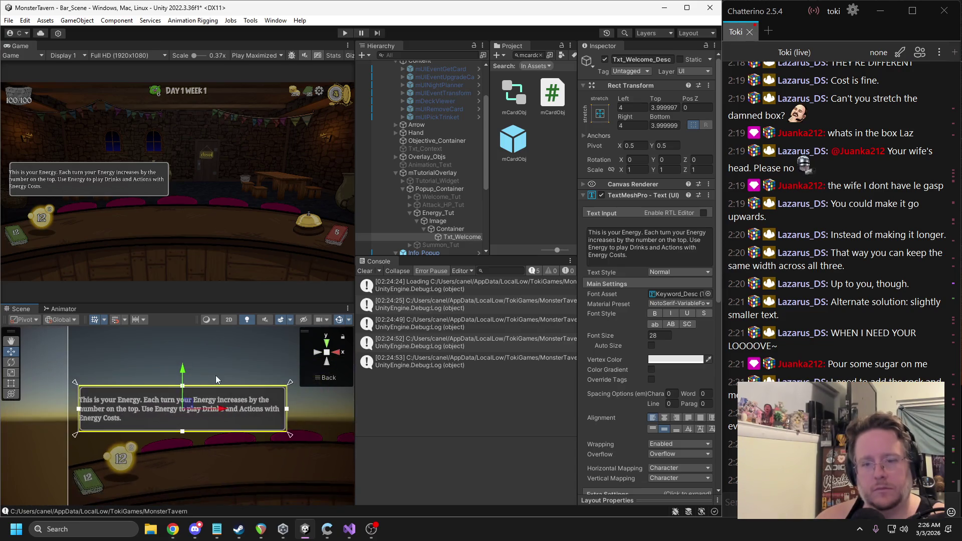
Step: Set the text's left and right offsets to 50, after trying 14 and 25
left_click(668, 107)
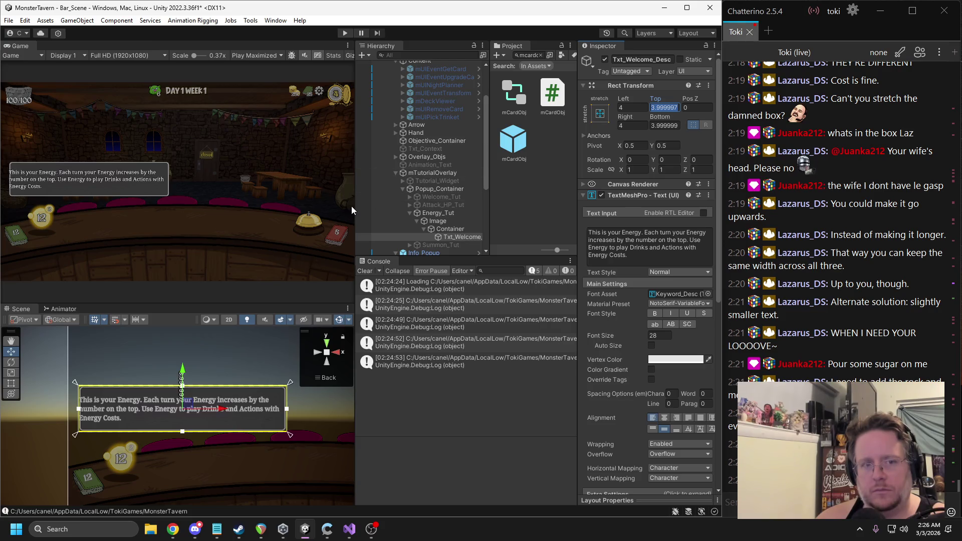
left_click(631, 108)
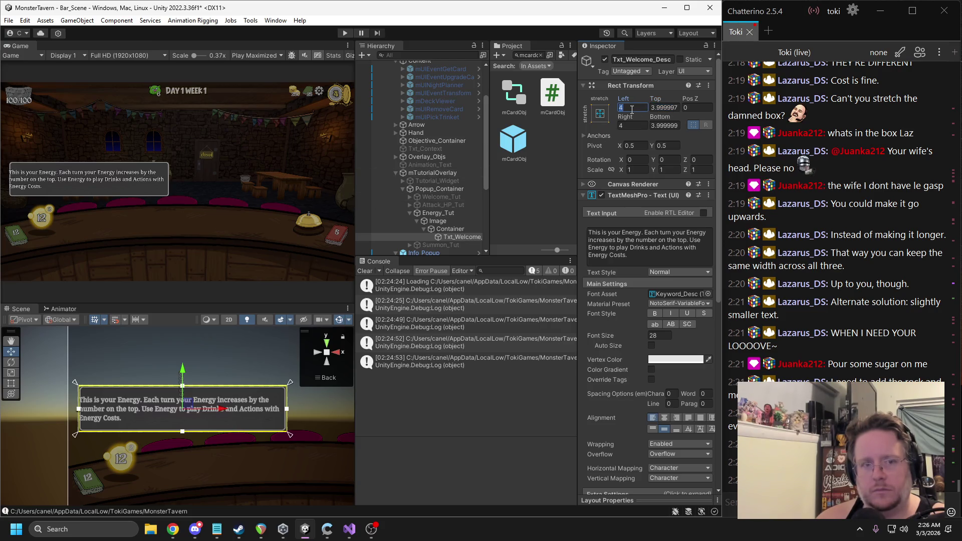
type("14")
left_click(633, 125)
type("14")
left_click(632, 108)
type("25")
left_click(632, 125)
type("25")
left_click(632, 109)
type("50")
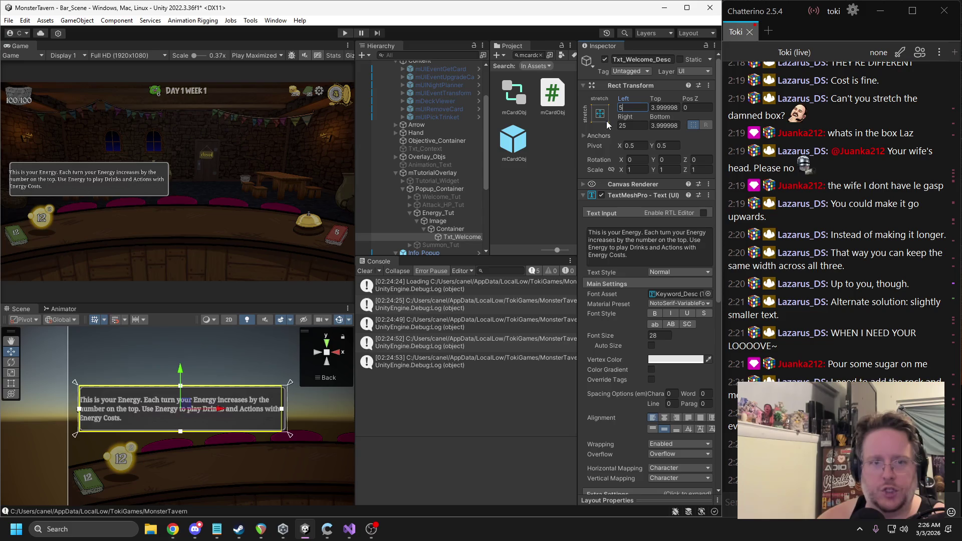
left_click(625, 125)
type("50")
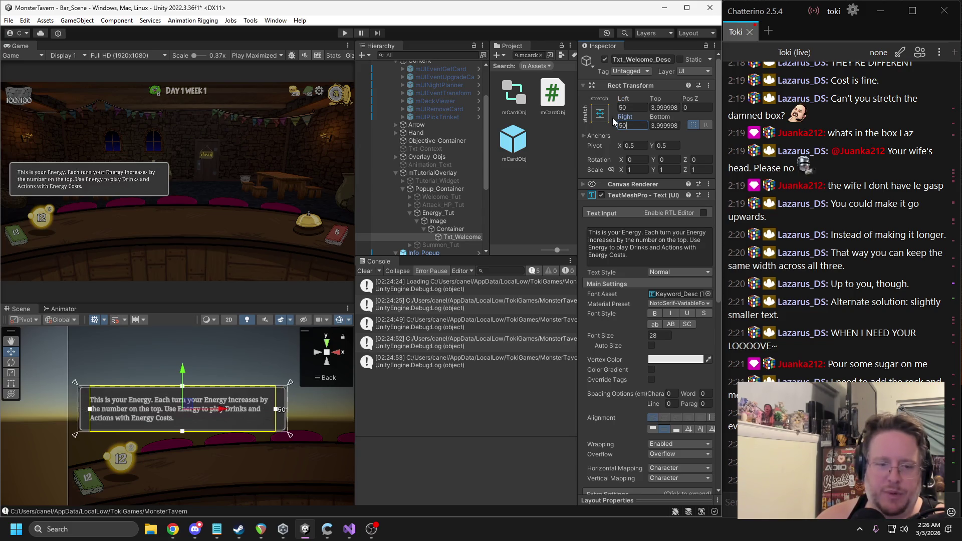
left_click_drag(92, 410, 79, 410)
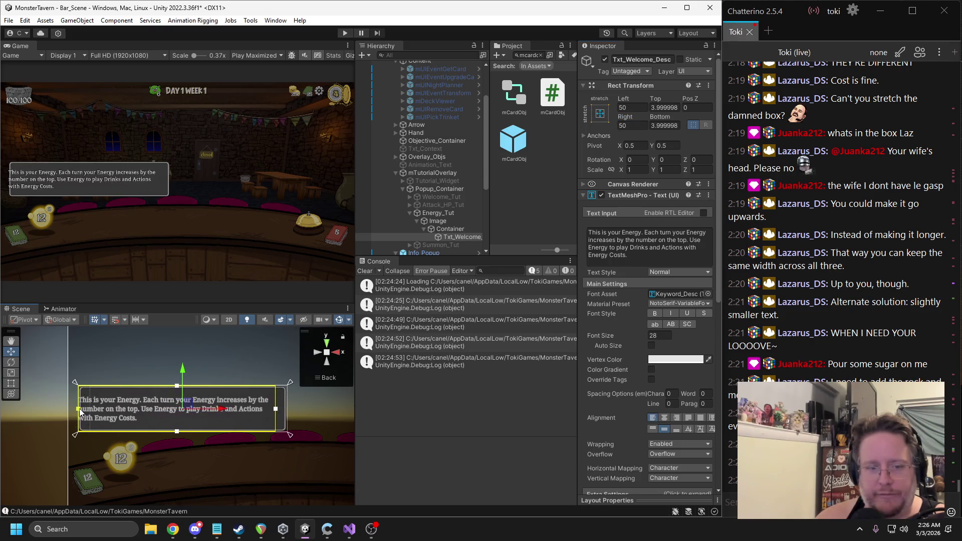
left_click_drag(277, 411, 288, 414)
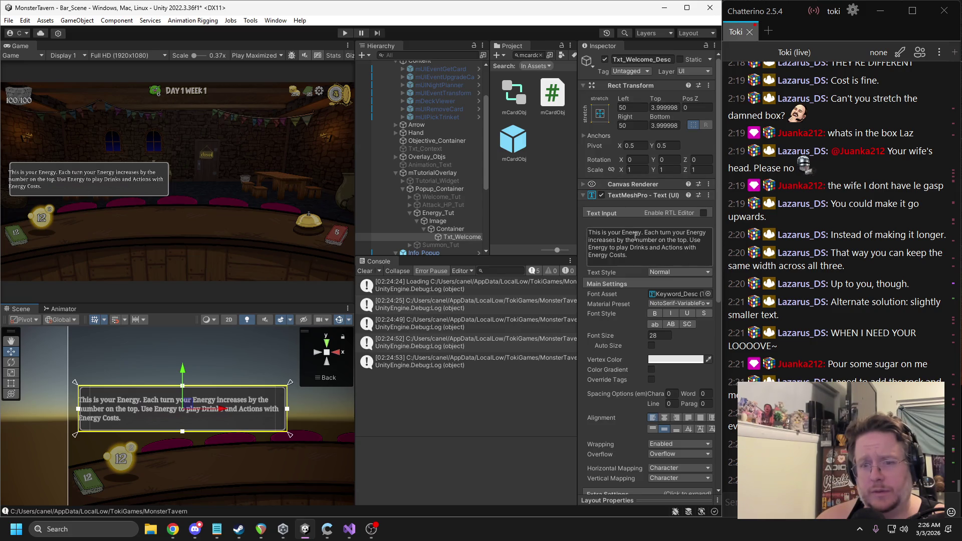
Step: Set Txt_Welcome_Desc's Extra Settings margins (left, top, right, bottom) all to 0
scroll(650, 276, "down", 5)
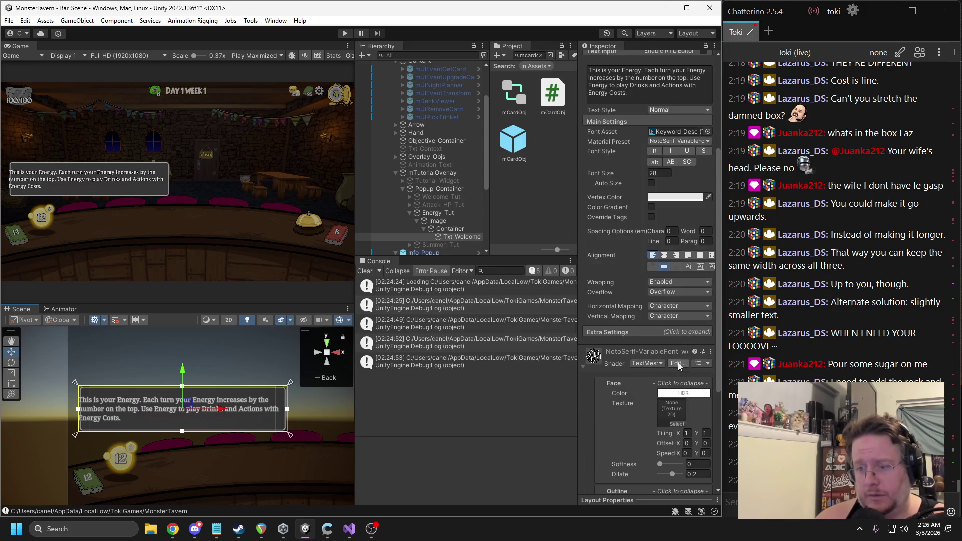
scroll(672, 346, "down", 1)
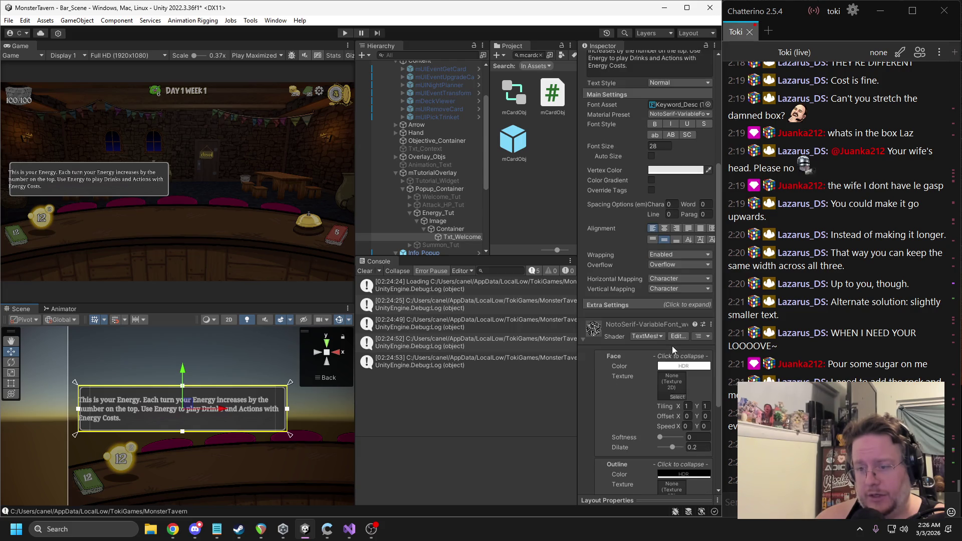
left_click(667, 306)
type("0")
key("Tab")
type("0")
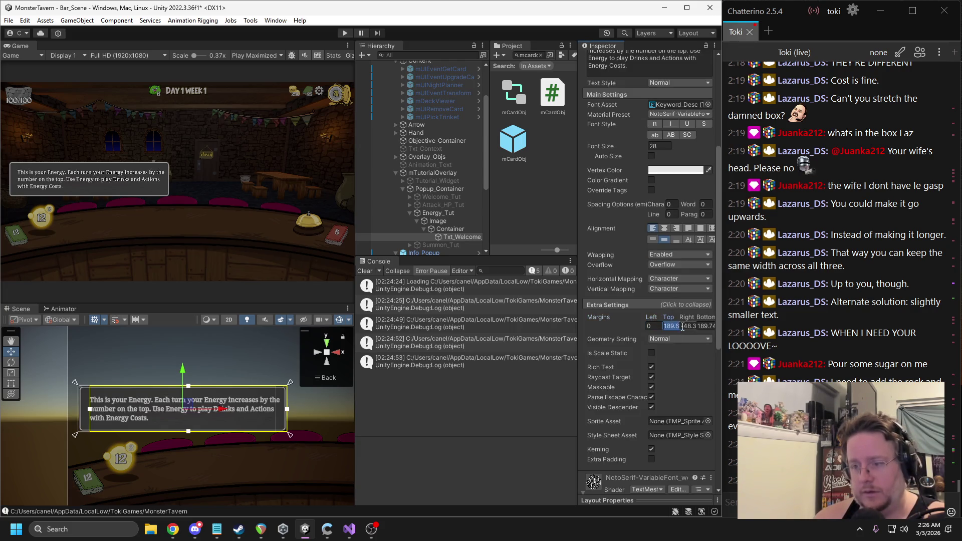
key("Tab")
type("0")
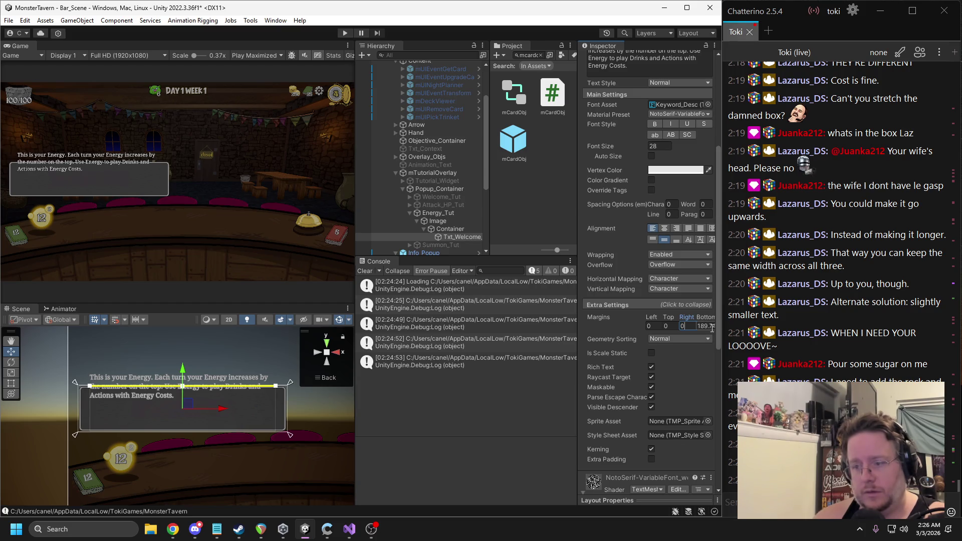
key("Tab")
type("0")
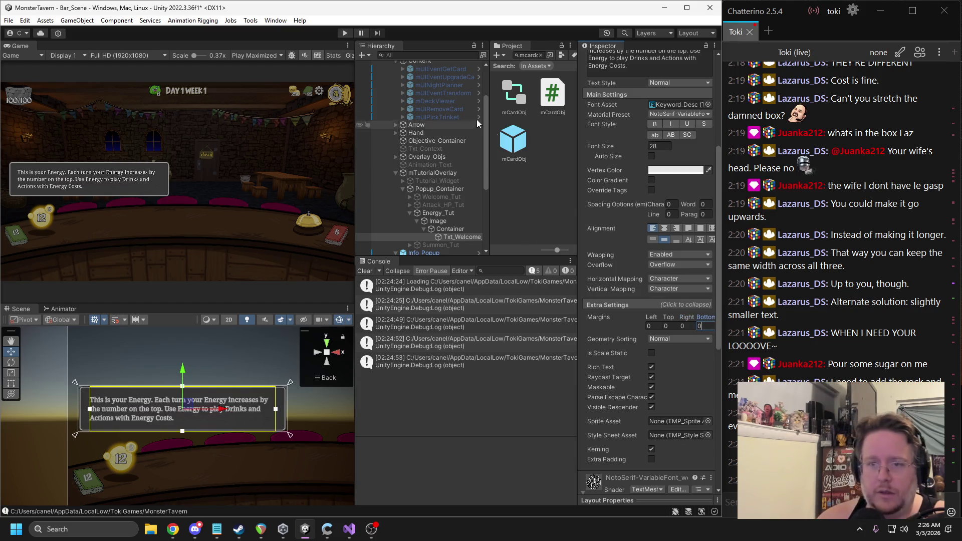
Step: Inspect the popup's Image and text objects, ending with the gradient Container selected
left_click(440, 222)
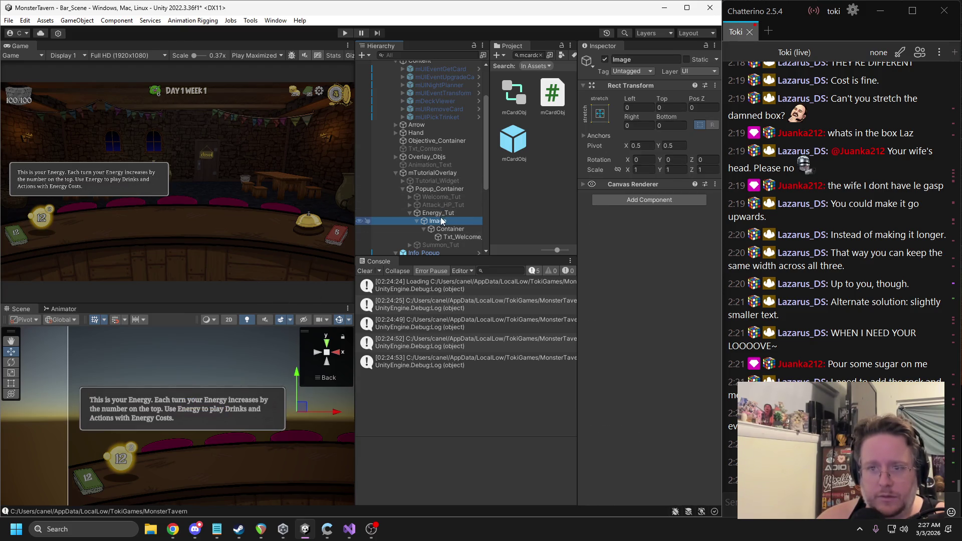
left_click(438, 213)
left_click(438, 221)
left_click(445, 237)
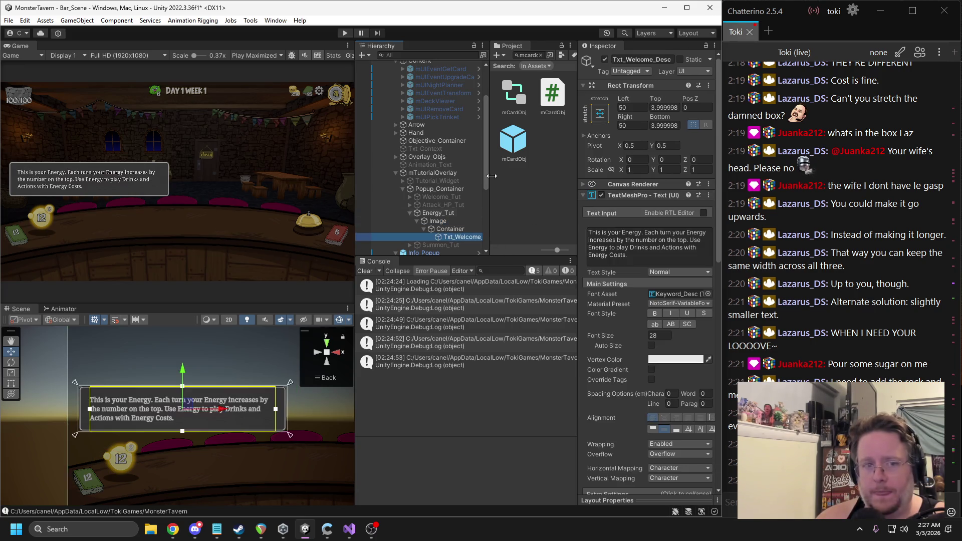
left_click(437, 221)
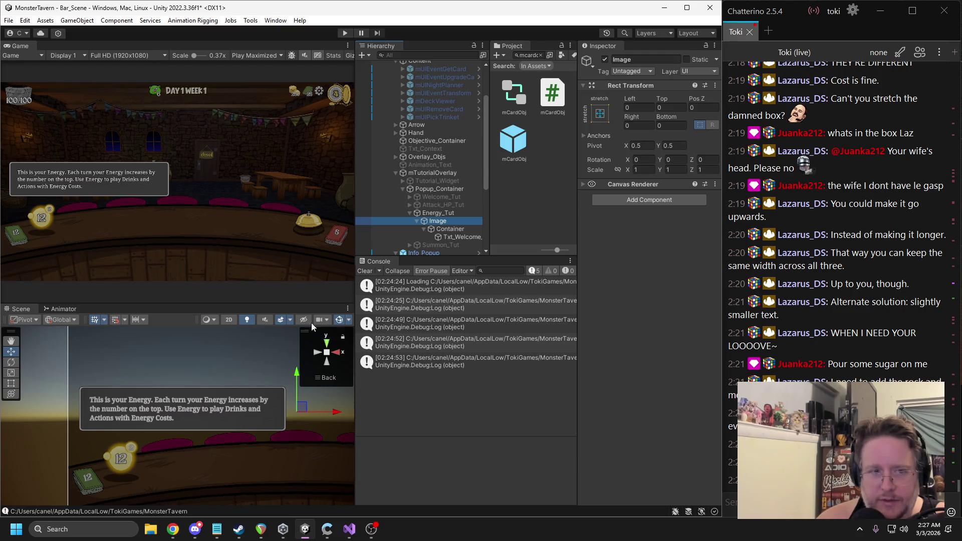
left_click(447, 229)
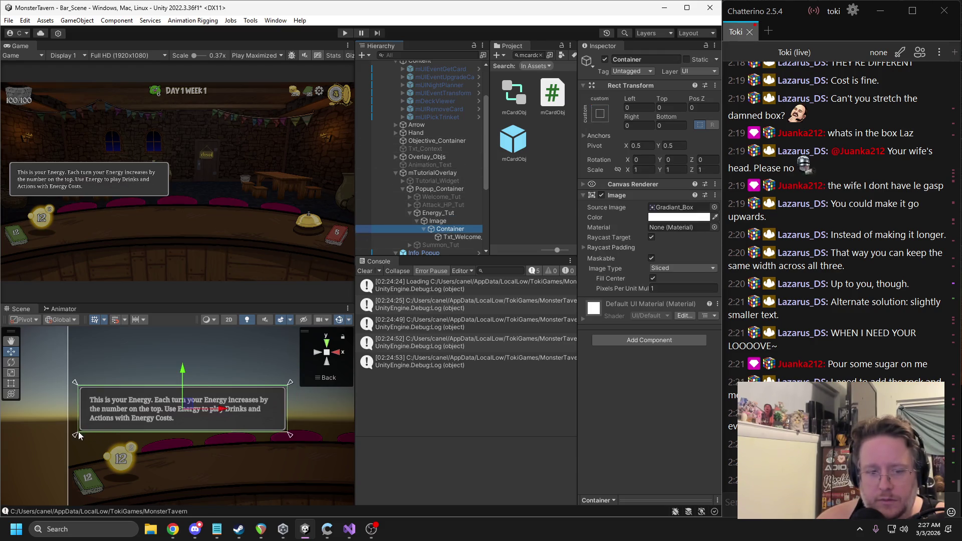
Step: Resize Container, then set its left, right, bottom and top offsets to 0
left_click_drag(76, 437, 79, 440)
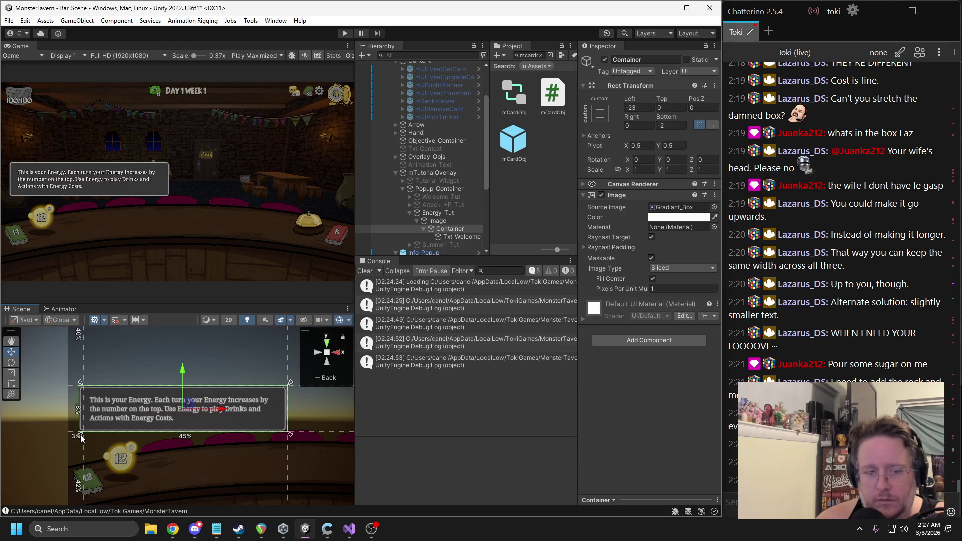
left_click_drag(290, 386, 281, 383)
left_click(653, 106)
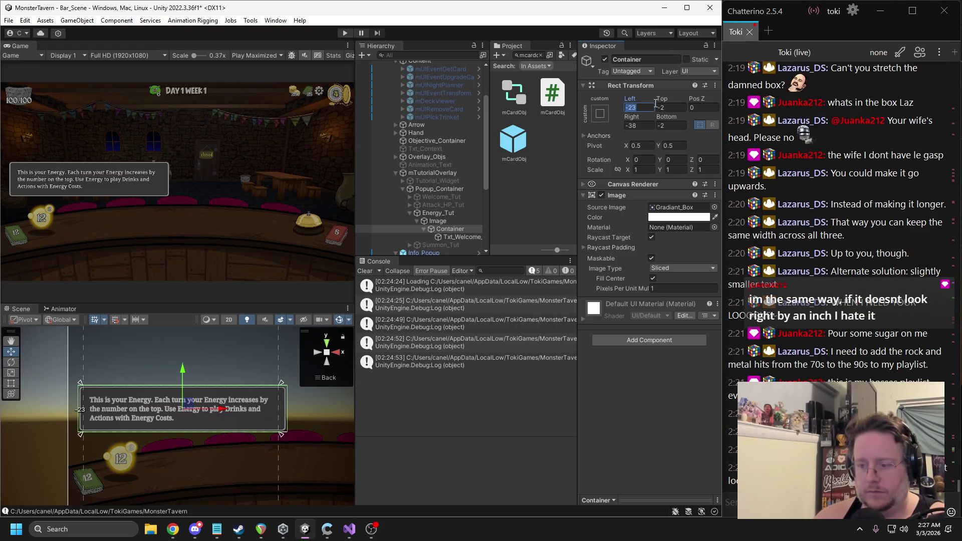
type("0")
left_click(639, 125)
type("0")
left_click(667, 125)
type("0")
left_click(666, 107)
type("0")
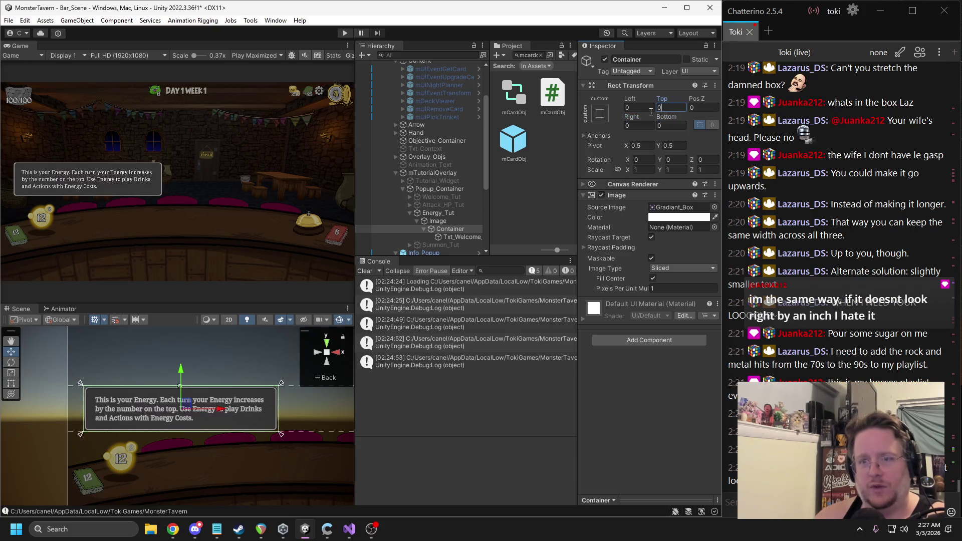
Step: Zero the description text's top offset, then re-adjust Container and reset its top offset to 0
left_click(450, 237)
left_click(661, 107)
type("0")
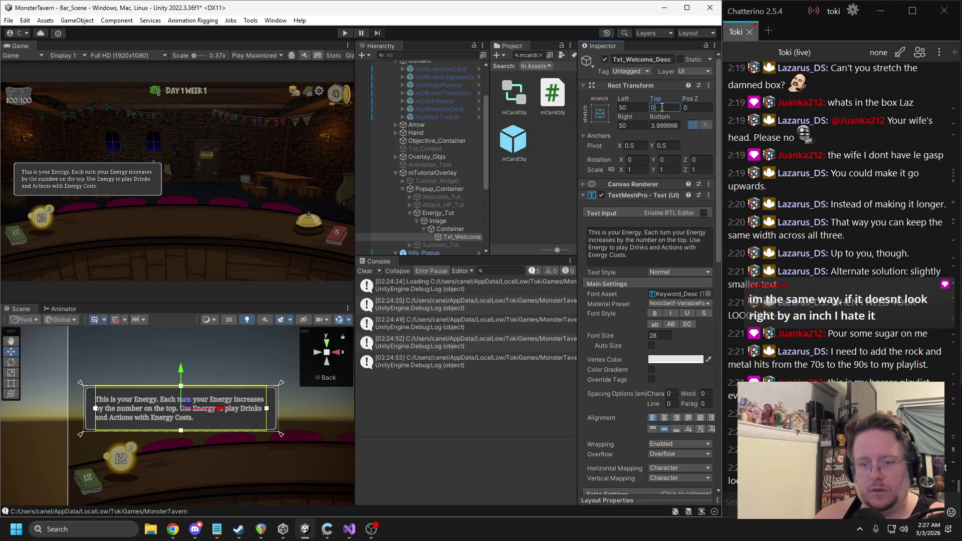
left_click(450, 229)
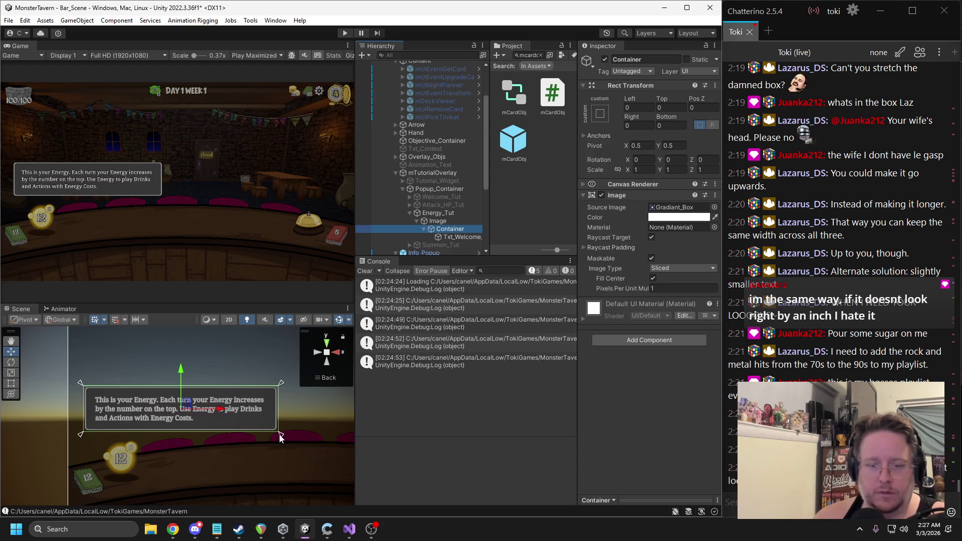
left_click_drag(281, 383, 281, 387)
left_click(671, 106)
type("0")
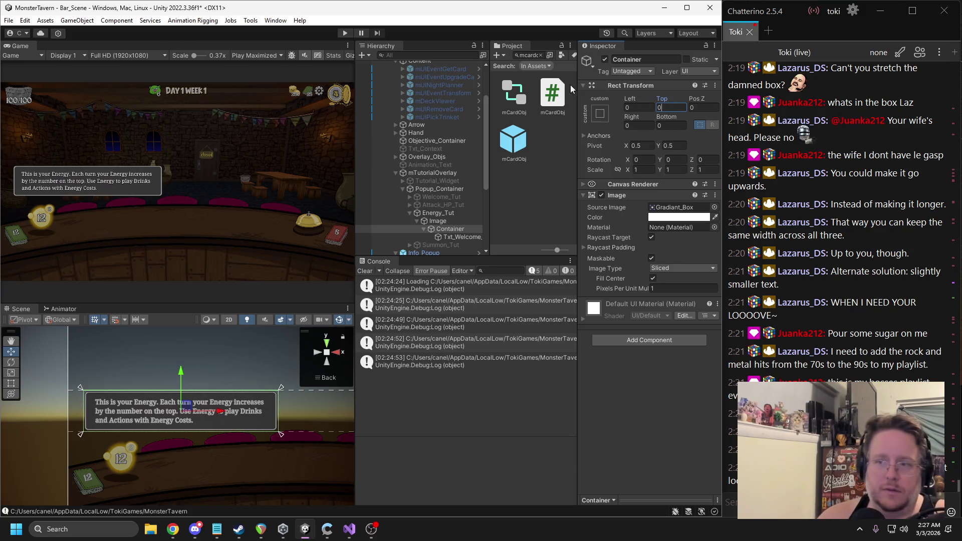
left_click(446, 238)
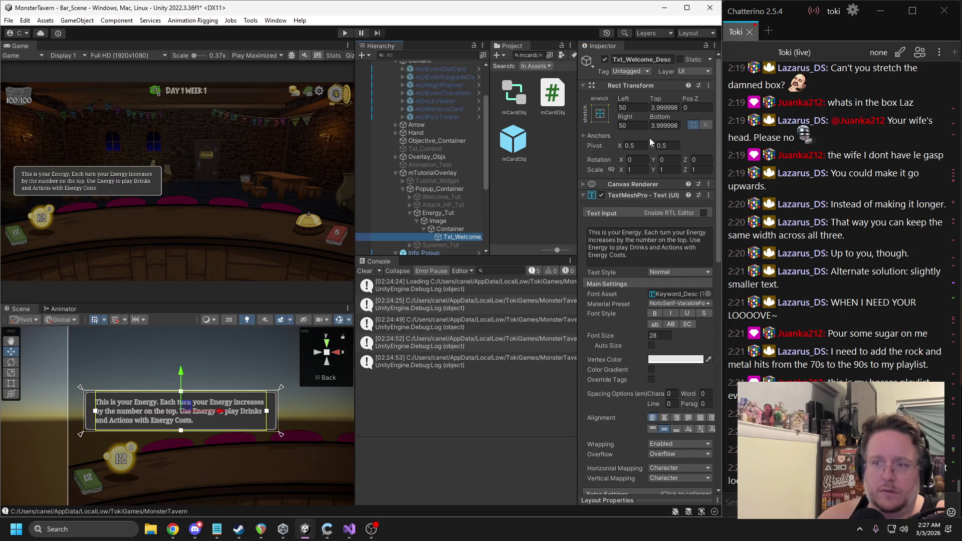
Step: Inset the text's left and right edges (40, then 30), settling the right inset at 8
left_click(632, 126)
type("40")
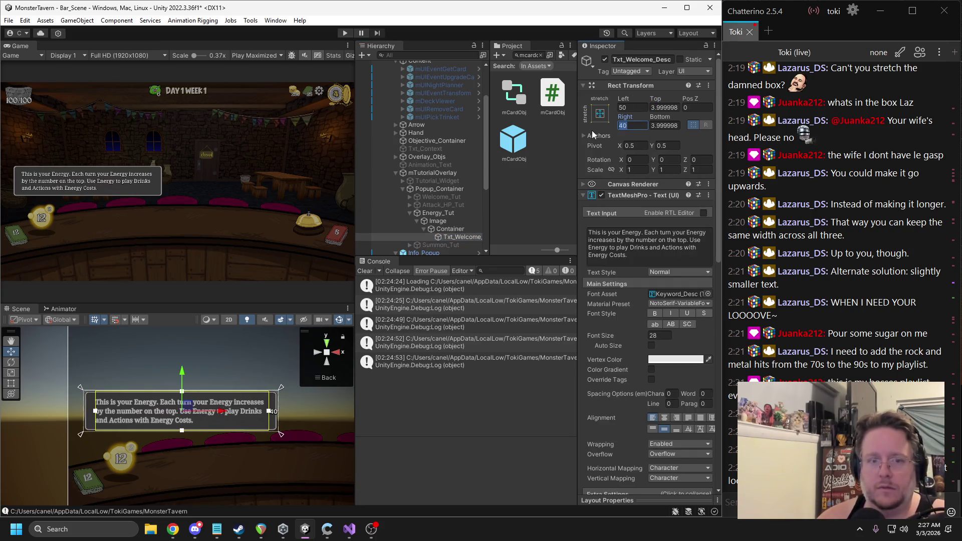
left_click(637, 107)
type("40")
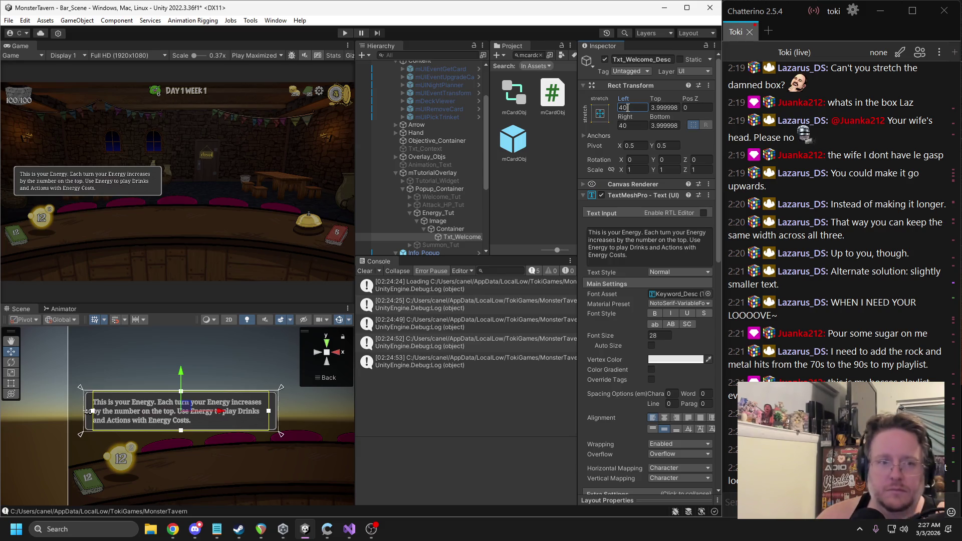
type("30")
left_click(621, 125)
type("30")
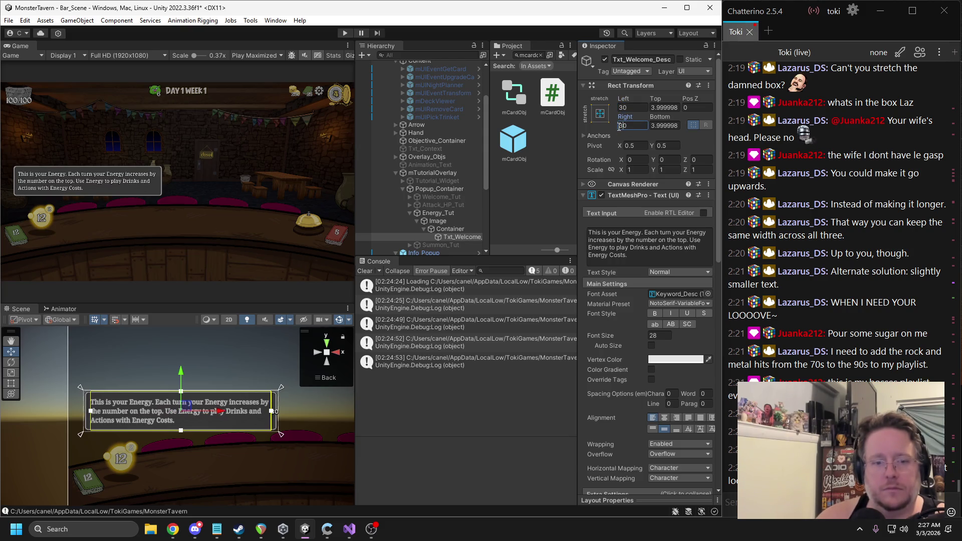
left_click_drag(623, 121, 444, 116)
left_click(636, 125)
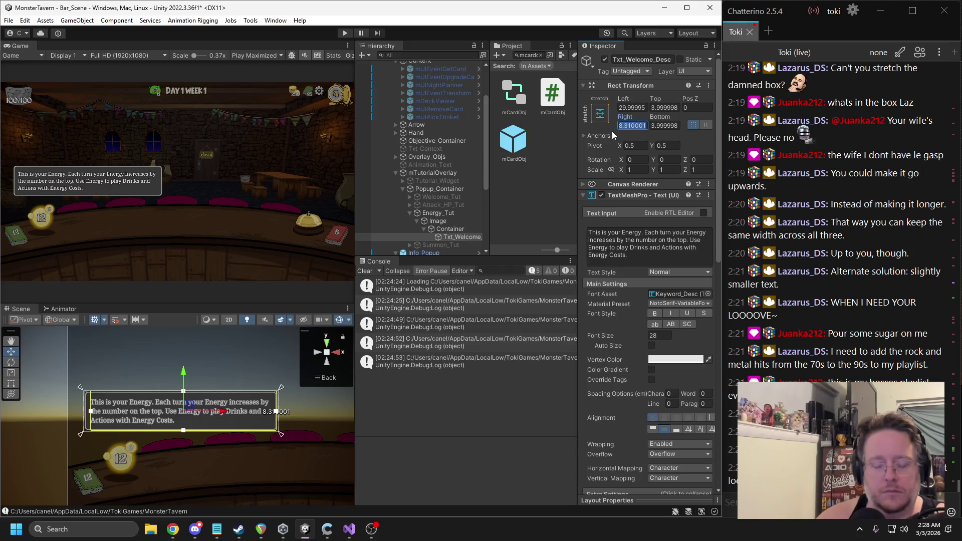
type("8")
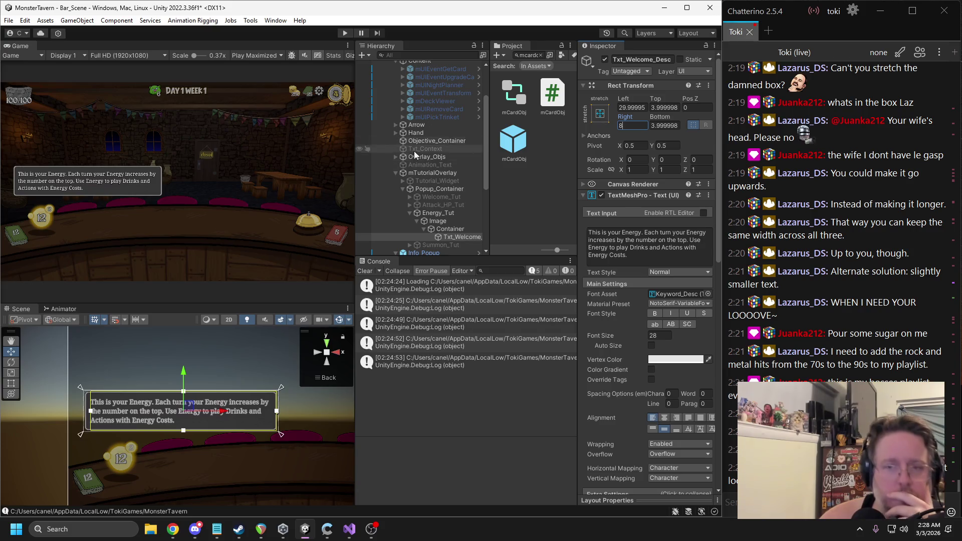
Step: Frame the Container box and stretch it right and up to fit around the text
left_click(437, 220)
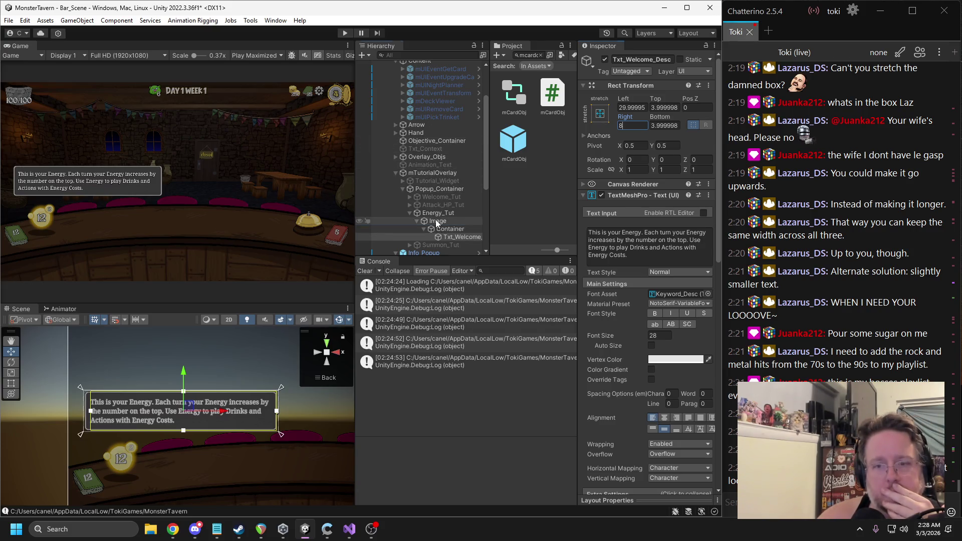
left_click(449, 229)
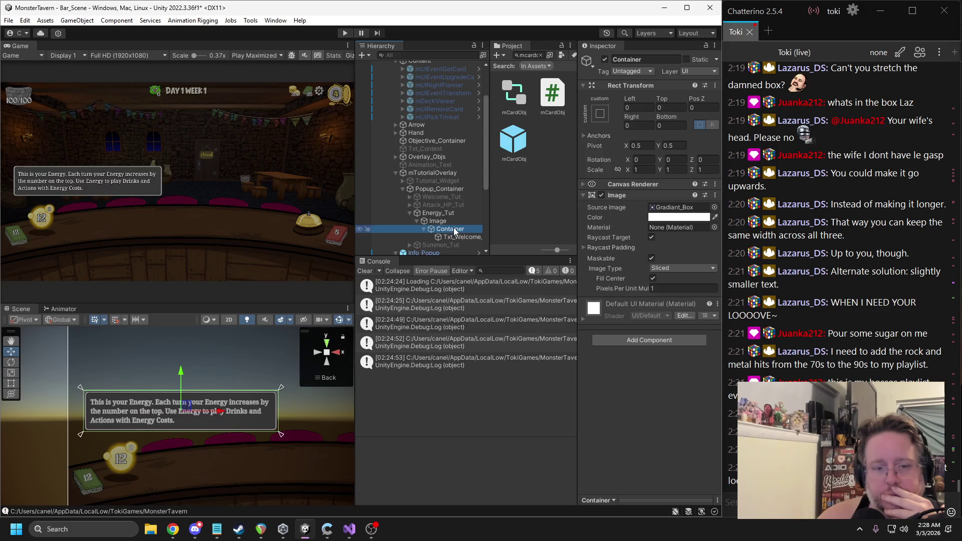
key("f")
left_click_drag(186, 409, 200, 412)
left_click_drag(258, 395, 273, 398)
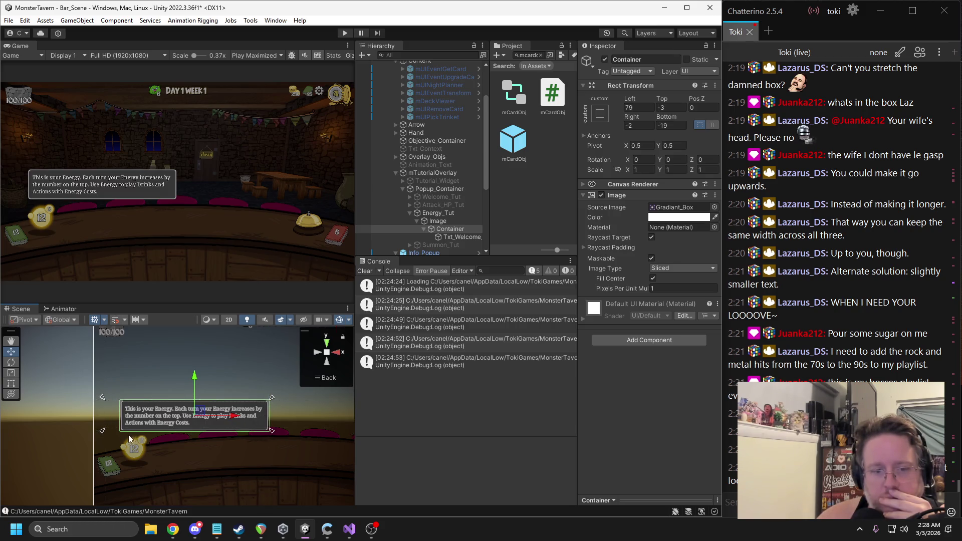
left_click_drag(103, 434, 118, 434)
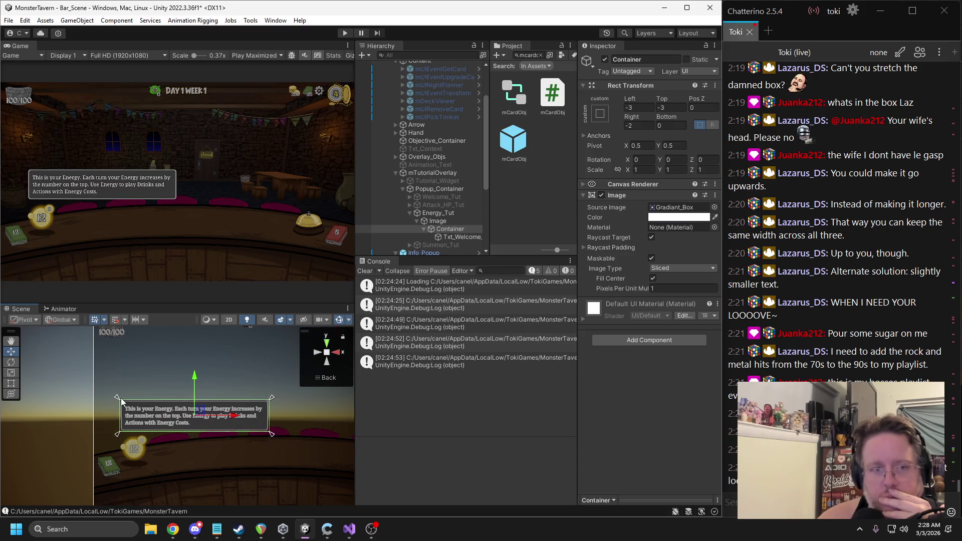
Step: Hide the Energy_Tut popup and make the Summon_Tut popup visible instead
left_click(424, 229)
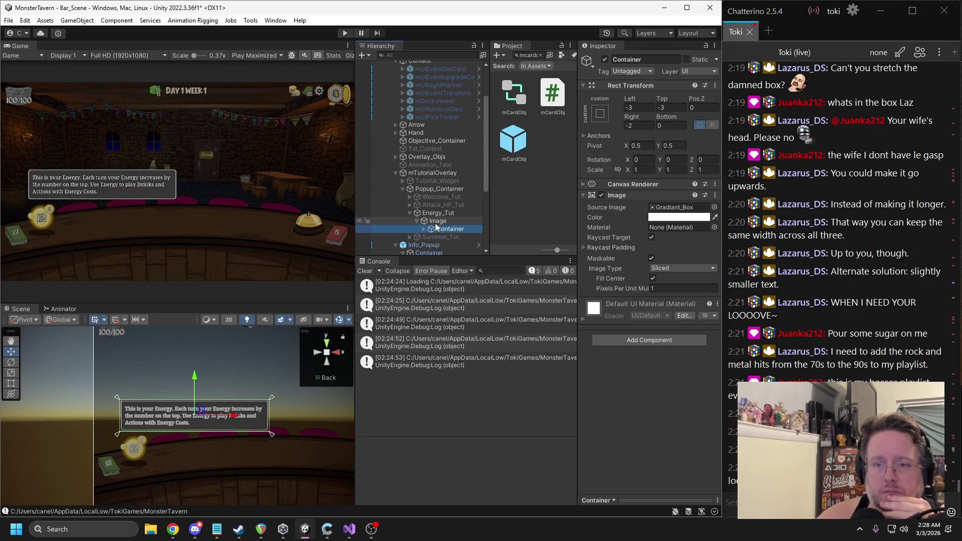
left_click(438, 212)
left_click(606, 60)
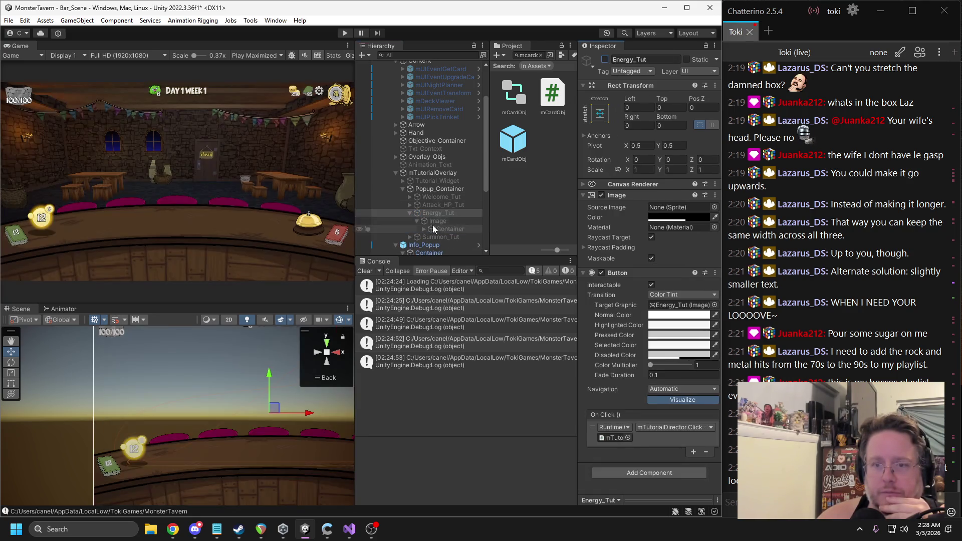
left_click(410, 213)
left_click(439, 221)
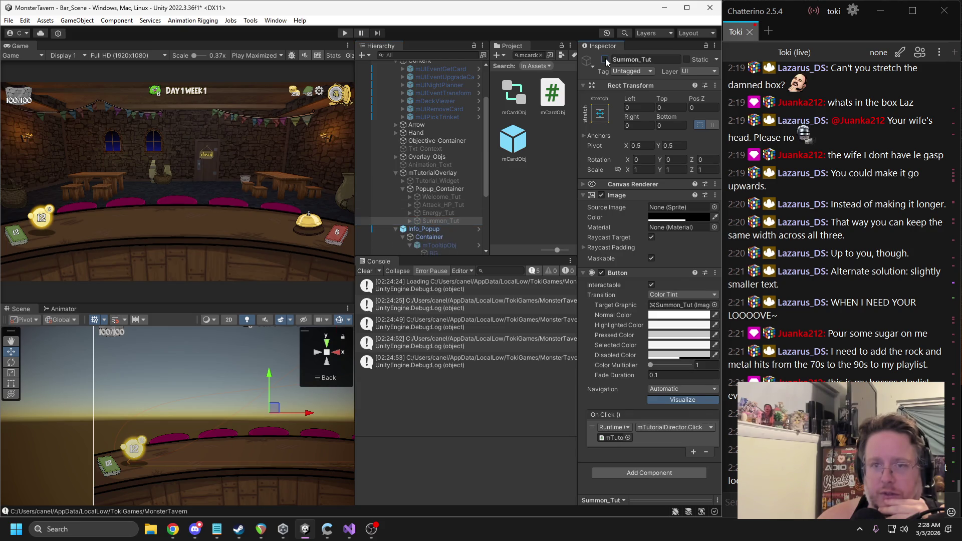
left_click(605, 61)
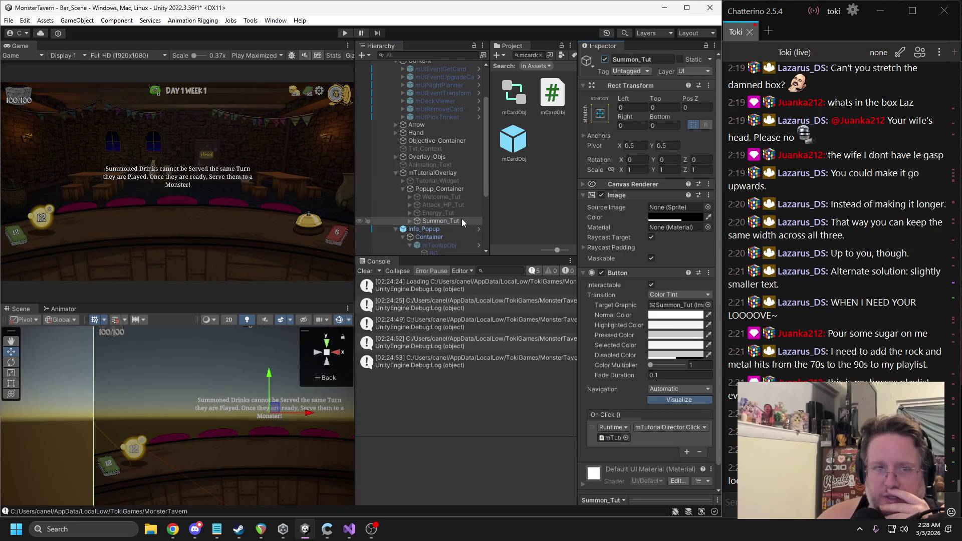
left_click(409, 213)
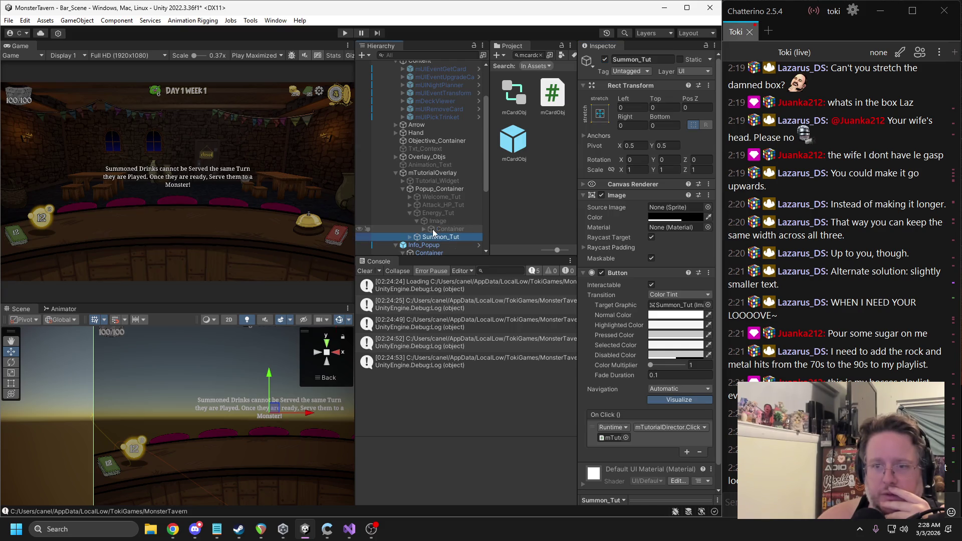
Step: Copy Energy_Tut's Container and expand Summon_Tut to find its Image and description text
right_click(440, 229)
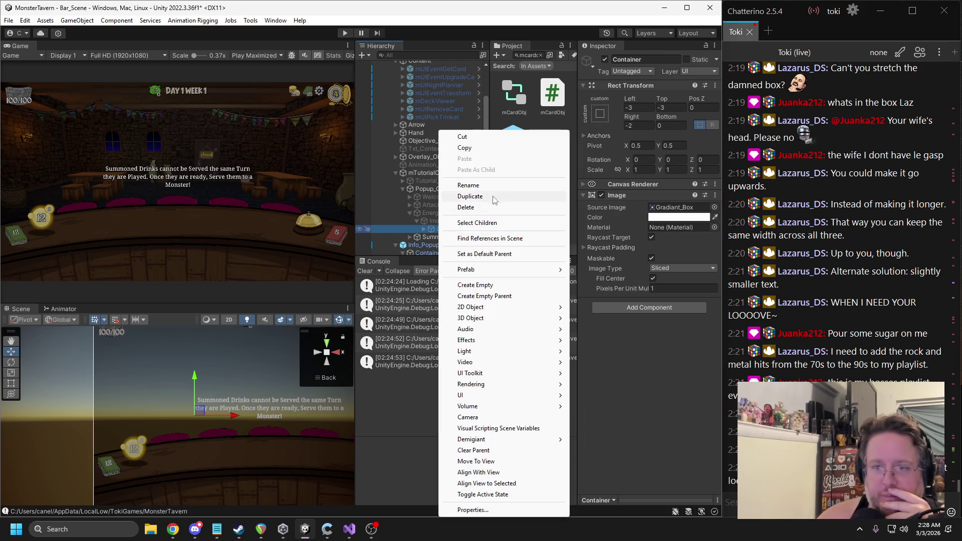
left_click(475, 146)
left_click(424, 229)
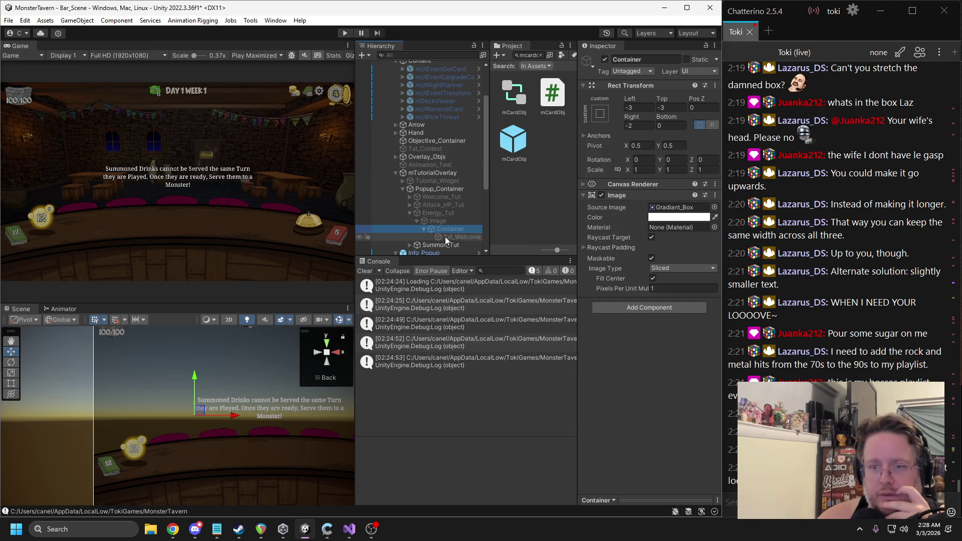
scroll(444, 230, "down", 2)
left_click(410, 215)
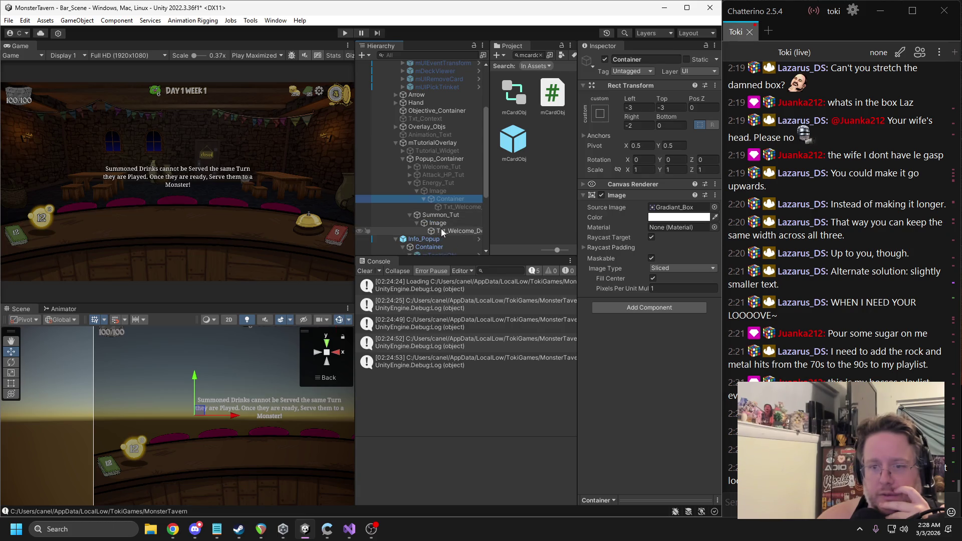
left_click(437, 223)
left_click(443, 230)
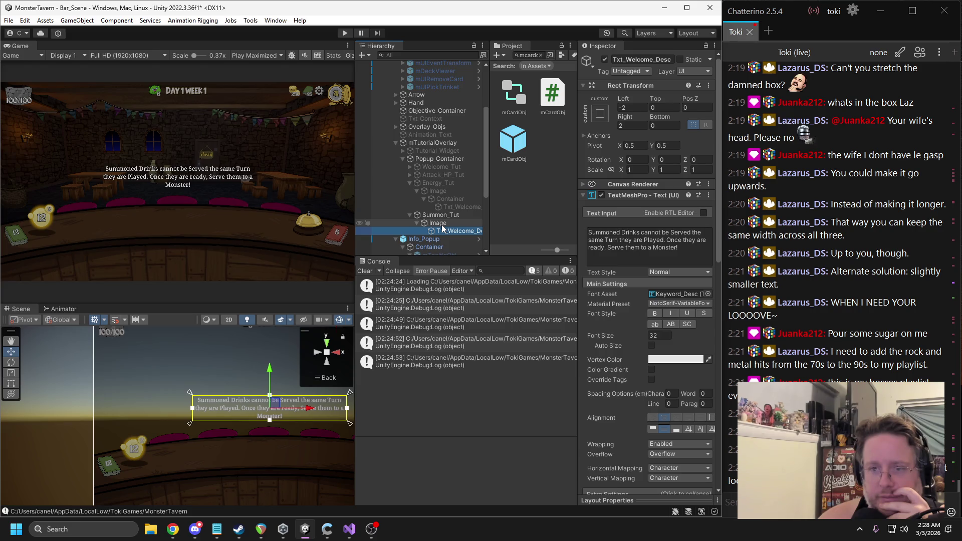
left_click(439, 224)
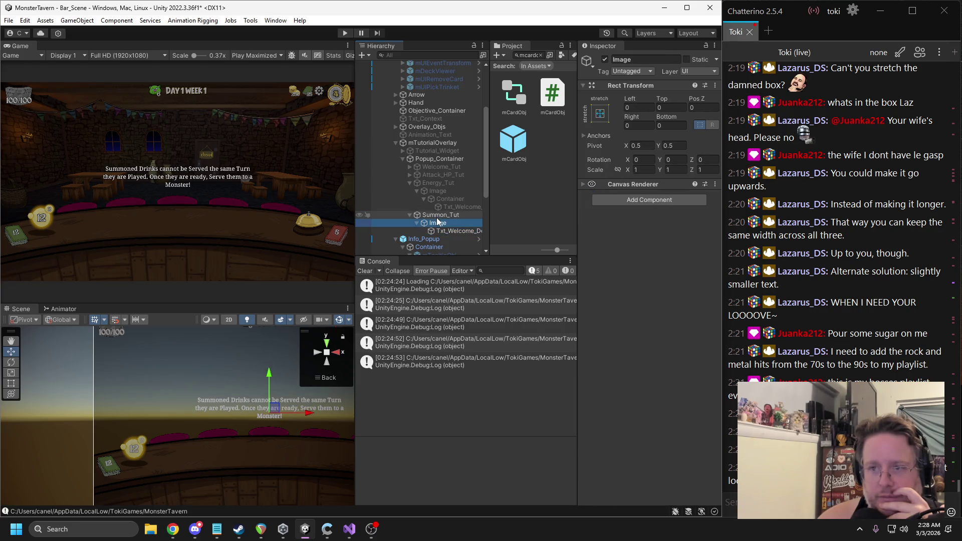
Step: Paste Energy_Tut Container's Rect Transform values onto Summon_Tut's Image
left_click(450, 199)
right_click(642, 86)
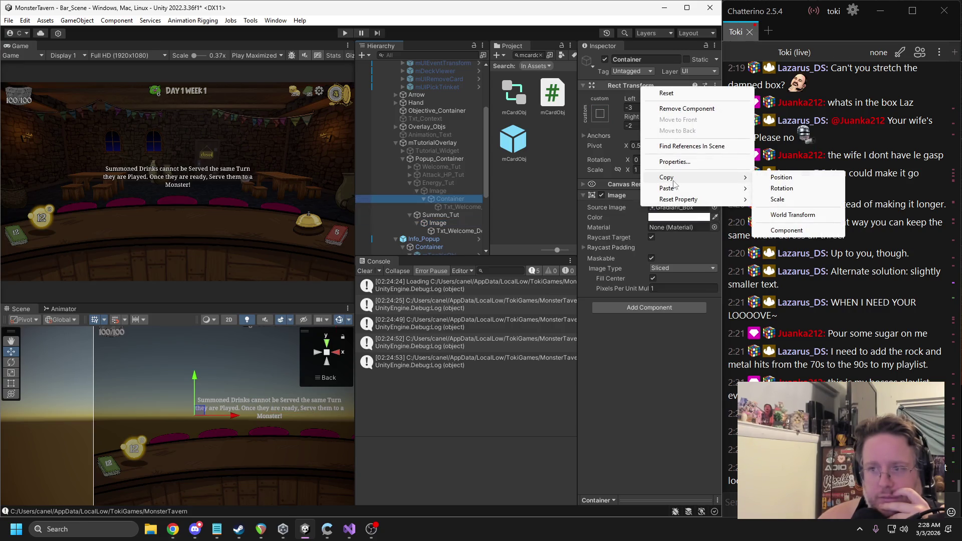
left_click(501, 230)
left_click(438, 223)
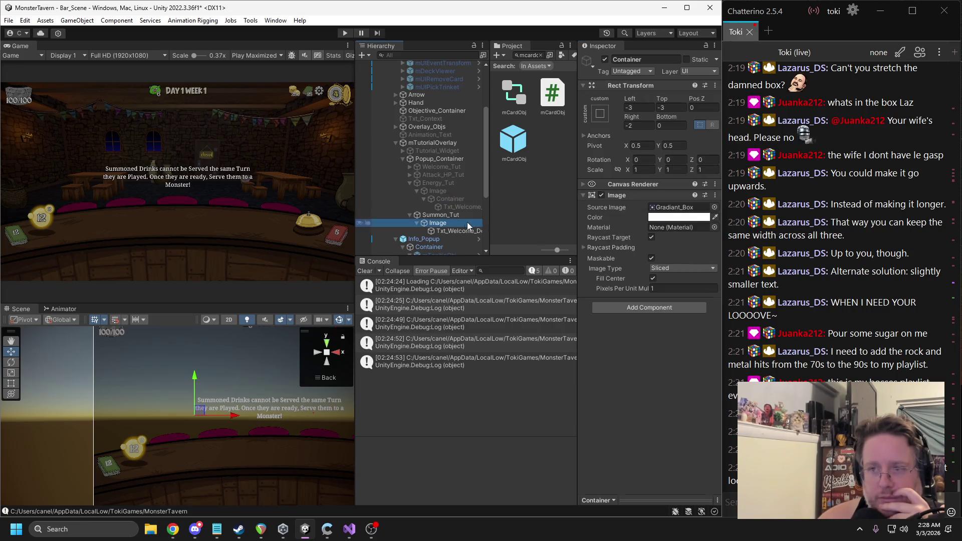
right_click(642, 86)
mouse_move(693, 189)
left_click(796, 252)
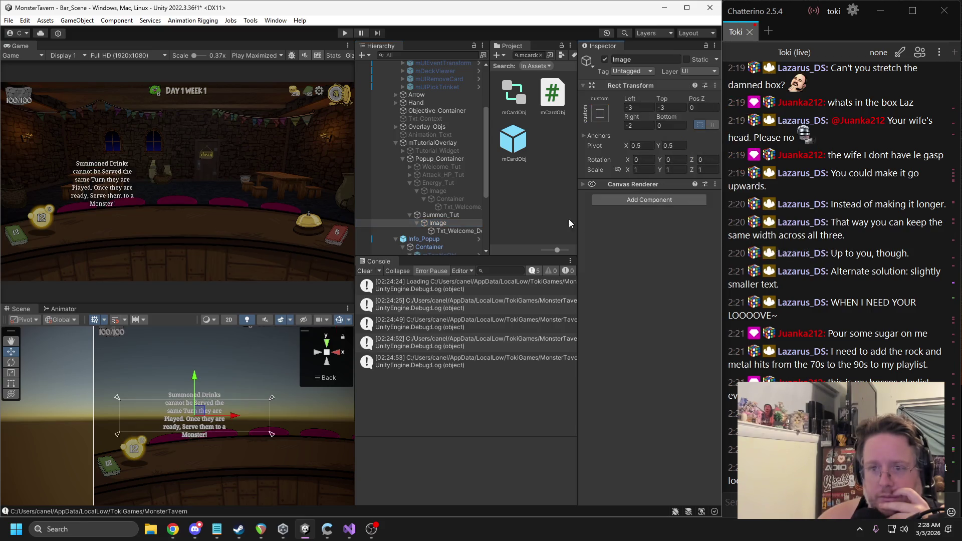
Step: Add the Container's gradient Image component to Summon_Tut's Image as a new component
left_click(465, 206)
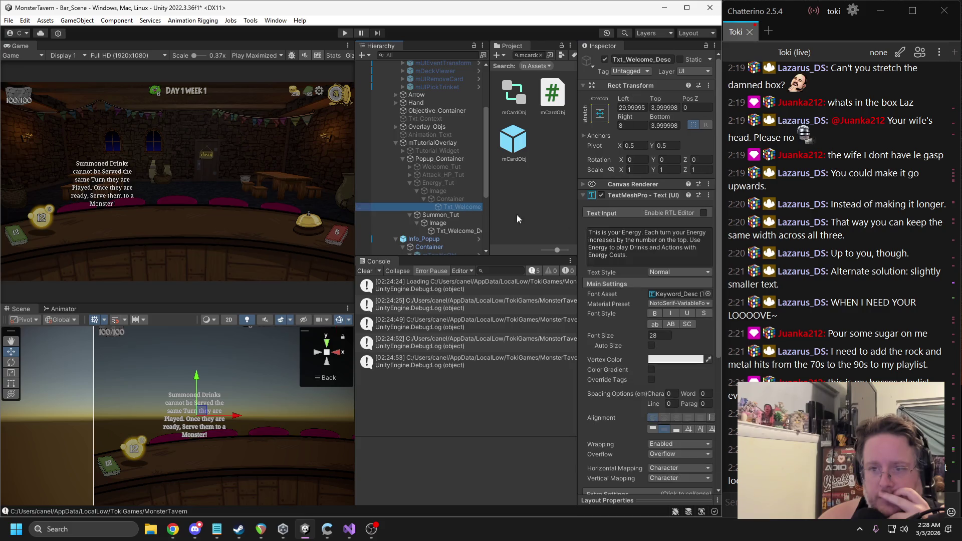
left_click(465, 199)
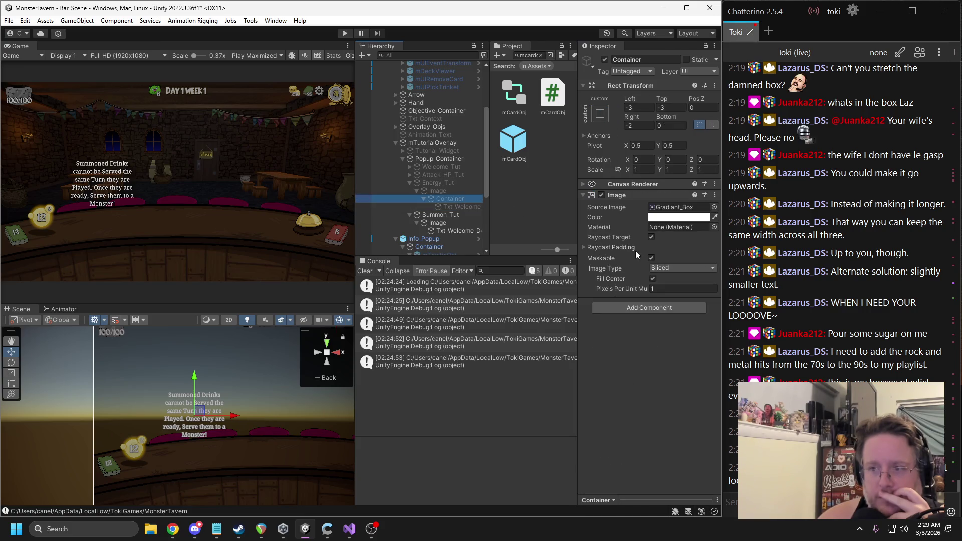
right_click(623, 196)
left_click(671, 274)
left_click(437, 223)
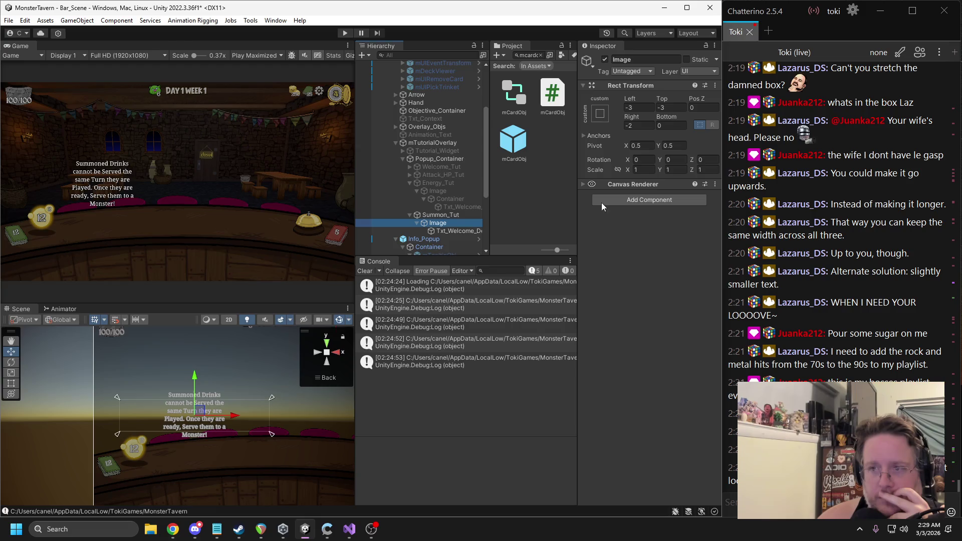
right_click(642, 89)
mouse_move(666, 192)
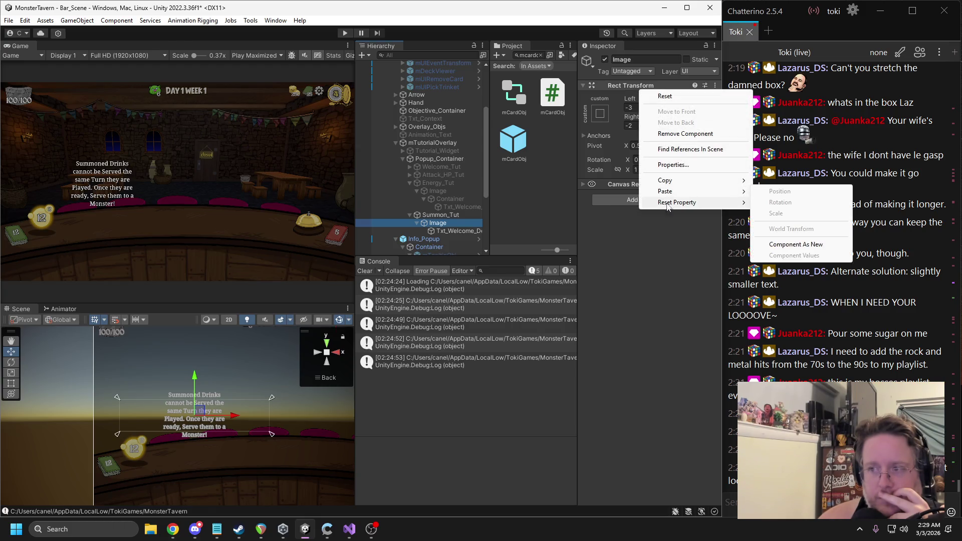
left_click(773, 246)
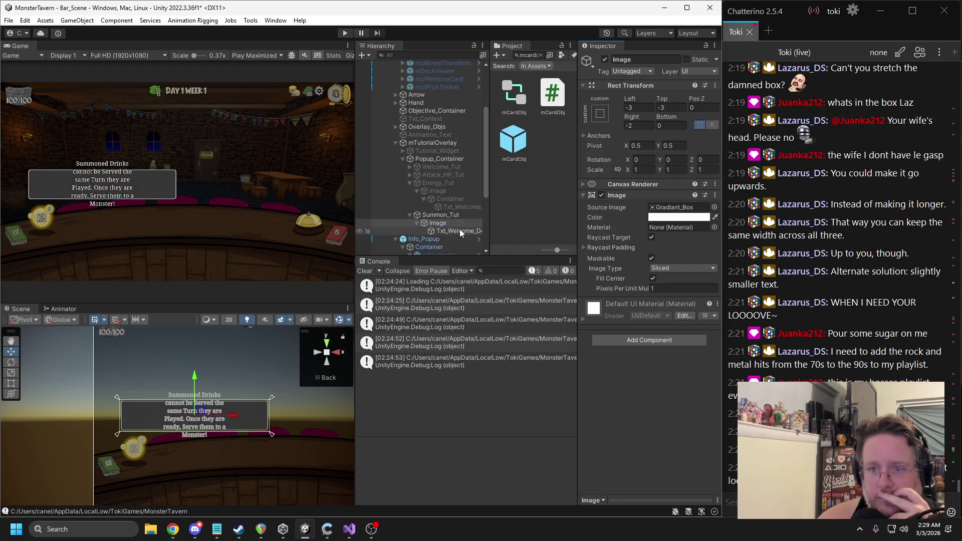
Step: Paste Energy_Tut's description text Rect Transform values onto Summon_Tut's Txt_Welcome_Desc
left_click(459, 231)
left_click(460, 207)
right_click(630, 92)
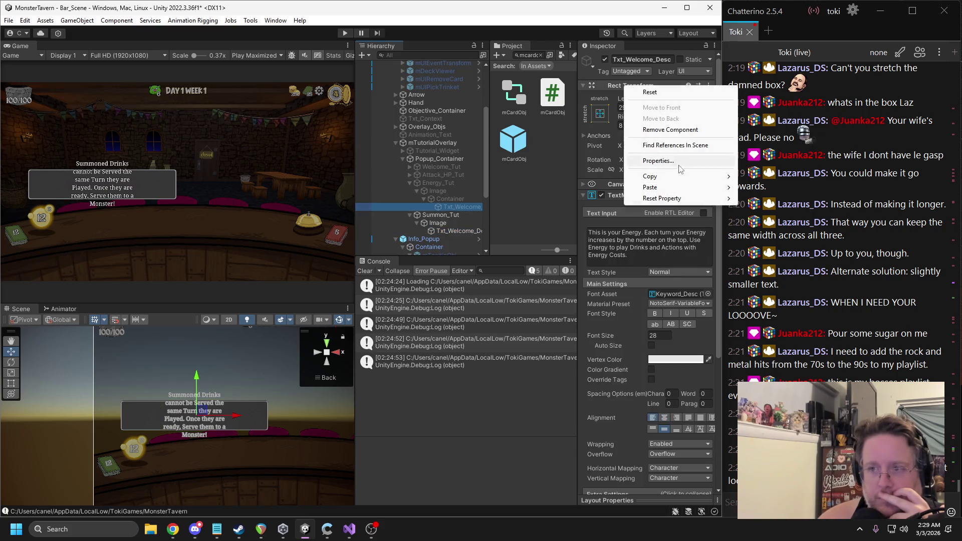
left_click(504, 226)
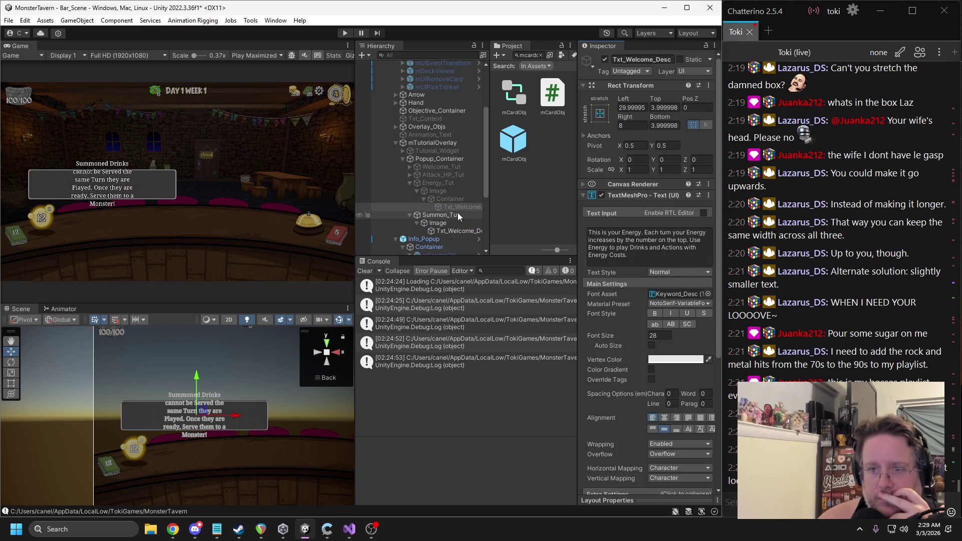
left_click(458, 230)
right_click(634, 86)
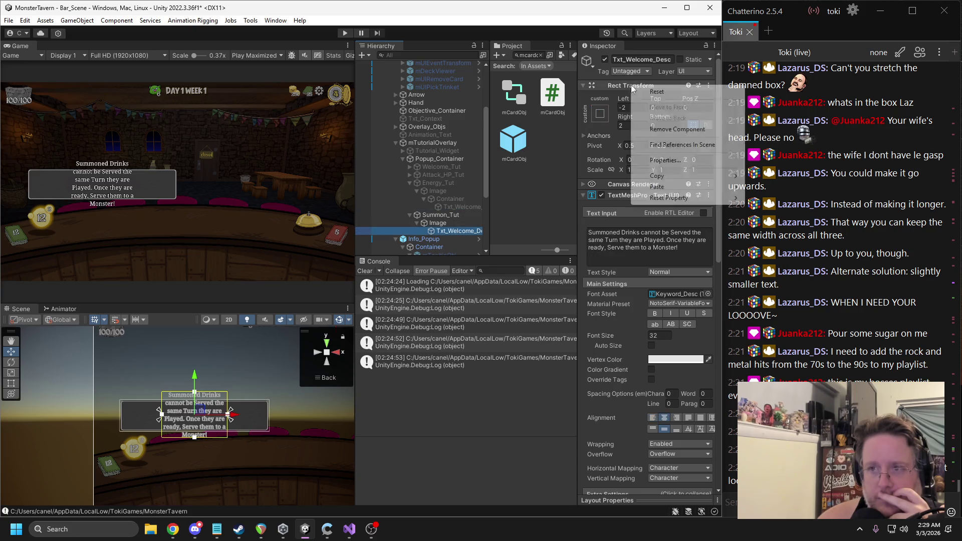
mouse_move(661, 186)
left_click(785, 252)
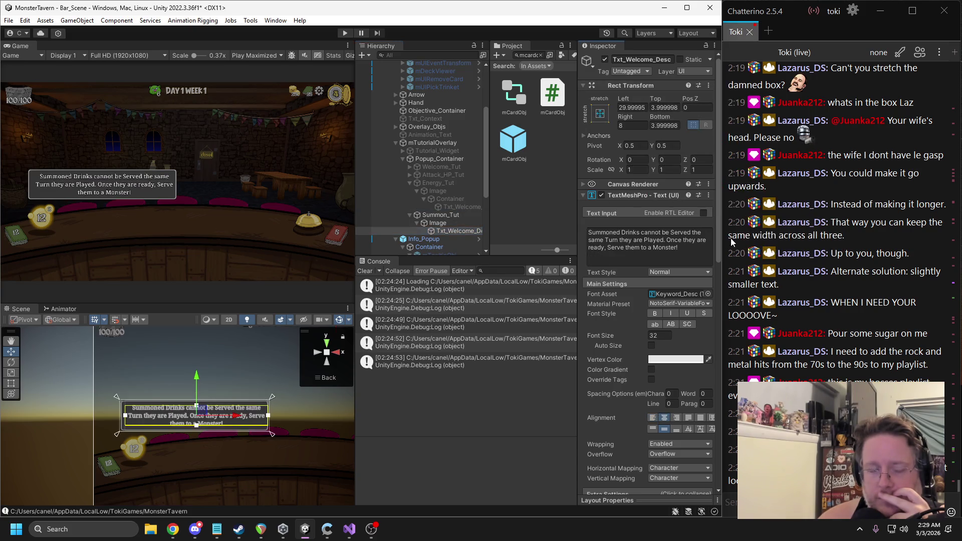
left_click(437, 223)
scroll(193, 416, "down", 3)
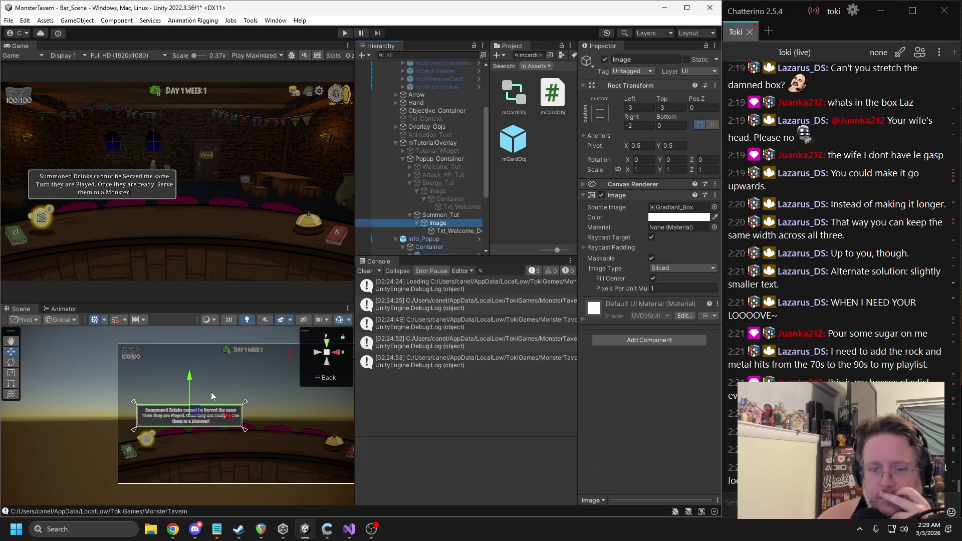
Step: Move the gradient box toward the centre, align its anchors, and rename it Container
mouse_move(188, 414)
left_mouse_down()
mouse_move(242, 415)
mouse_move(255, 430)
left_mouse_up()
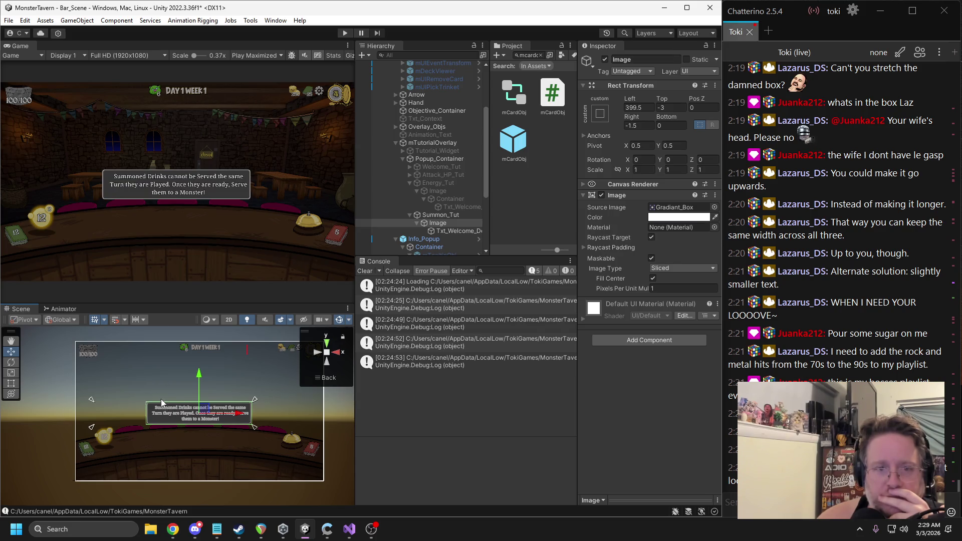
left_click_drag(92, 400, 144, 404)
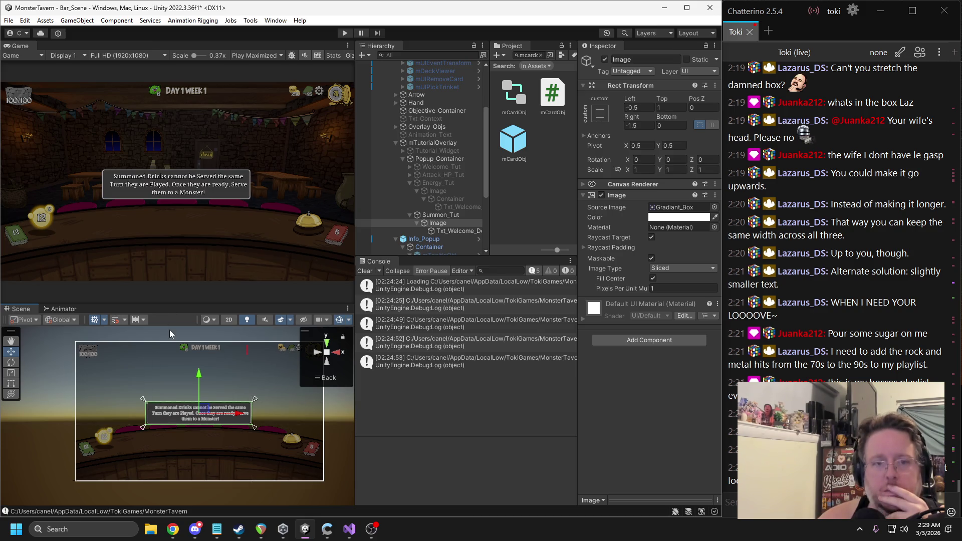
left_click(633, 60)
type("Container")
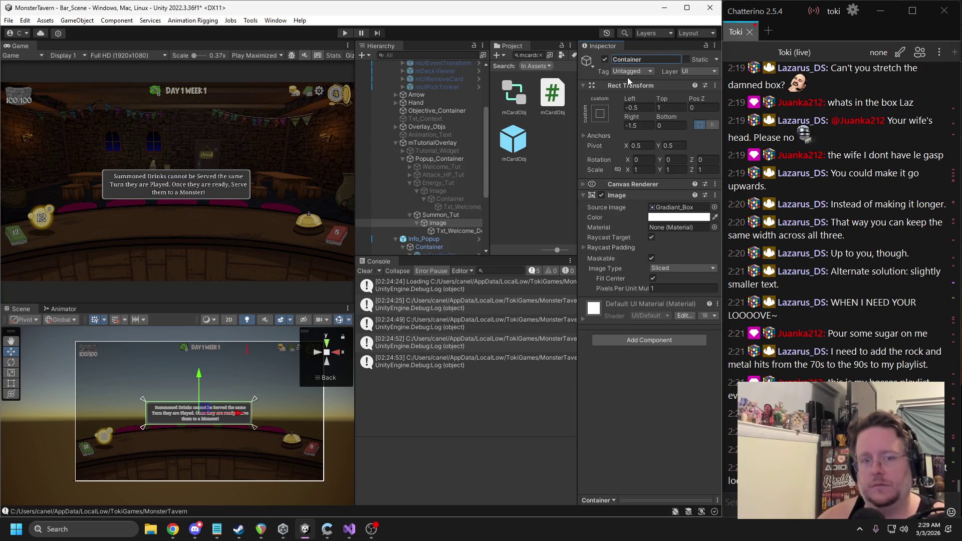
key("Return")
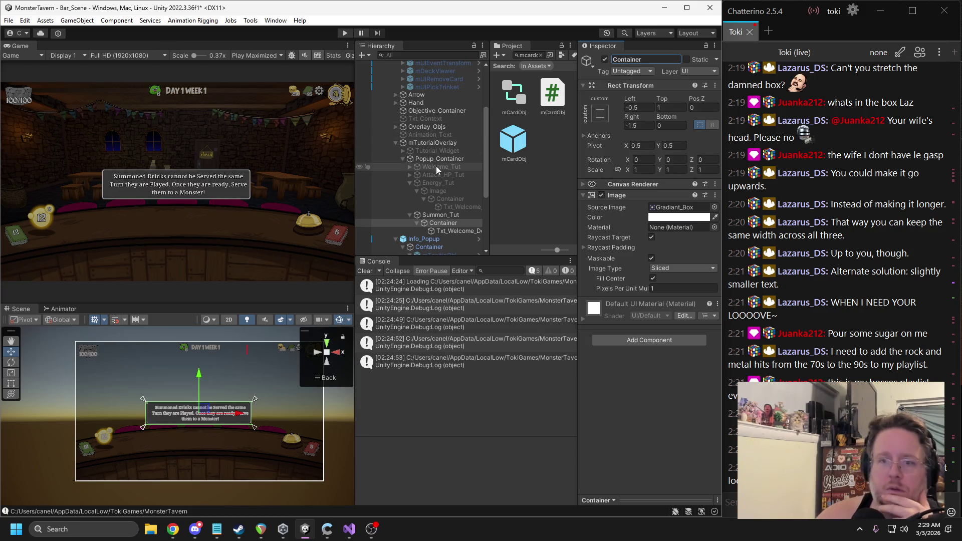
Step: Deactivate Summon_Tut and collapse the Popup_Container and mTutorialOverlay groups
left_click(415, 216)
key("alt+shift+a")
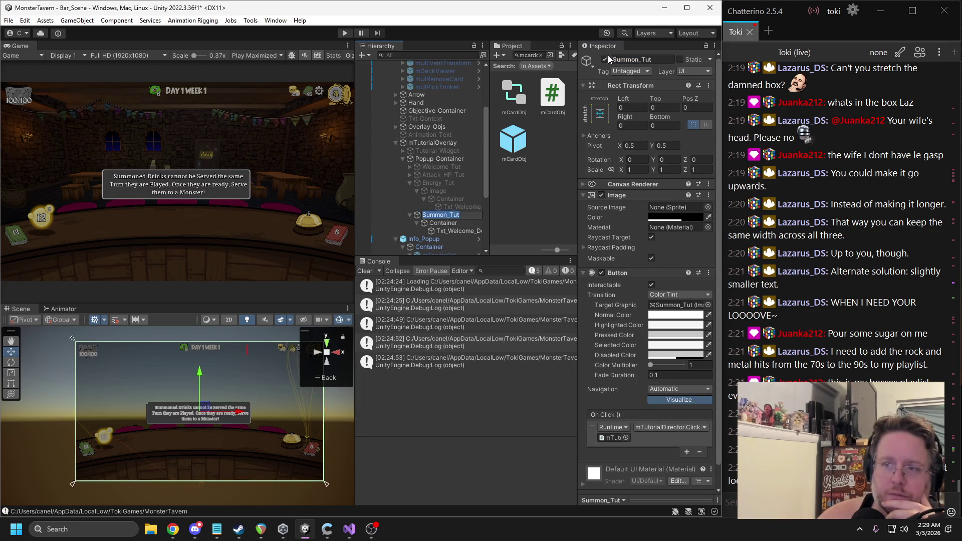
left_click(403, 156)
left_click(395, 143)
left_click(195, 145)
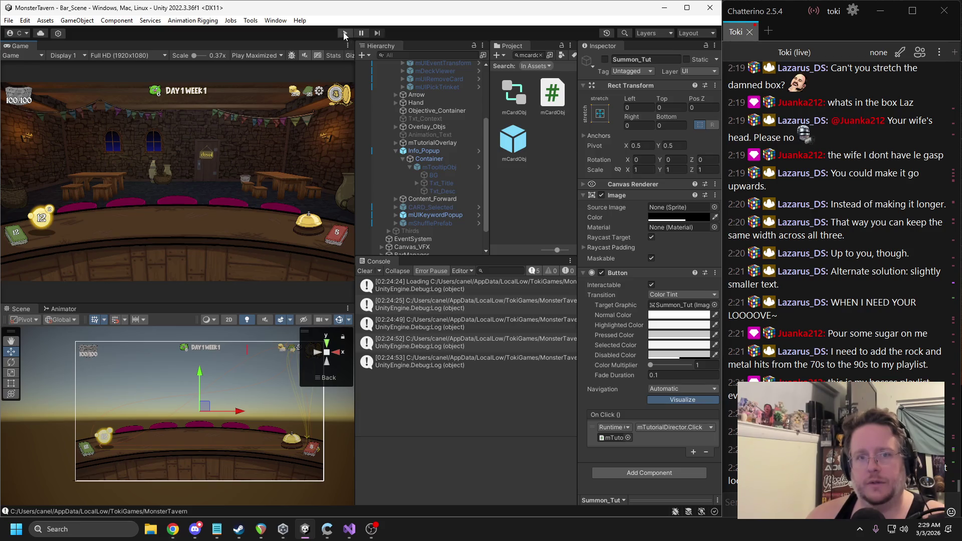
Step: Play the game, end the old saved run from the main menu, and begin a new run
left_click(345, 33)
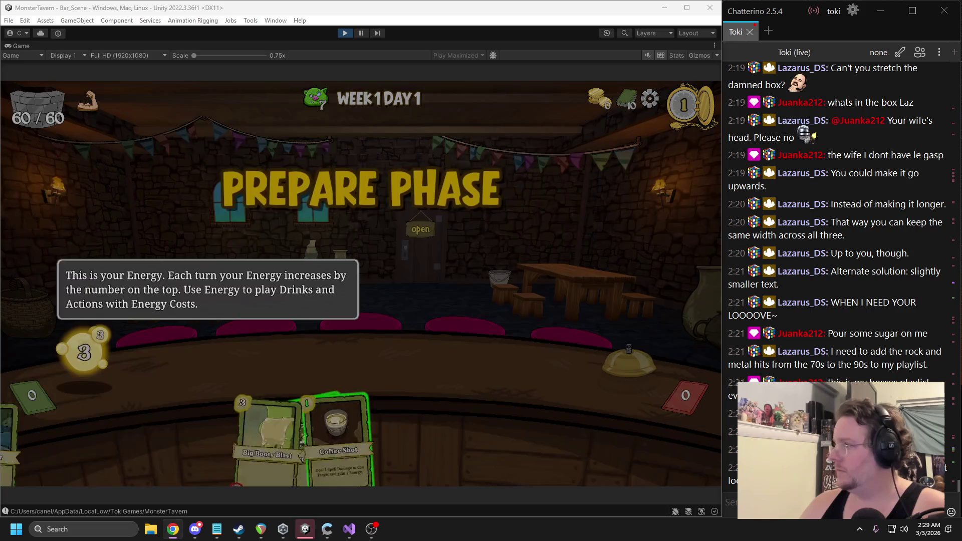
left_click(613, 221)
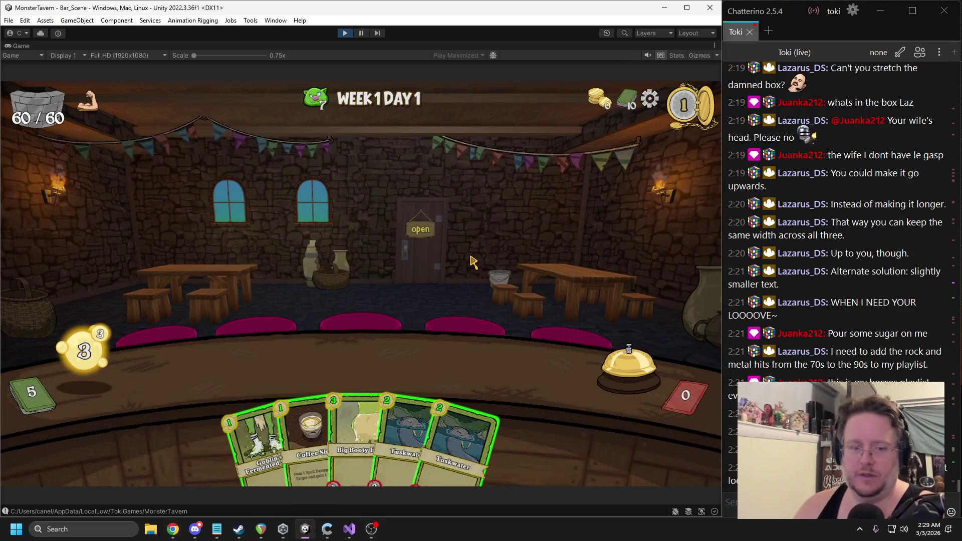
key("Escape")
left_click(290, 237)
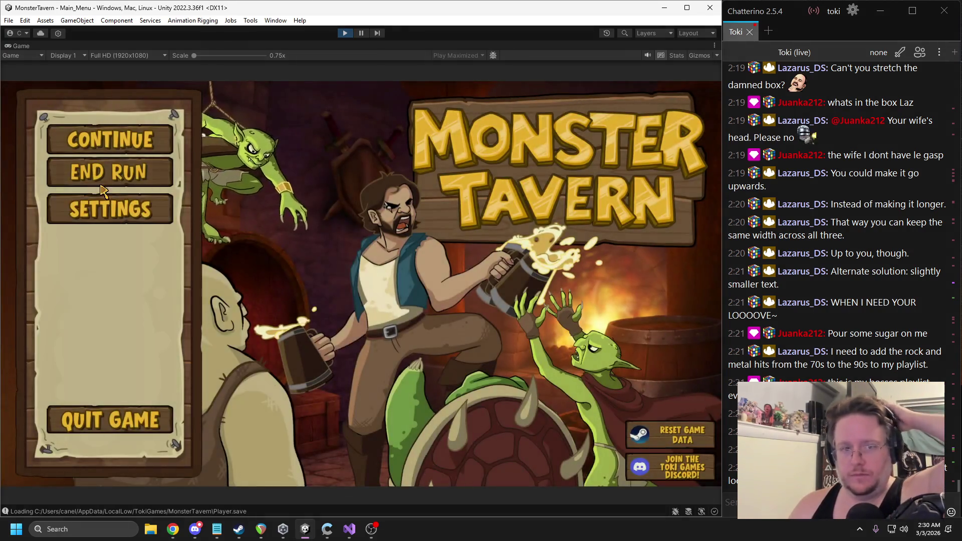
left_click(108, 172)
left_click(307, 328)
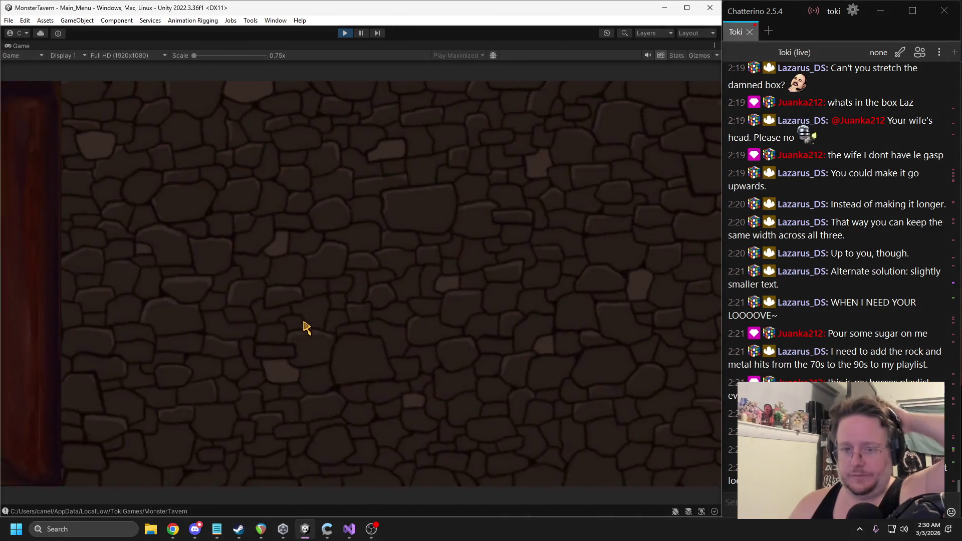
left_click(622, 446)
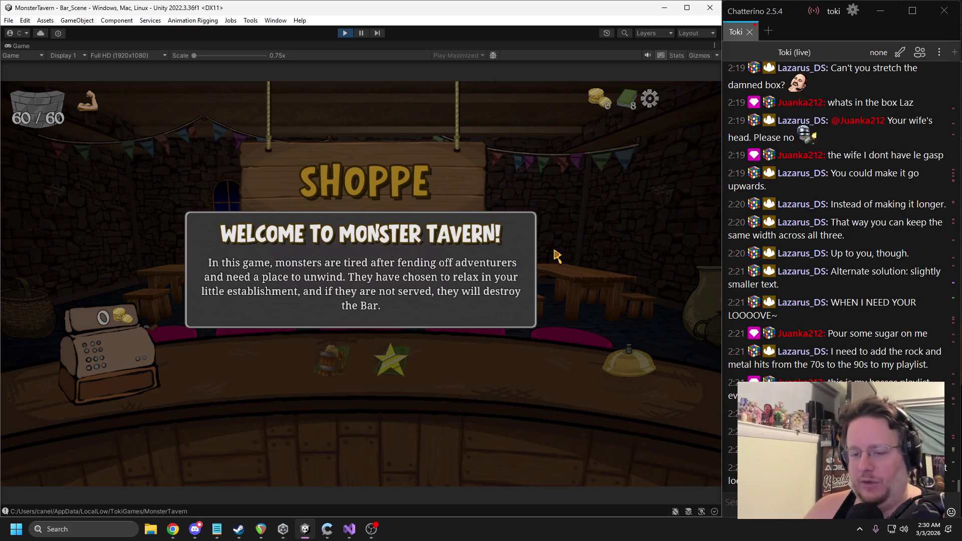
Step: Dismiss the welcome message, open the drink's card selection, then stop playing
left_click(358, 286)
left_click(318, 360)
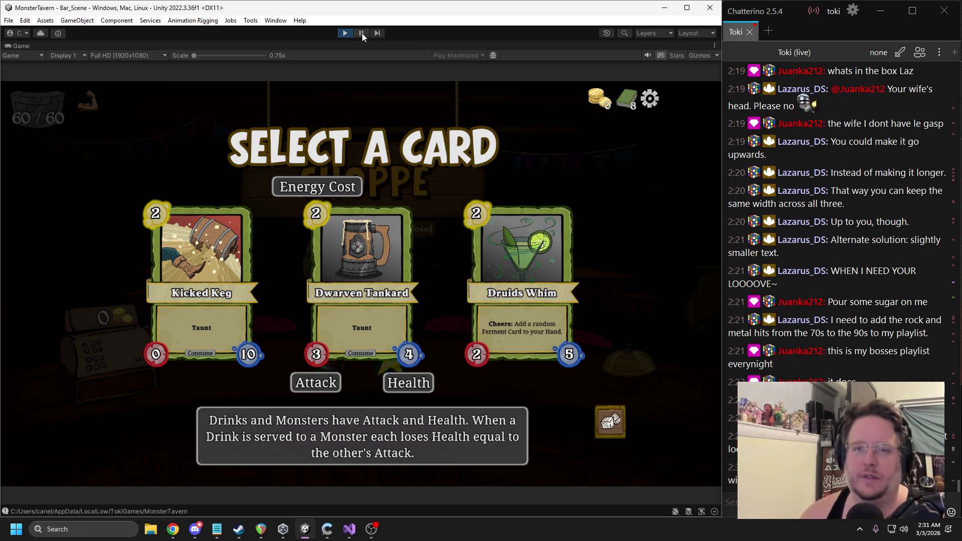
left_click(349, 34)
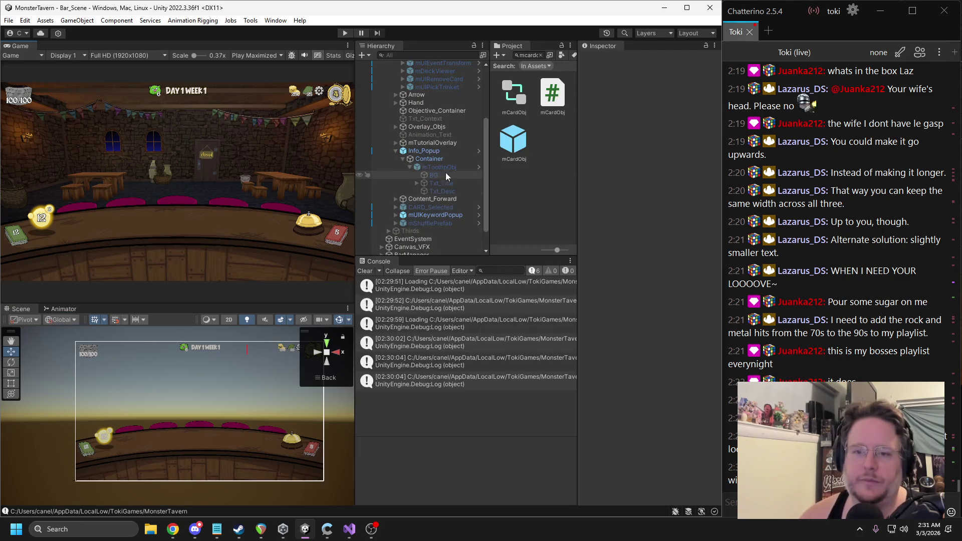
Step: Expand mTutorialOverlay > Popup_Container and activate the Attack_HP_Tut popup
left_click(435, 200)
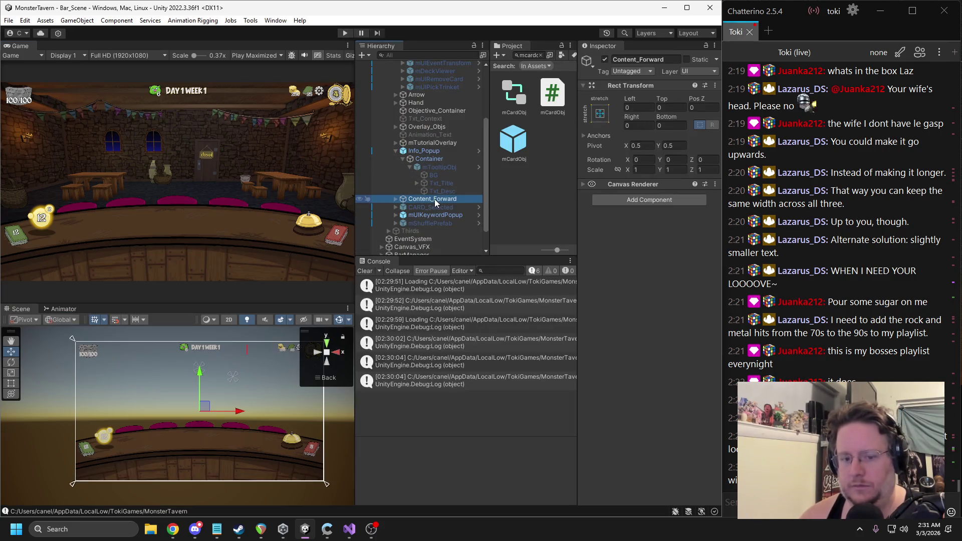
left_click(402, 159)
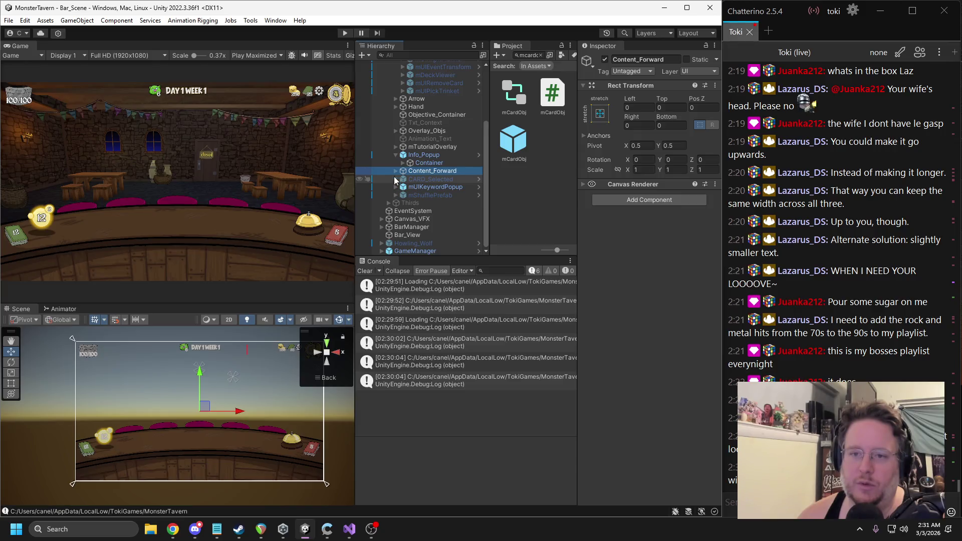
left_click(395, 147)
left_click(403, 163)
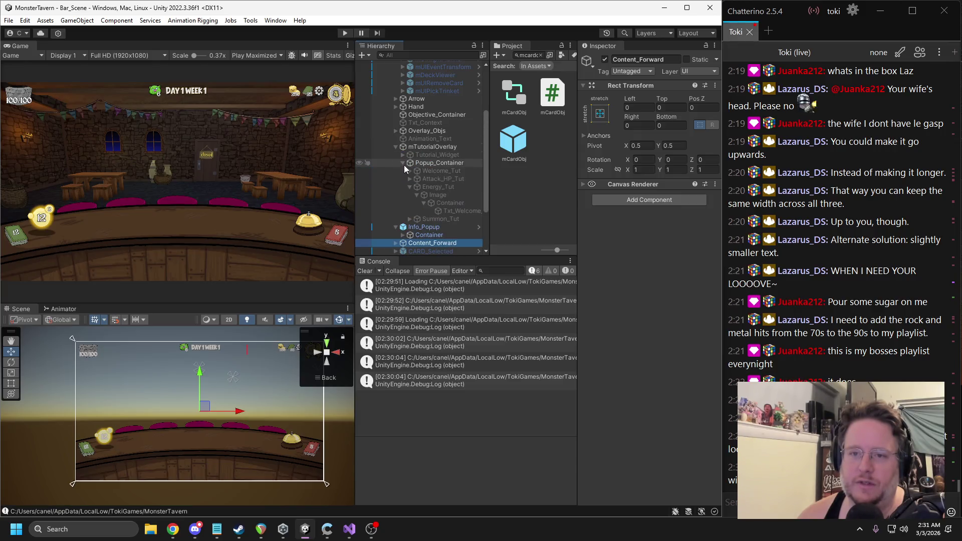
left_click(430, 179)
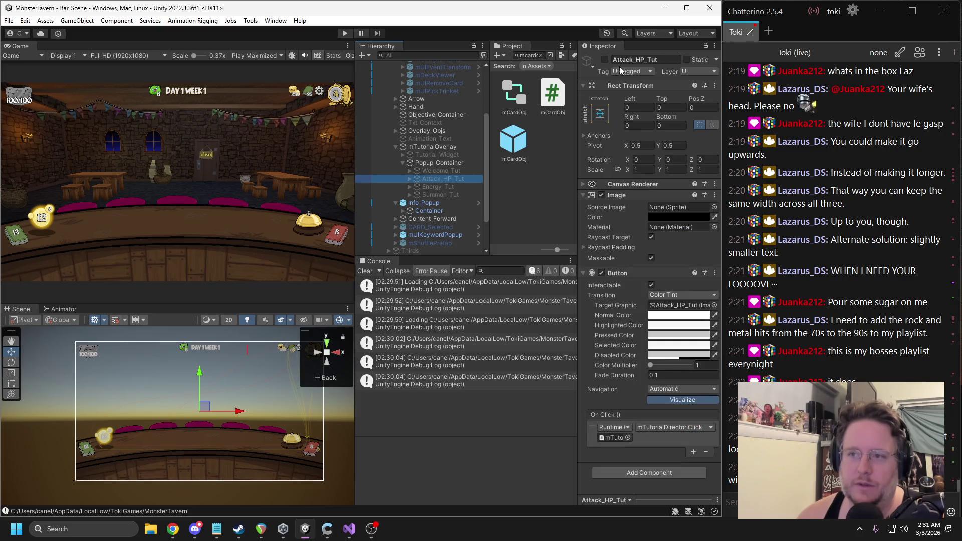
left_click(604, 59)
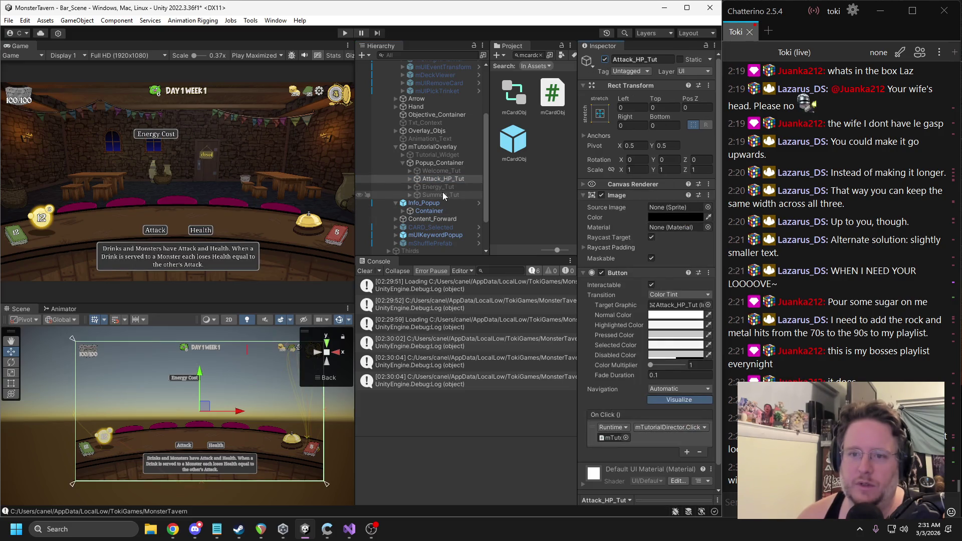
Step: Expand Attack_HP_Tut to inspect Info_Container and its Txt_Welcome_Desc text
left_click(412, 179)
left_click(410, 179)
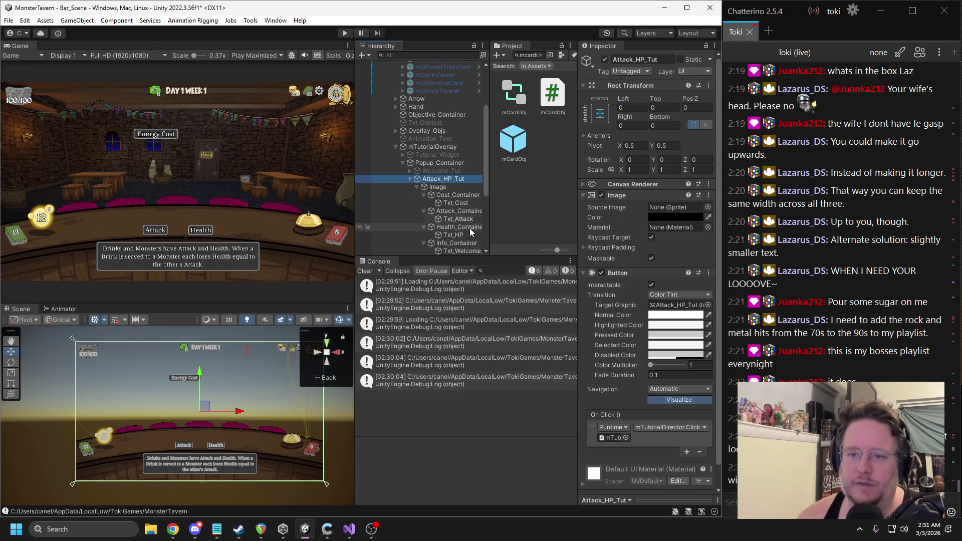
left_click(416, 187)
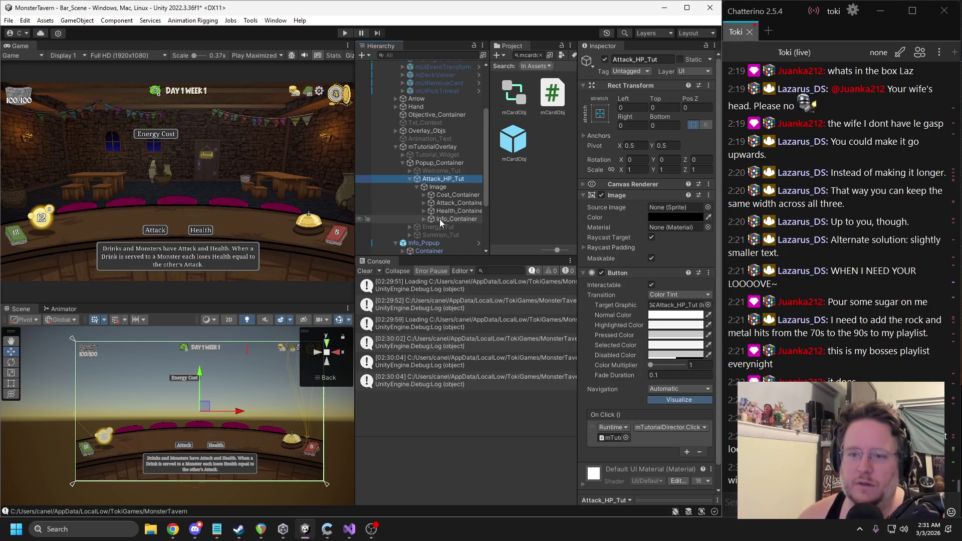
left_click(446, 223)
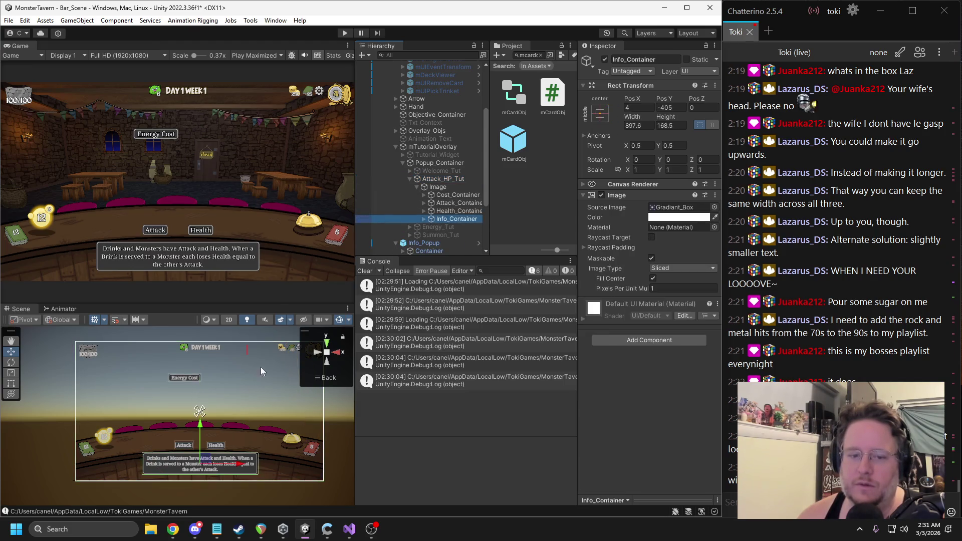
left_click(423, 219)
left_click(455, 227)
left_click(454, 221)
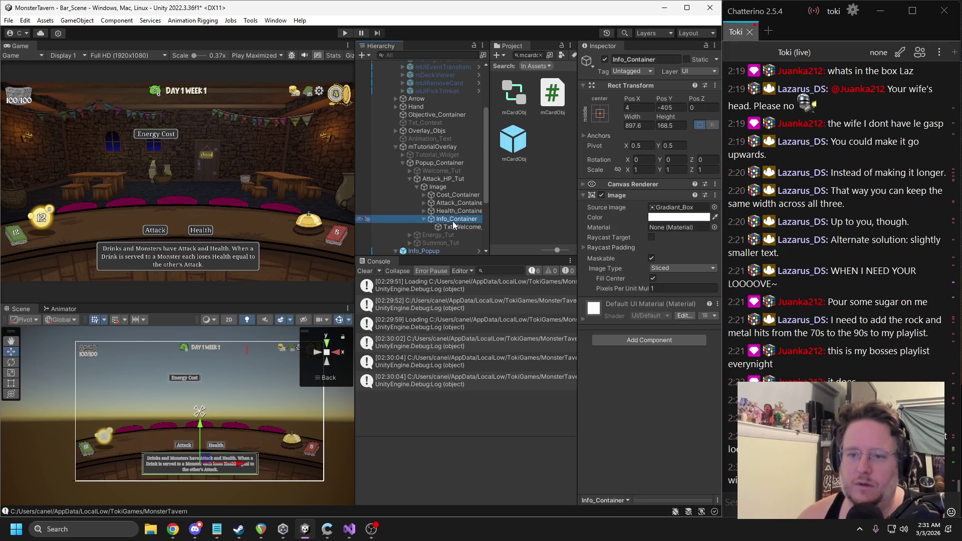
Step: Copy the Vertical Layout Group from Welcome_Tut's Image component
left_click(413, 171)
left_click(410, 171)
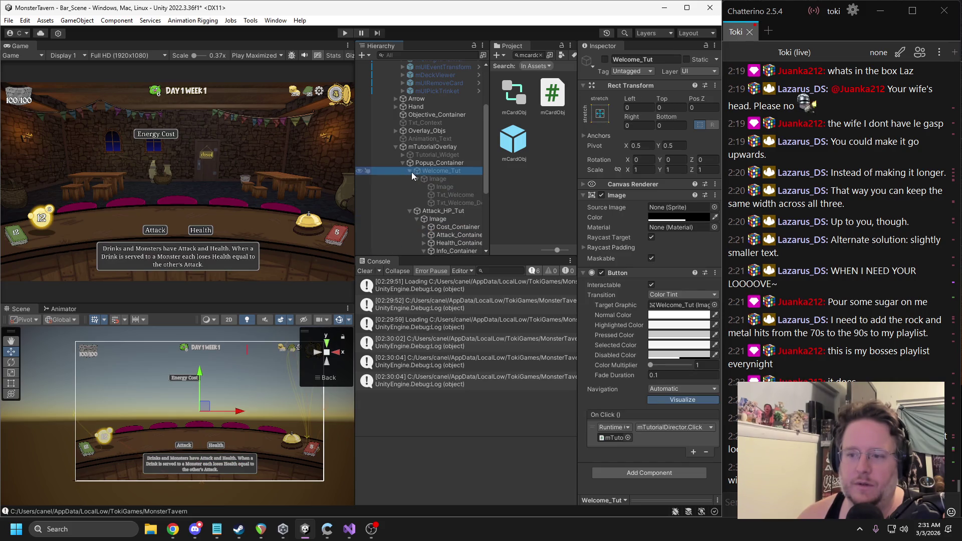
scroll(443, 188, "down", 2)
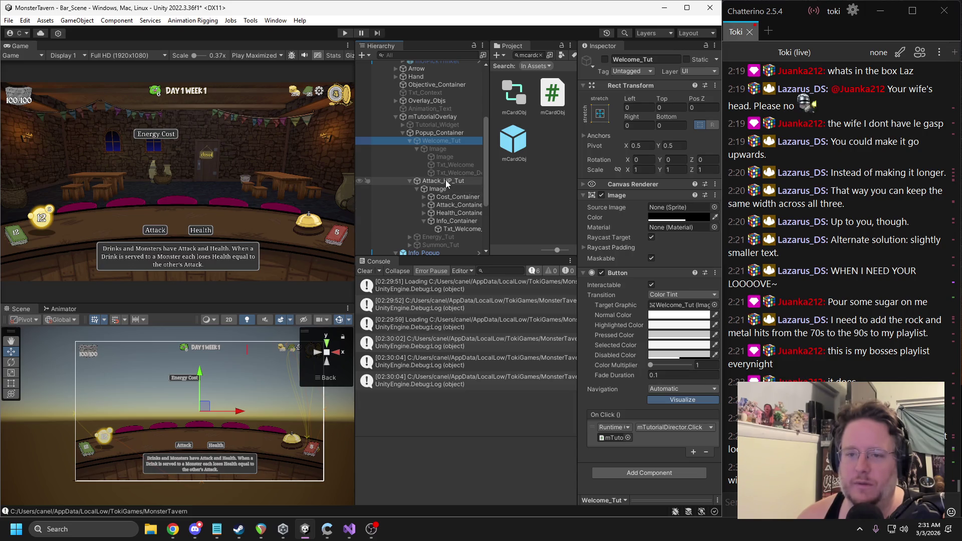
key("alt+Tab")
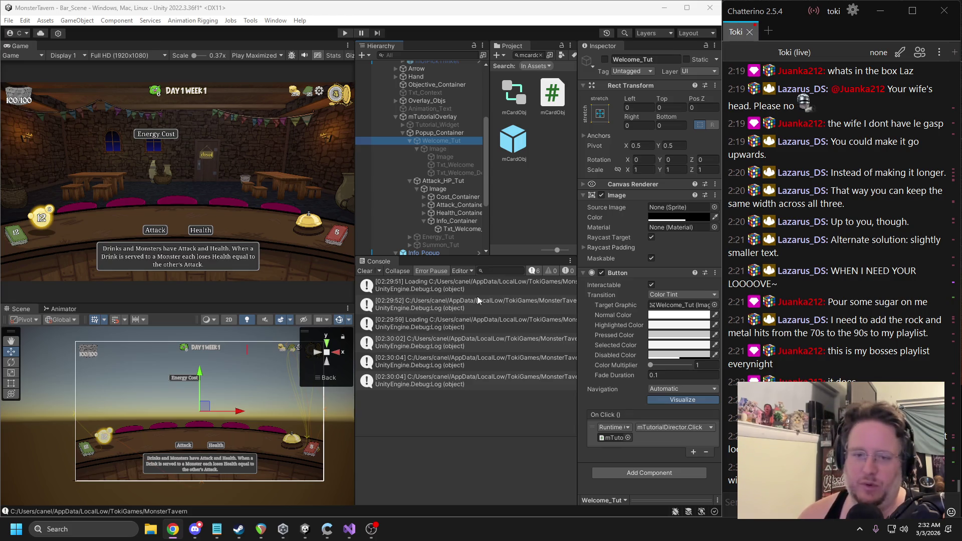
left_click(447, 158)
left_click(437, 149)
right_click(624, 195)
left_click(660, 275)
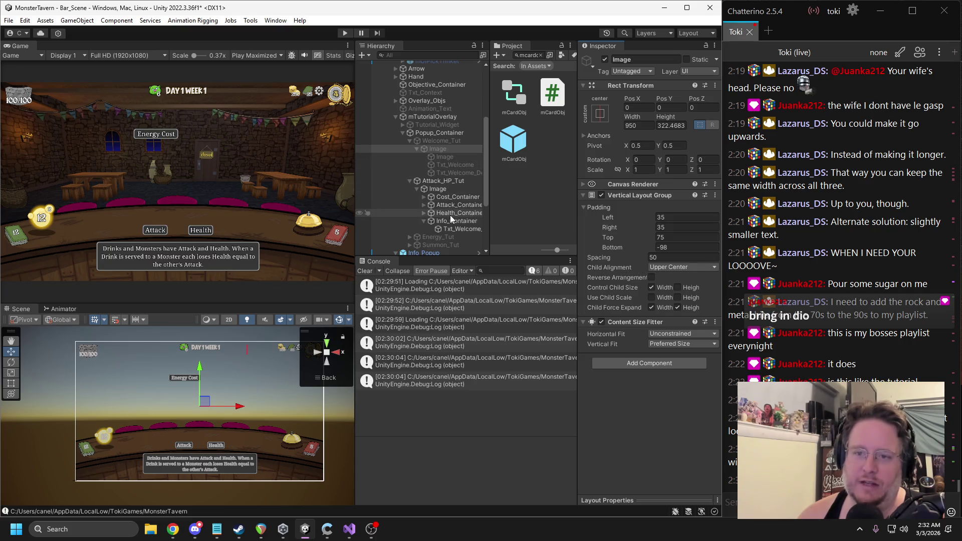
left_click_drag(489, 215, 516, 216)
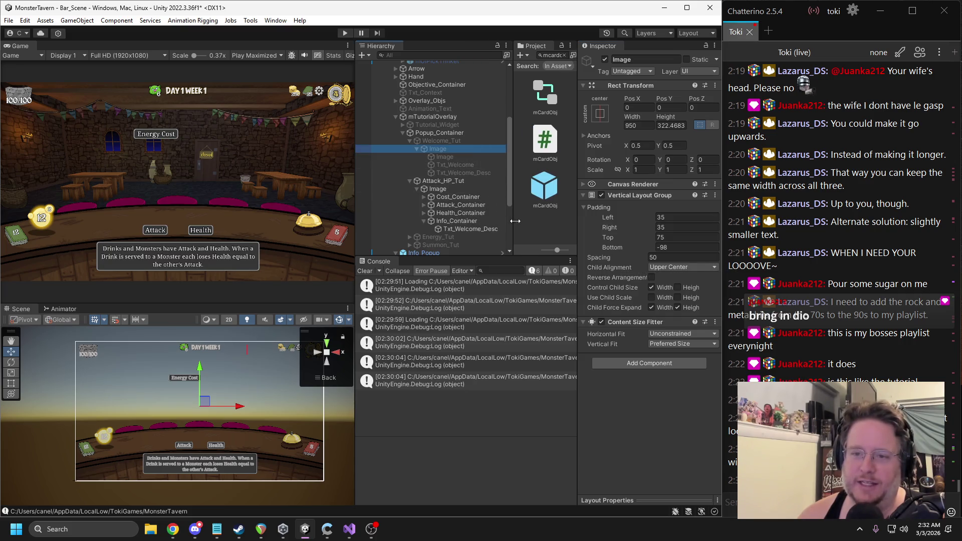
left_click(453, 220)
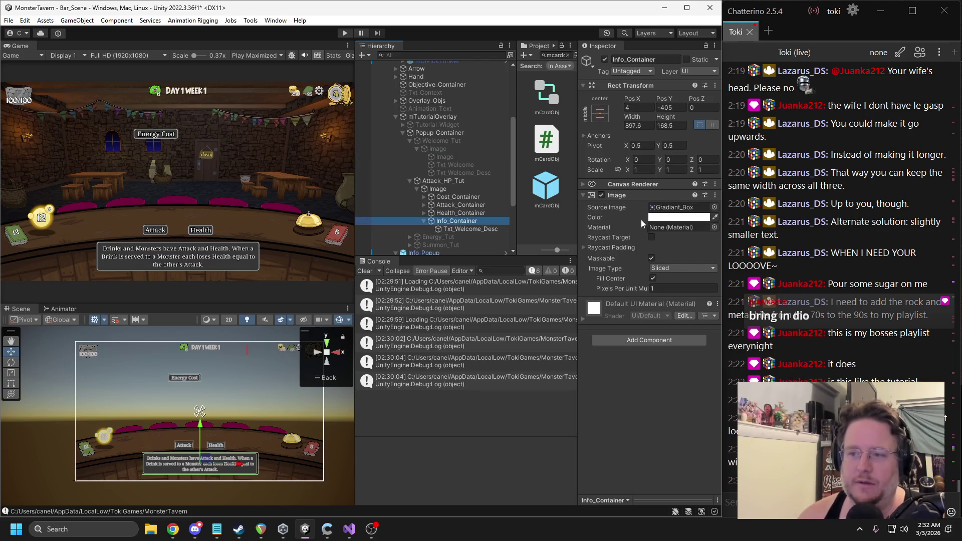
Step: Paste the Vertical Layout Group onto Info_Container and remove its own Image component
right_click(630, 196)
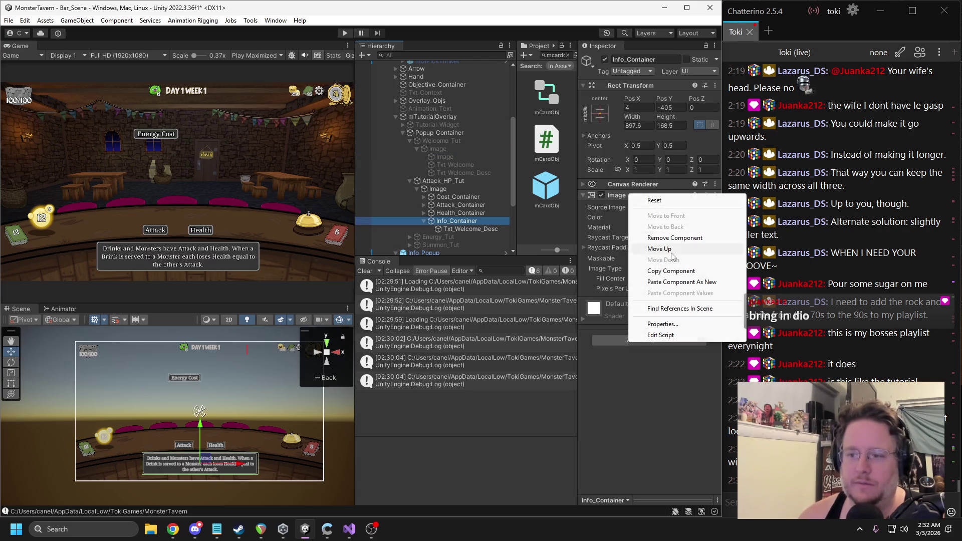
left_click(676, 283)
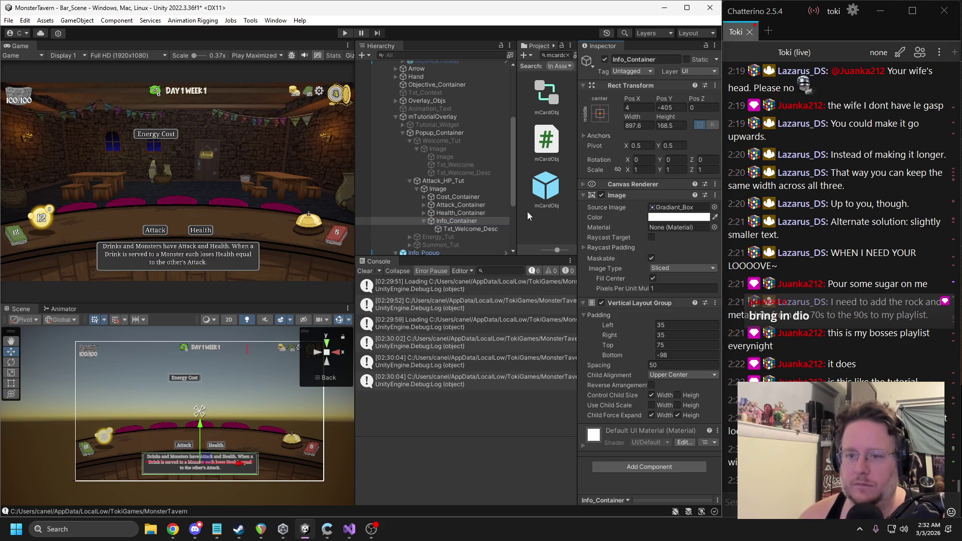
right_click(438, 159)
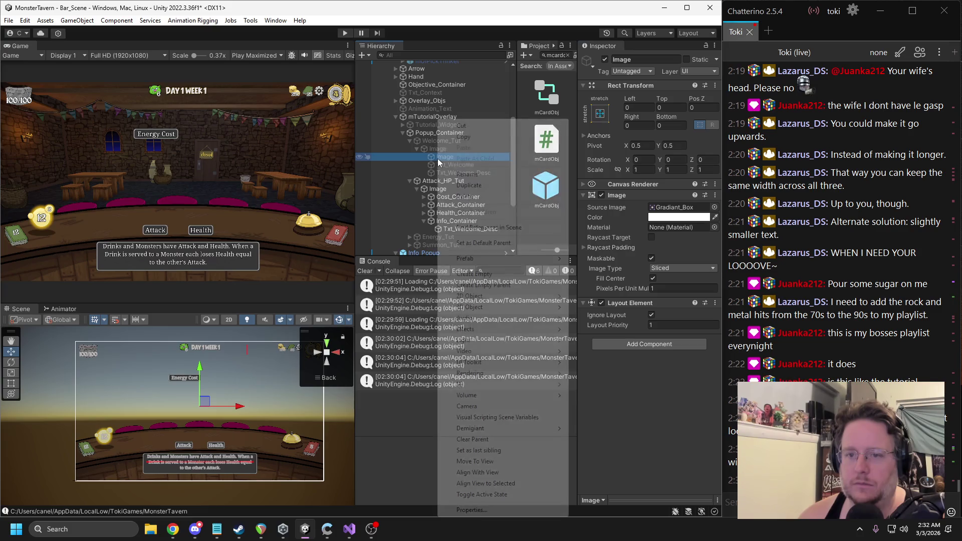
left_click(473, 142)
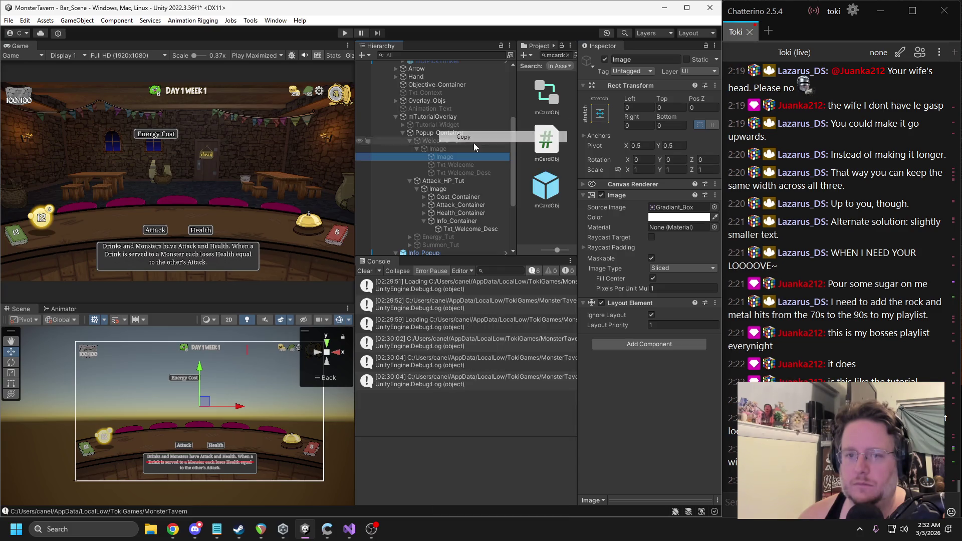
left_click(462, 222)
right_click(621, 196)
left_click(646, 237)
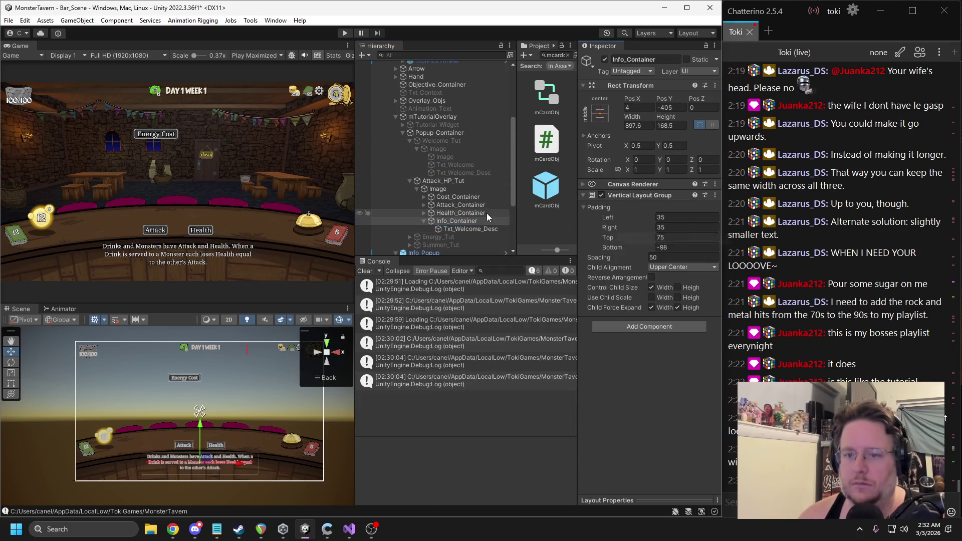
Step: Paste the welcome gradient Image into Info_Container above the description and name it BG
right_click(457, 221)
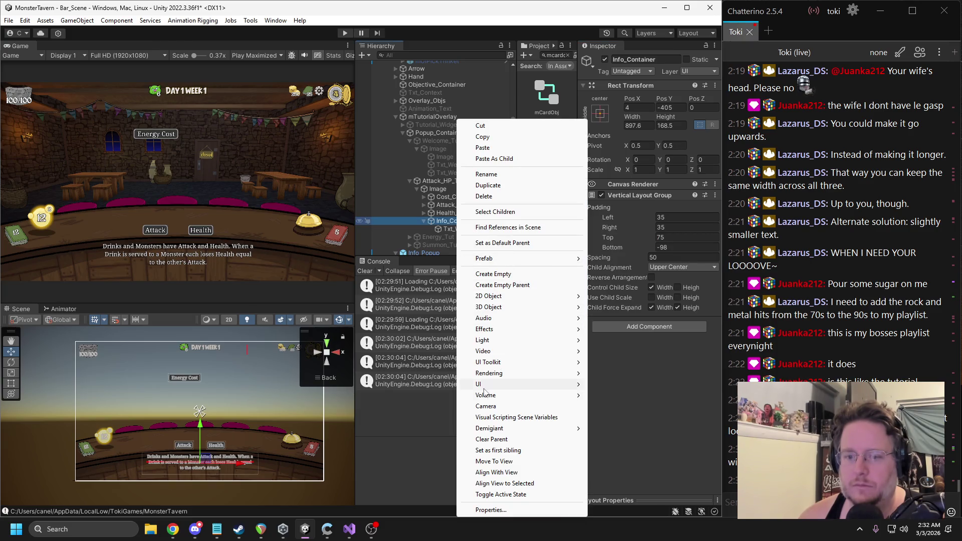
left_click(494, 159)
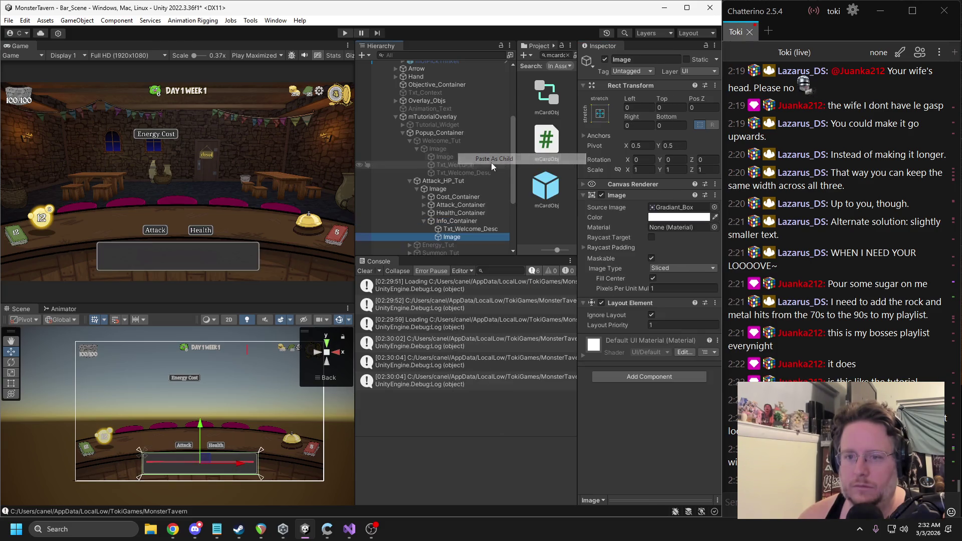
left_click_drag(451, 237, 450, 226)
left_click(632, 60)
type("BG")
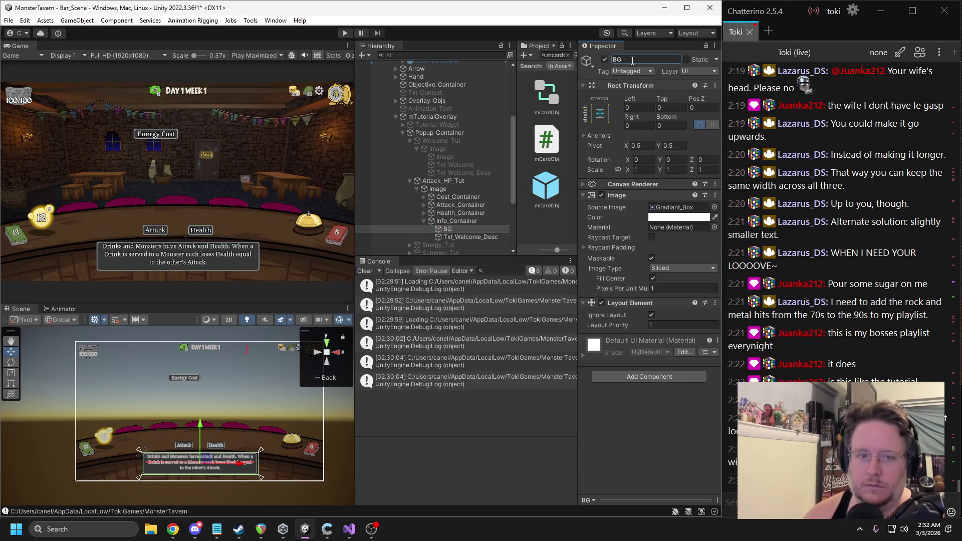
left_click(470, 237)
left_click(460, 165)
Step: Copy the Txt_Welcome title into Info_Container, placed above the description text
right_click(459, 164)
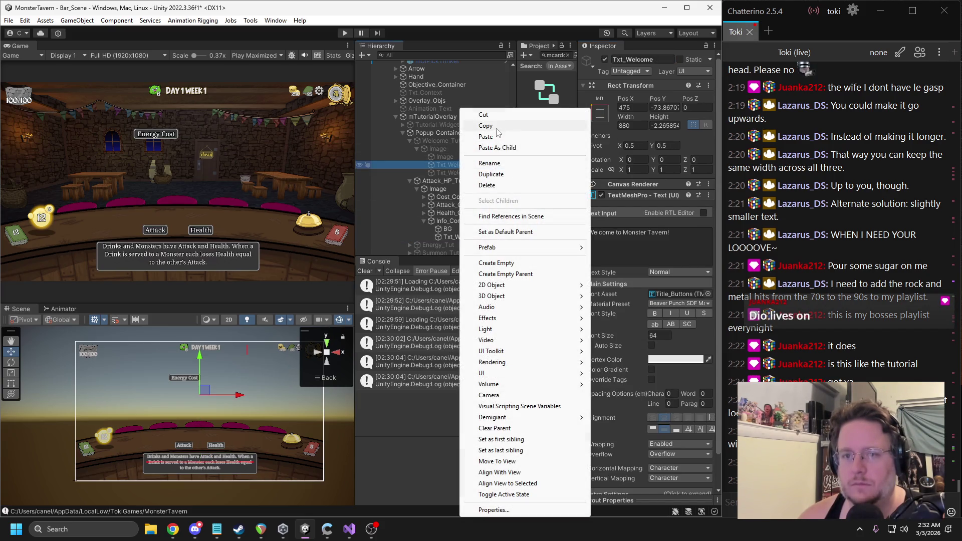
left_click(496, 130)
left_click(465, 221)
right_click(465, 221)
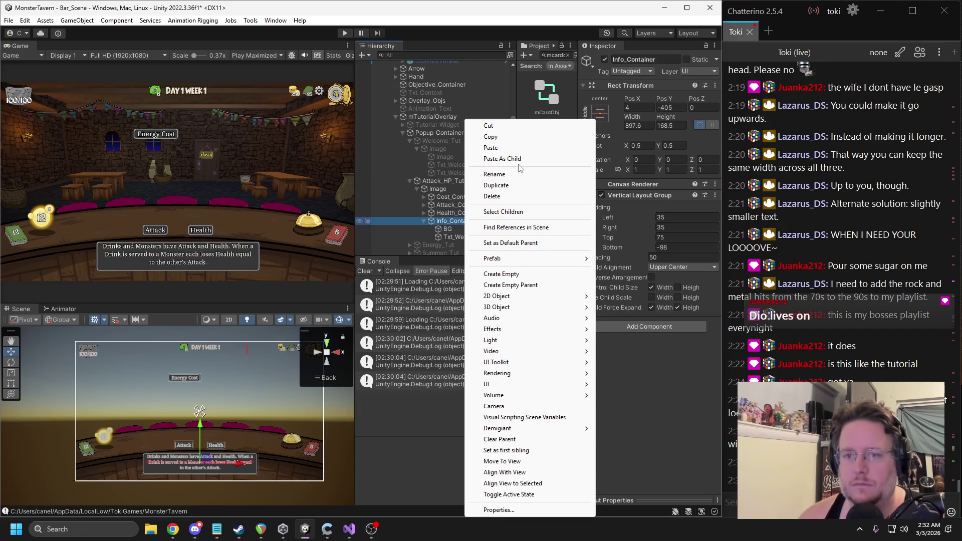
left_click(519, 160)
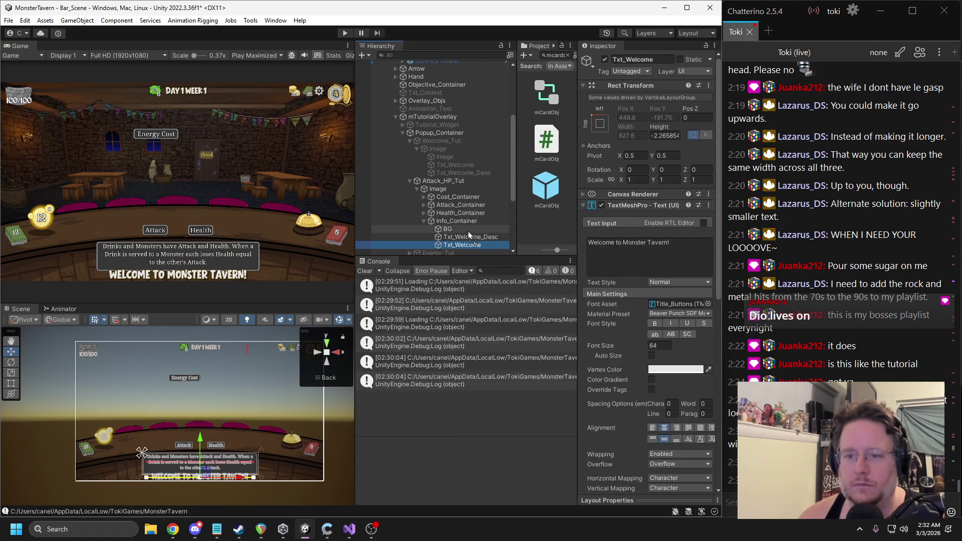
left_click_drag(469, 234, 468, 237)
left_click(449, 223)
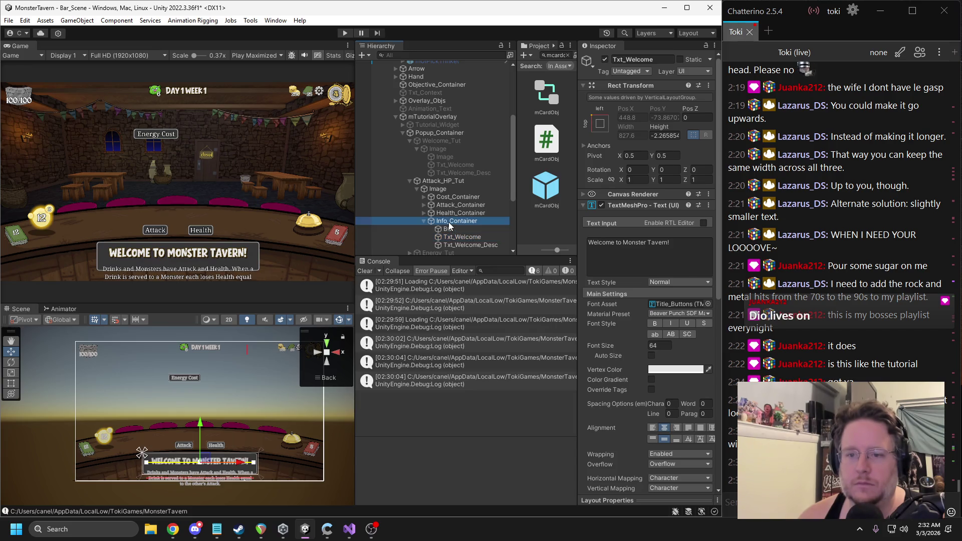
Step: Copy the Welcome box's Content Size Fitter onto Info_Container as a new component
left_click(438, 142)
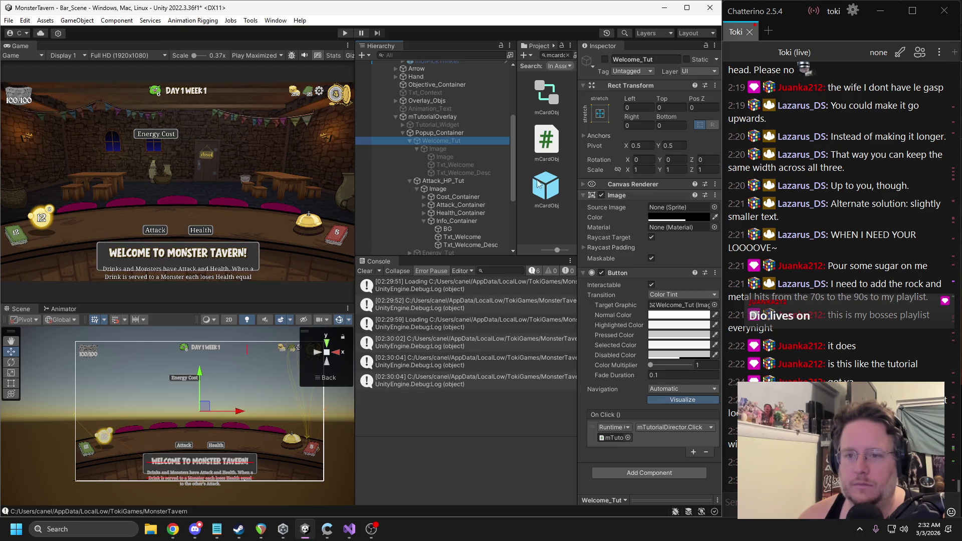
left_click(462, 149)
right_click(641, 322)
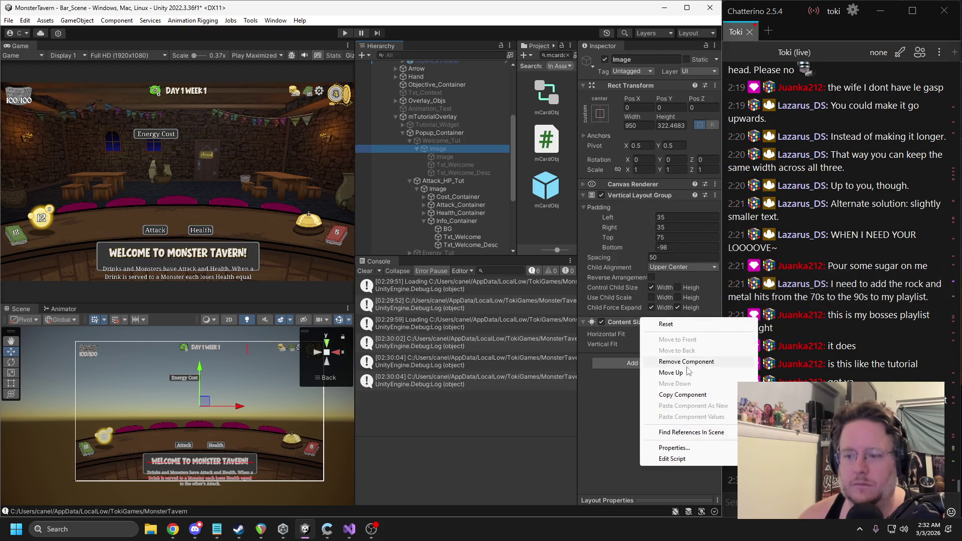
left_click(661, 394)
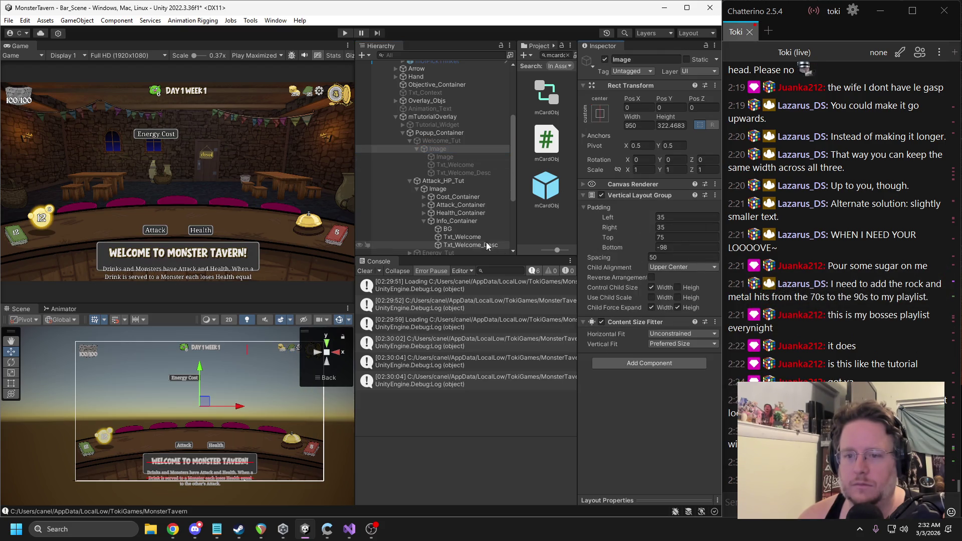
left_click(454, 222)
right_click(629, 196)
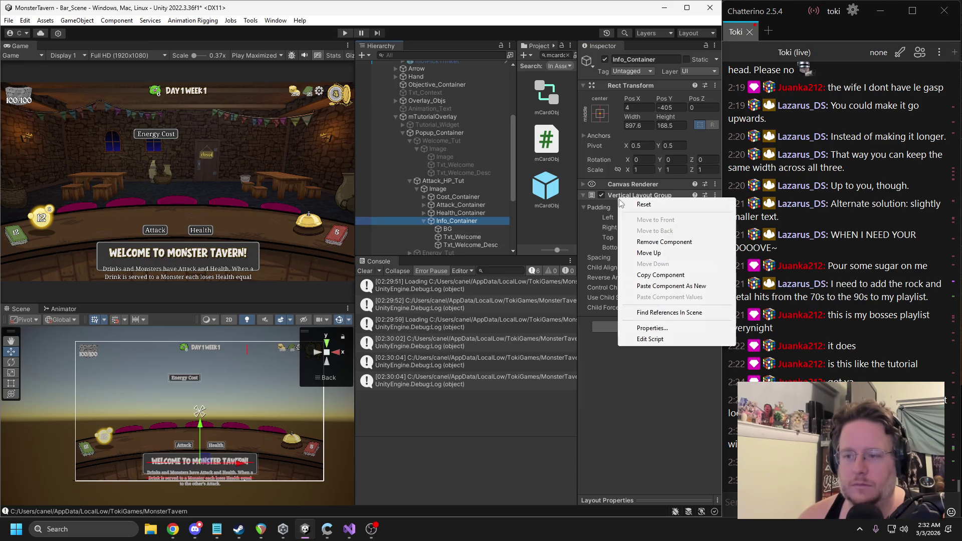
left_click(669, 284)
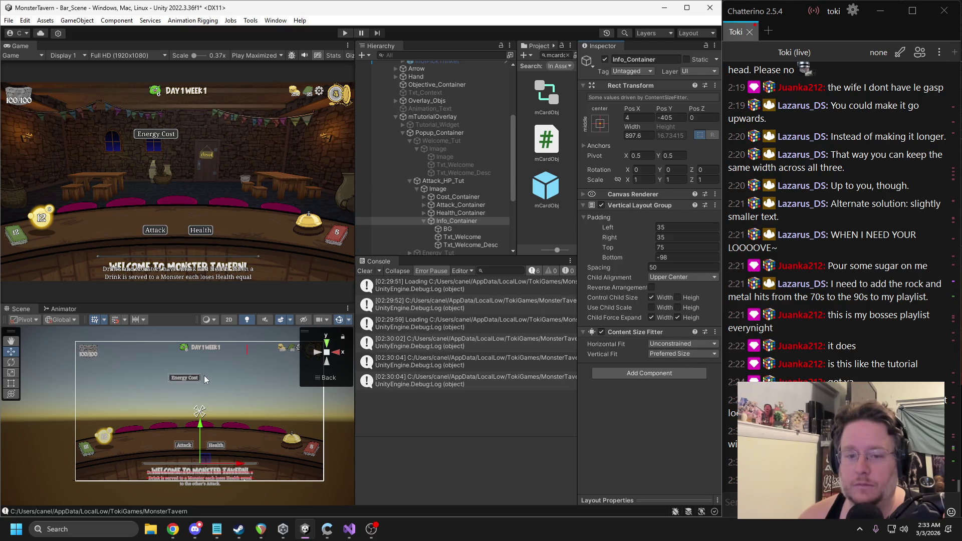
Step: Compare Info_Container with the Welcome popup's box and move it to mid-screen at Pos Y 137
left_click(635, 136)
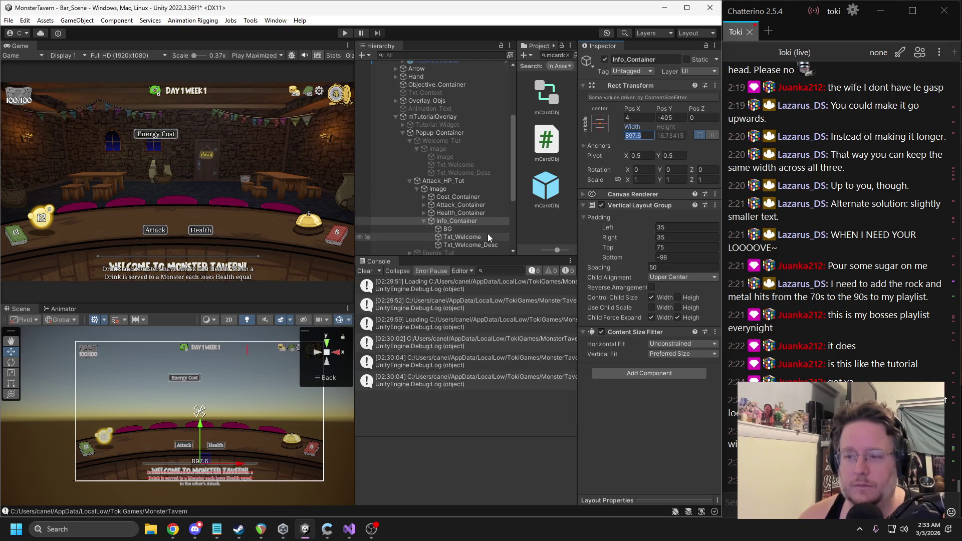
left_click(441, 149)
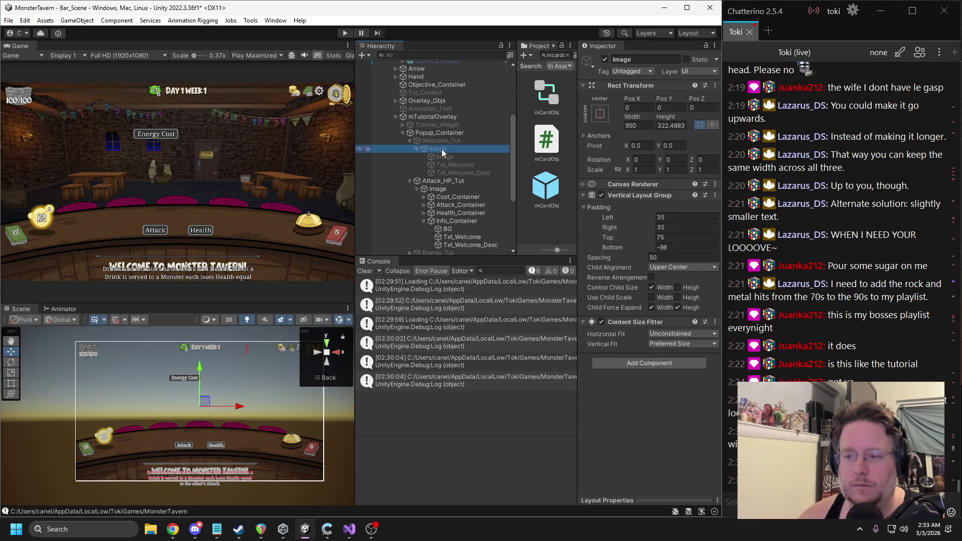
left_click(456, 221)
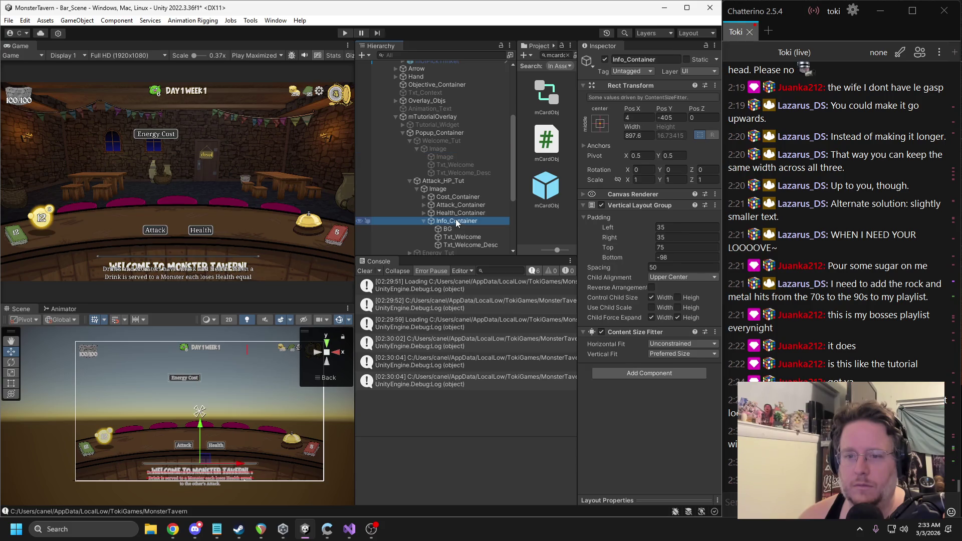
left_click_drag(200, 429, 200, 317)
left_click(447, 228)
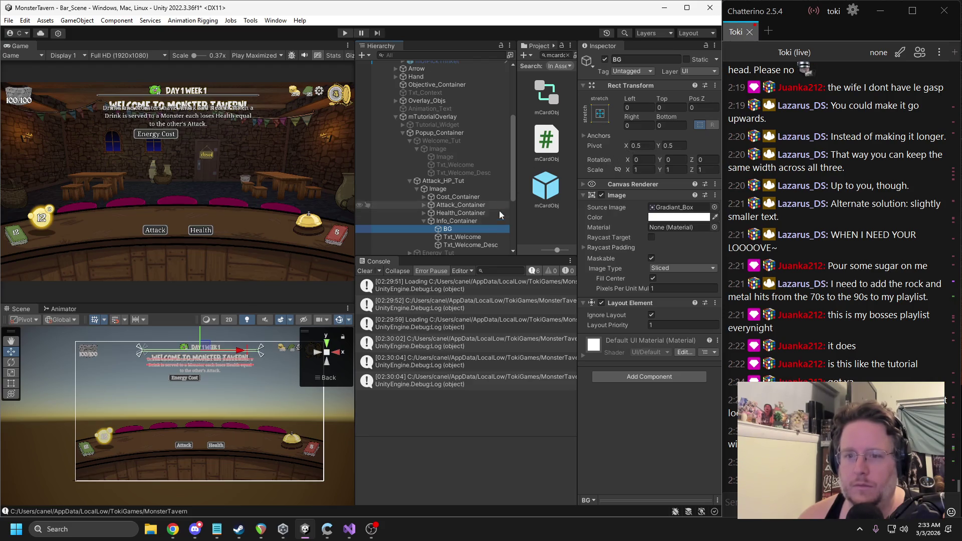
left_click(469, 237)
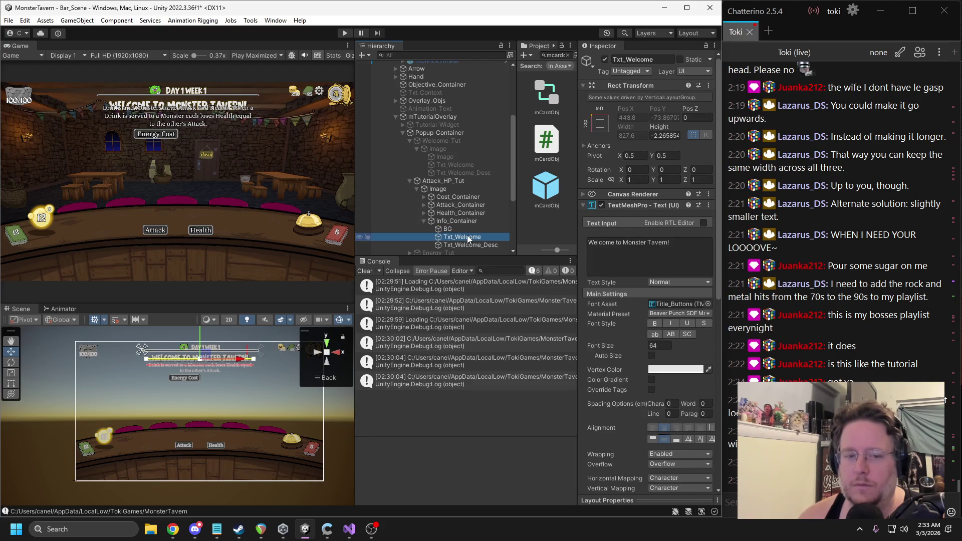
key("f")
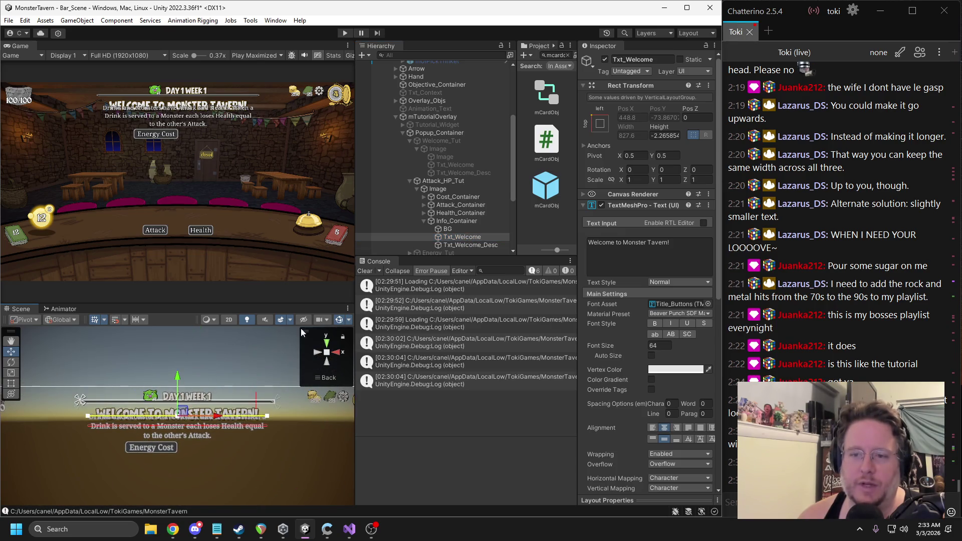
left_click(457, 221)
key("f")
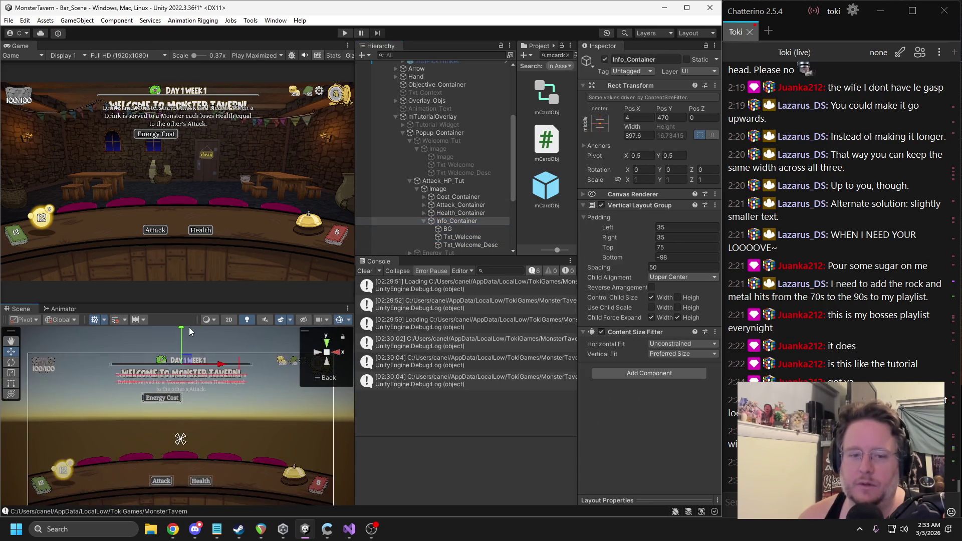
left_click_drag(181, 337, 181, 388)
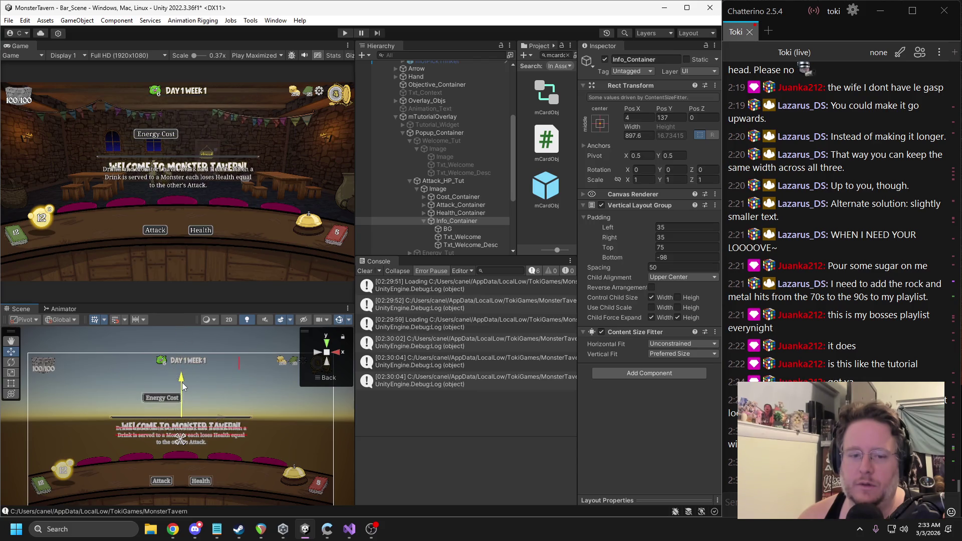
Step: Compare against the Welcome popup's texts and set Txt_Welcome_Desc's Height to -8
left_click(452, 165)
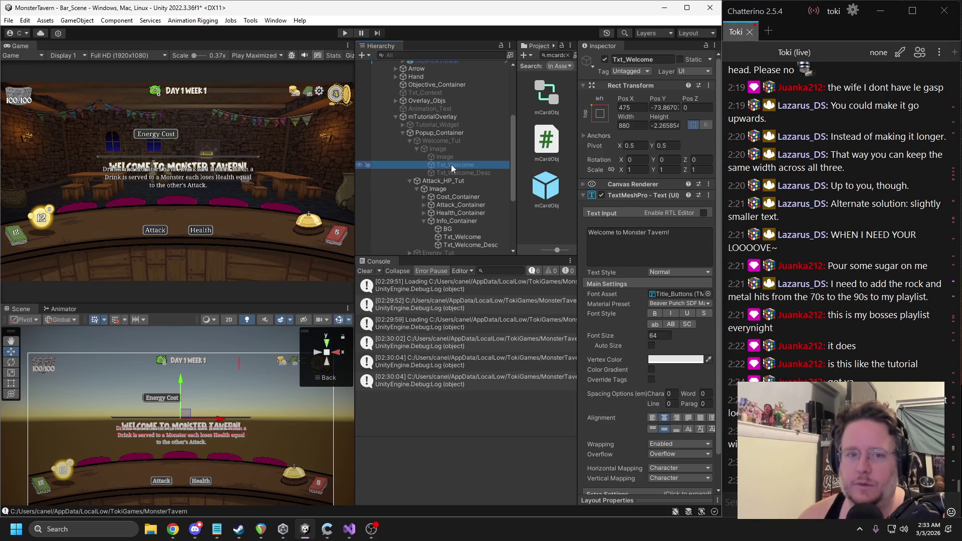
left_click(455, 237)
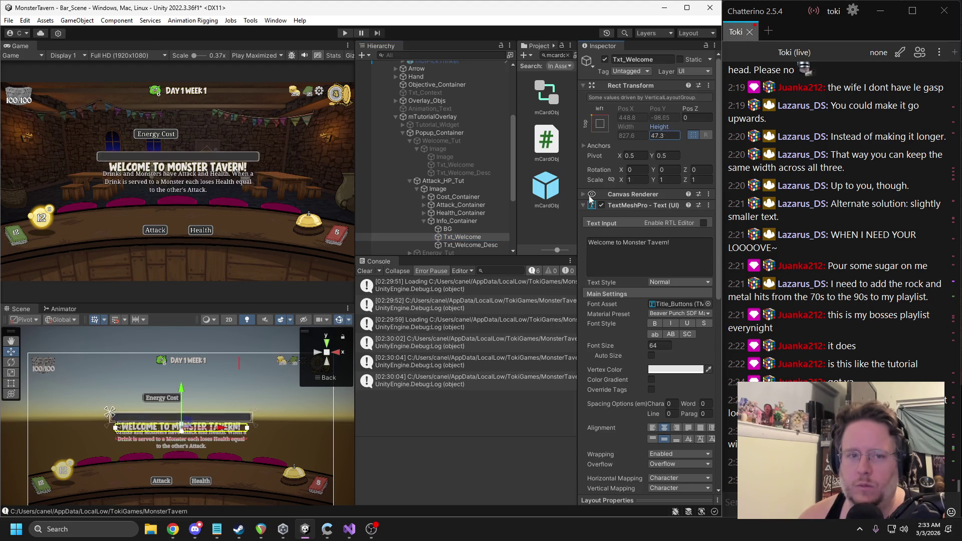
left_click(462, 157)
left_click(462, 164)
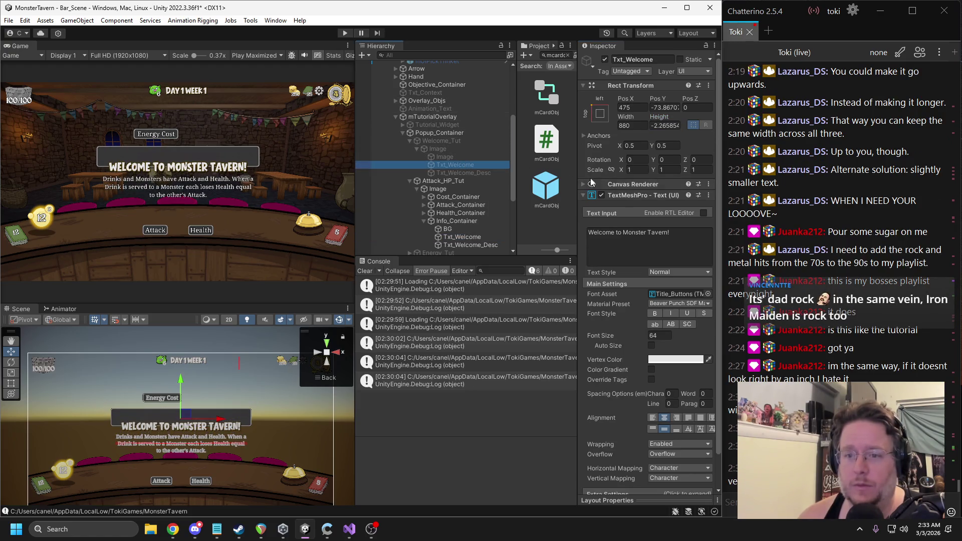
left_click(475, 173)
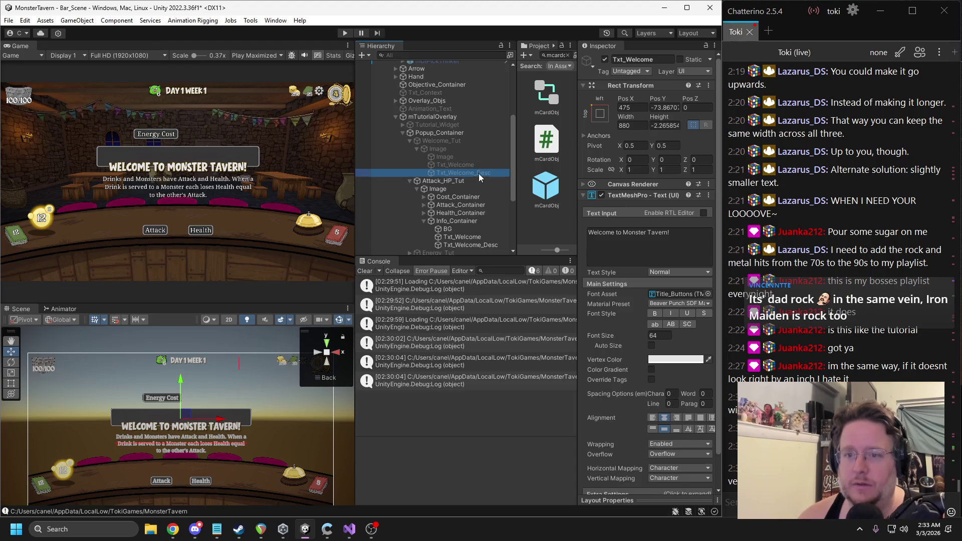
left_click(470, 245)
left_click(661, 135)
type("-8")
key("Return")
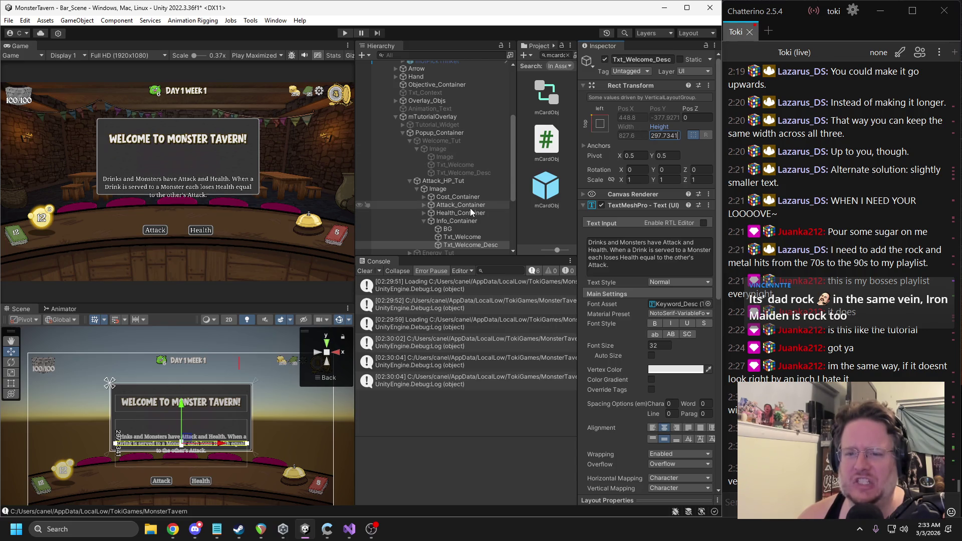
scroll(640, 285, "down", 10)
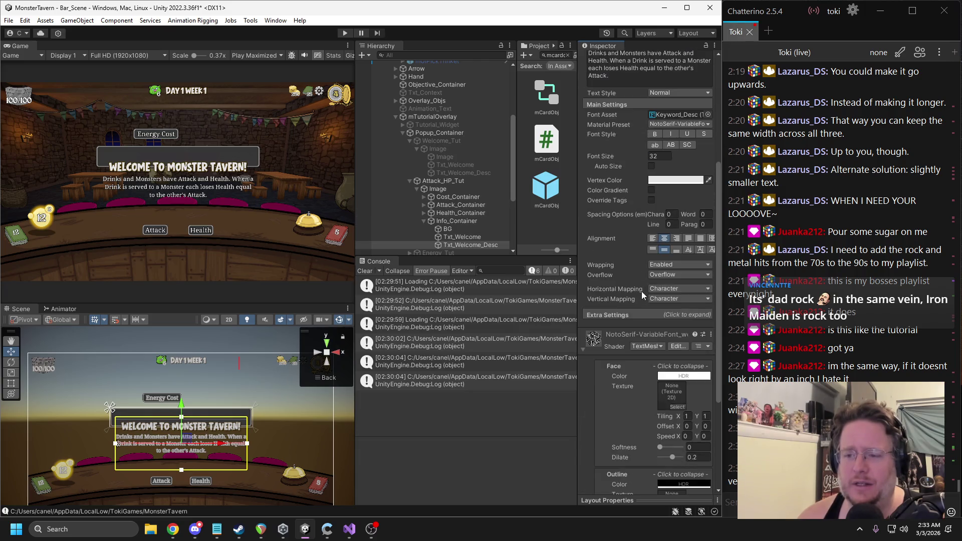
Step: Review Attack_HP_Tut, Info_Container and BG against the Welcome popup's description and box
left_click(448, 173)
left_click(444, 181)
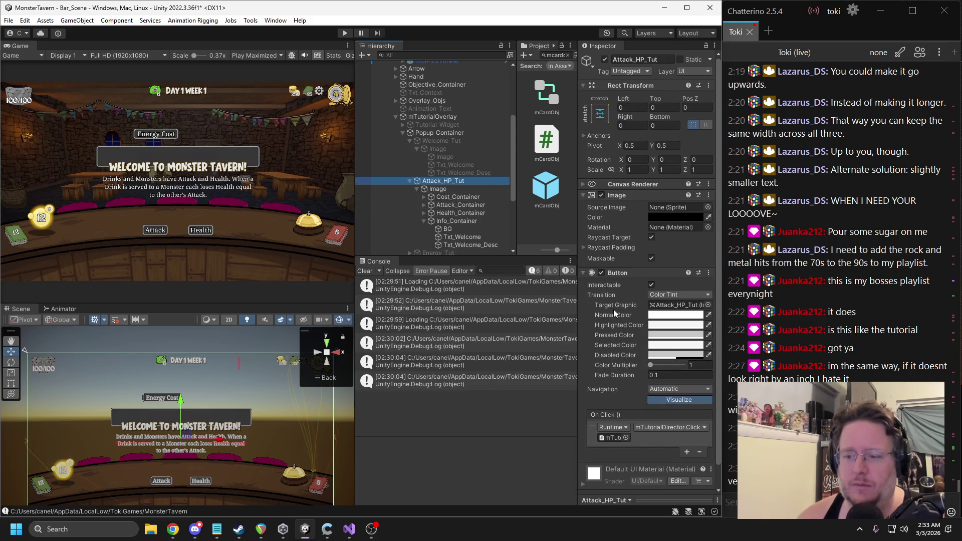
scroll(609, 309, "down", 1)
left_click(457, 221)
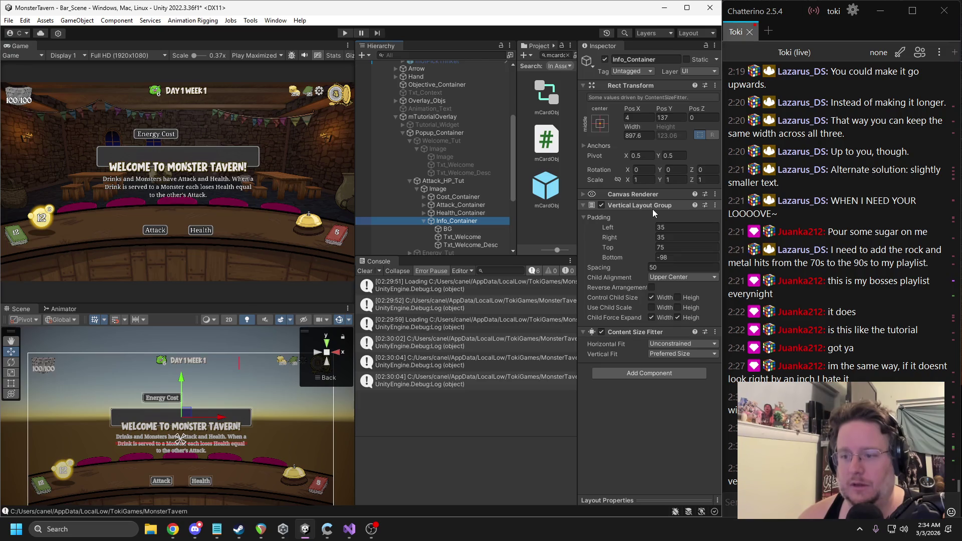
left_click(437, 148)
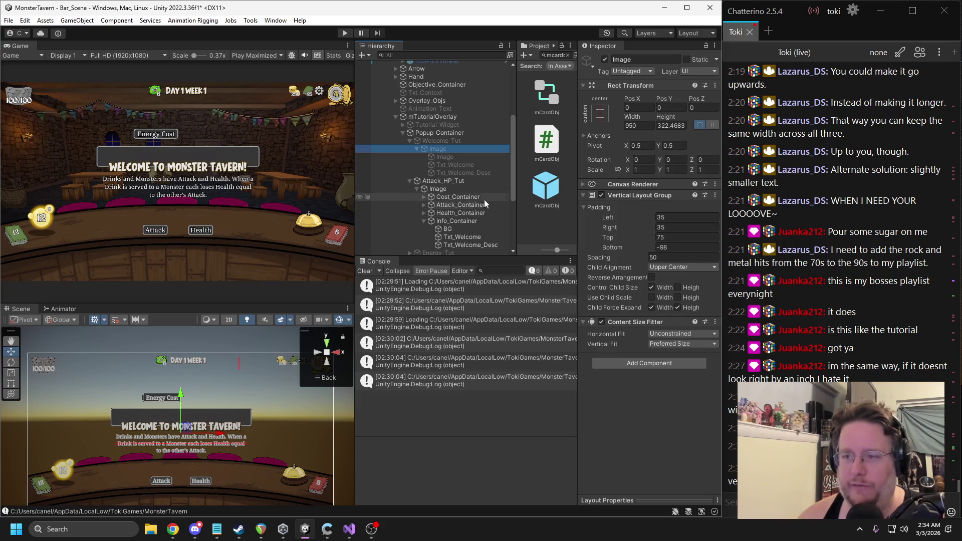
left_click(447, 229)
Step: Collapse Txt_Welcome's TextMeshPro settings, then check BG layout and the title and description sizes
left_click(462, 237)
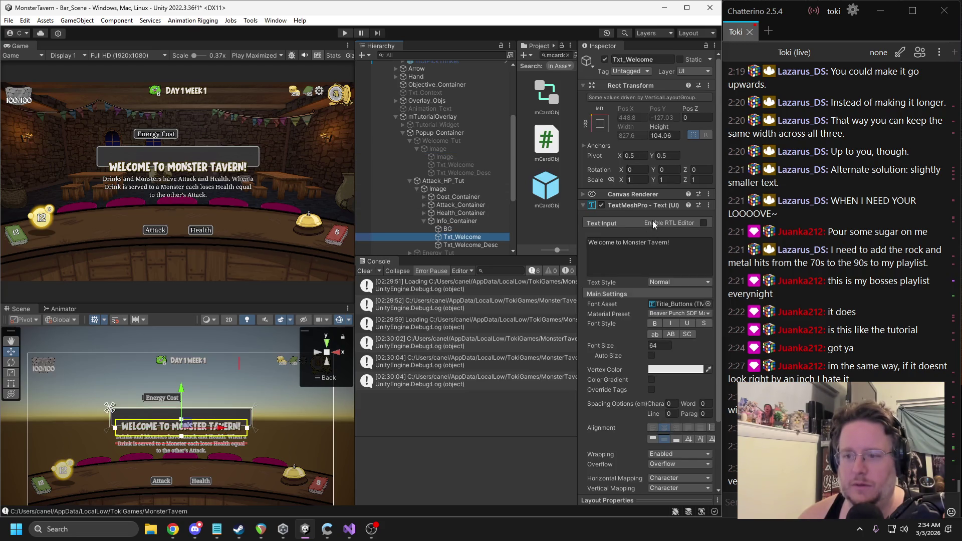
left_click(633, 206)
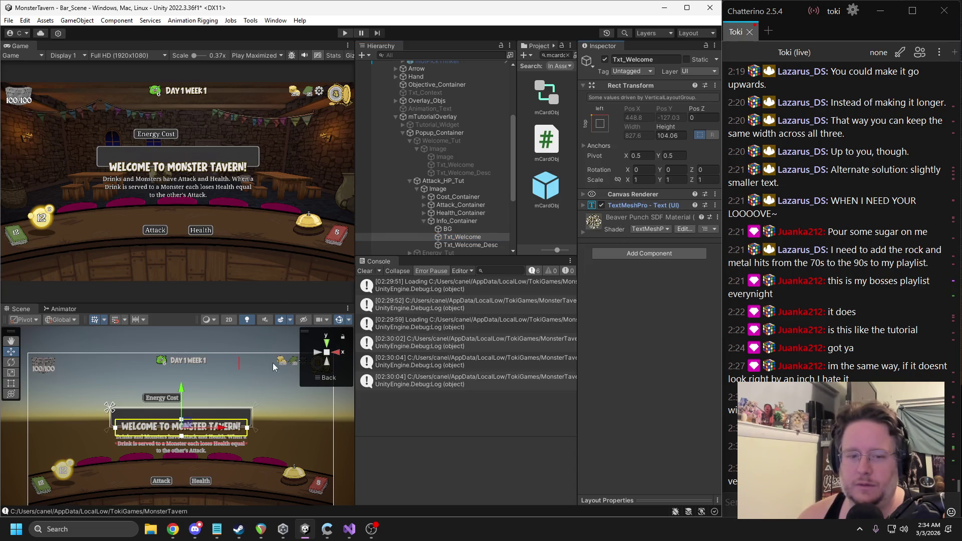
left_click(456, 229)
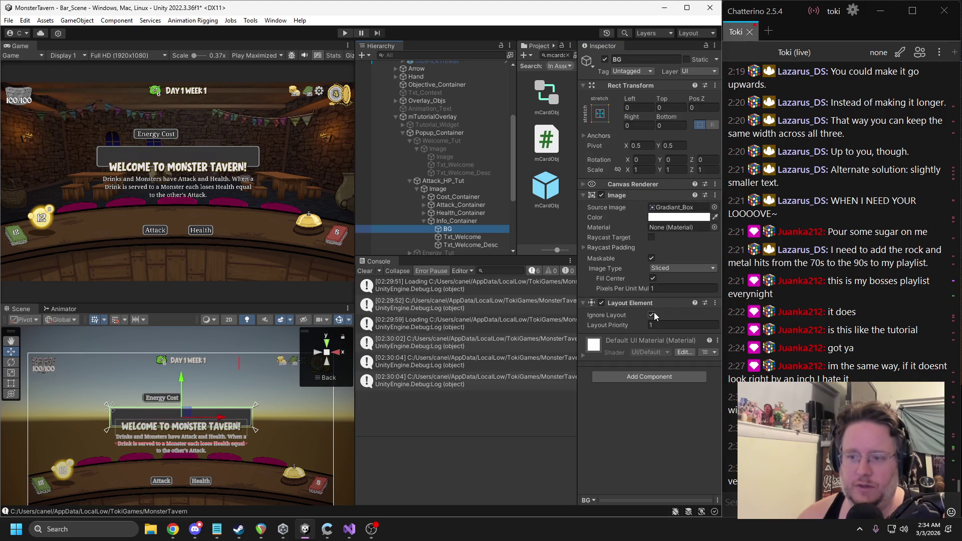
left_click(462, 237)
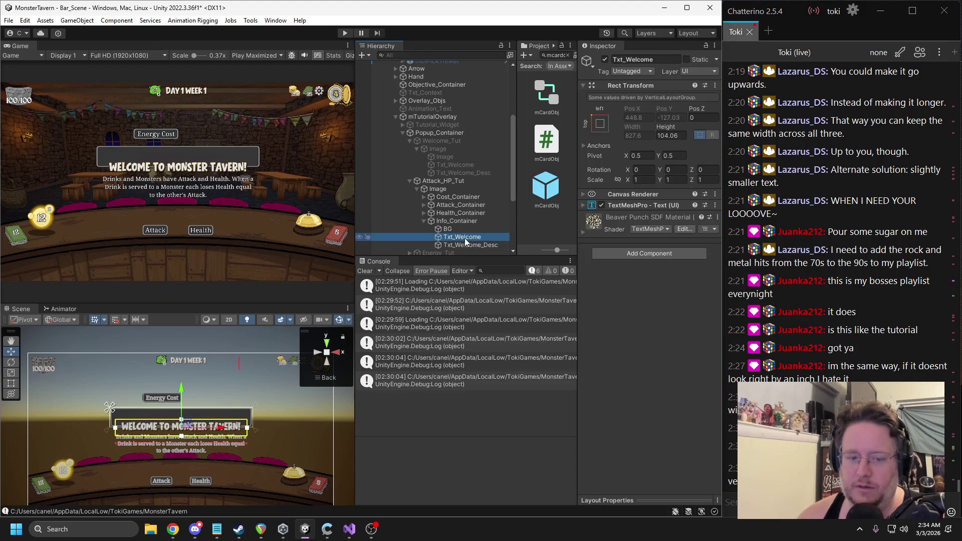
left_click(469, 245)
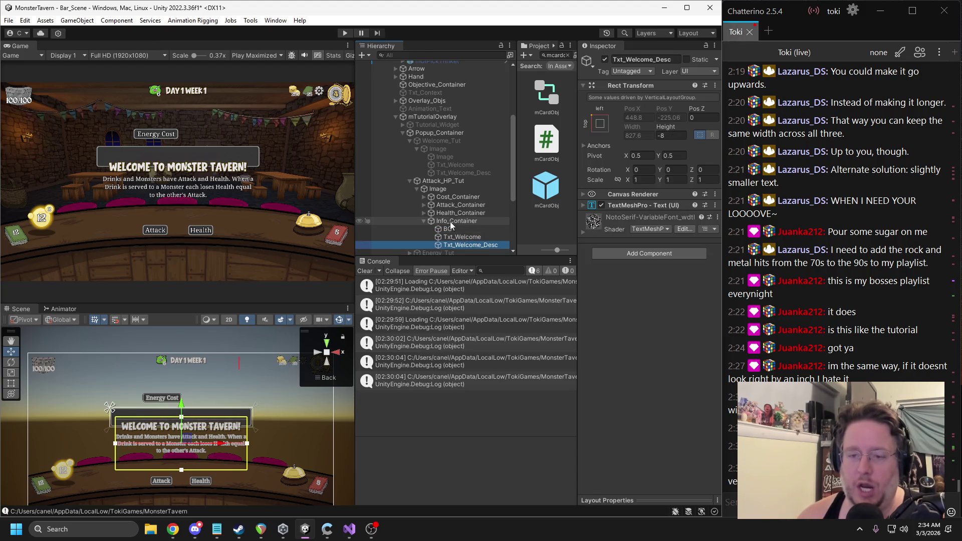
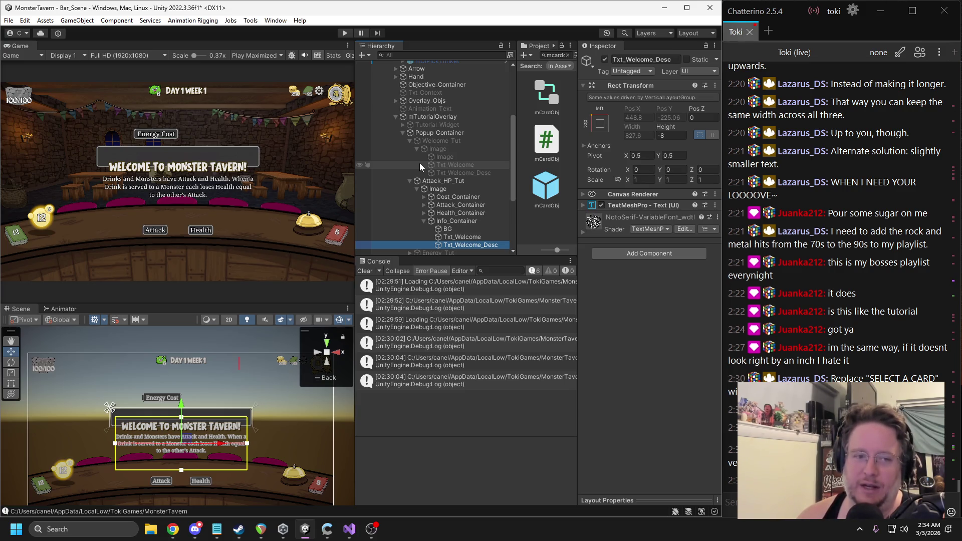
Step: Compare the info container layout and background heights of the Welcome and Attack/Health popups
left_click(460, 220)
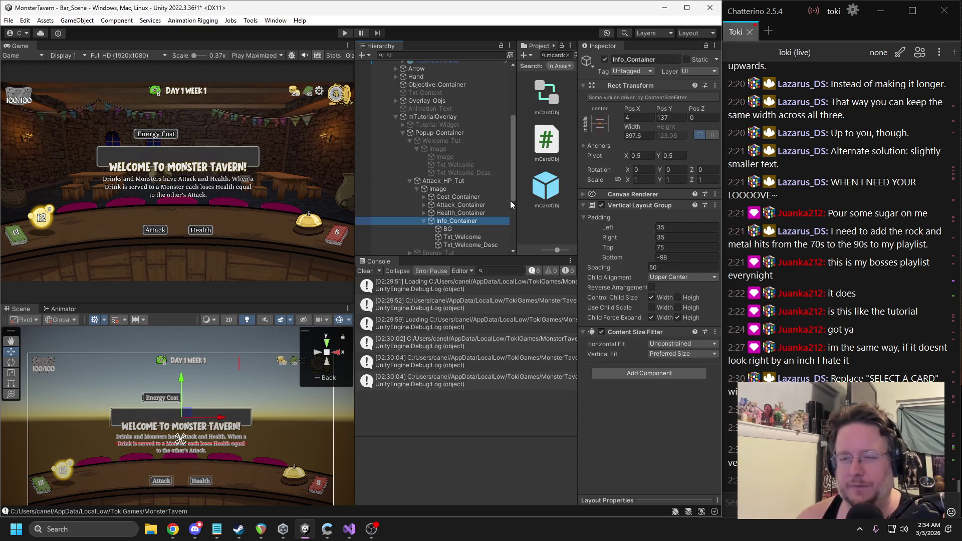
left_click(602, 205)
left_click(601, 205)
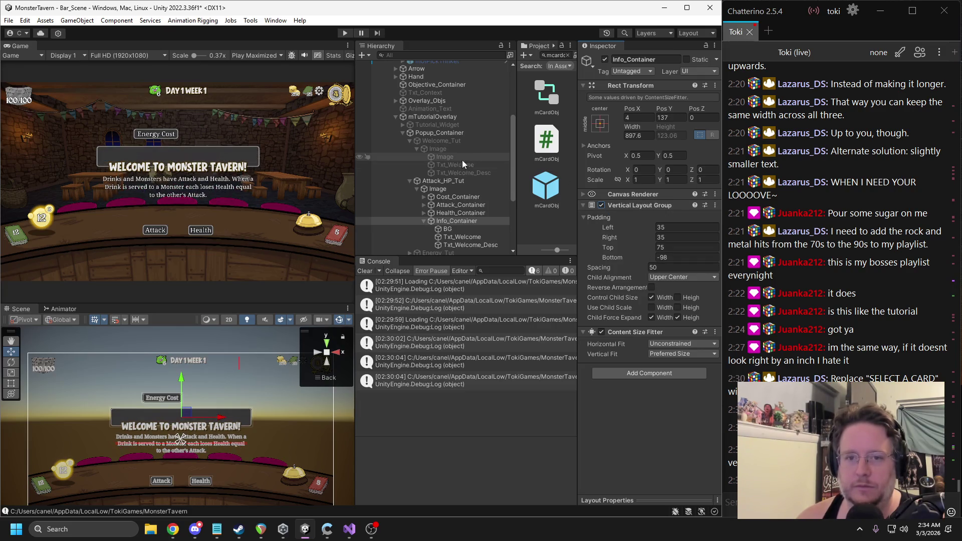
left_click(434, 149)
left_click(666, 125)
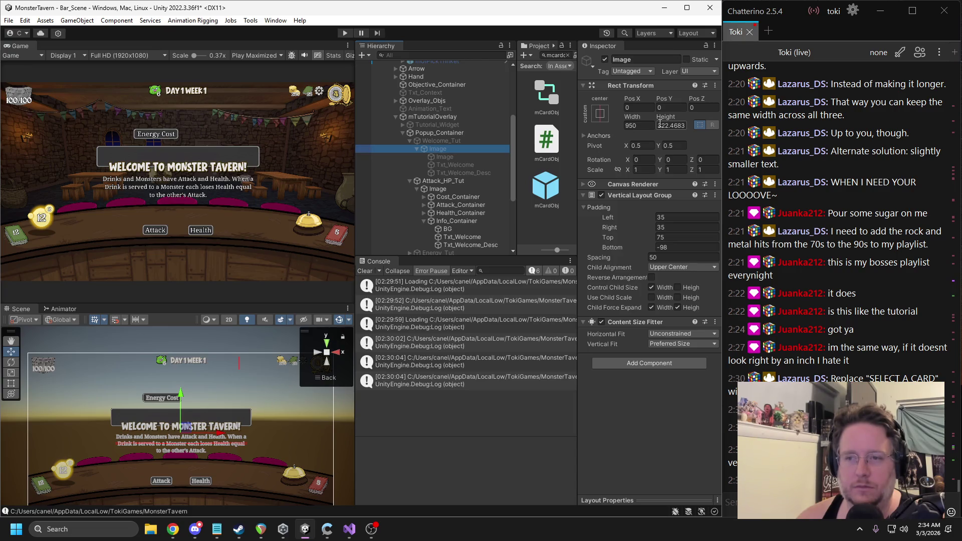
left_click(451, 221)
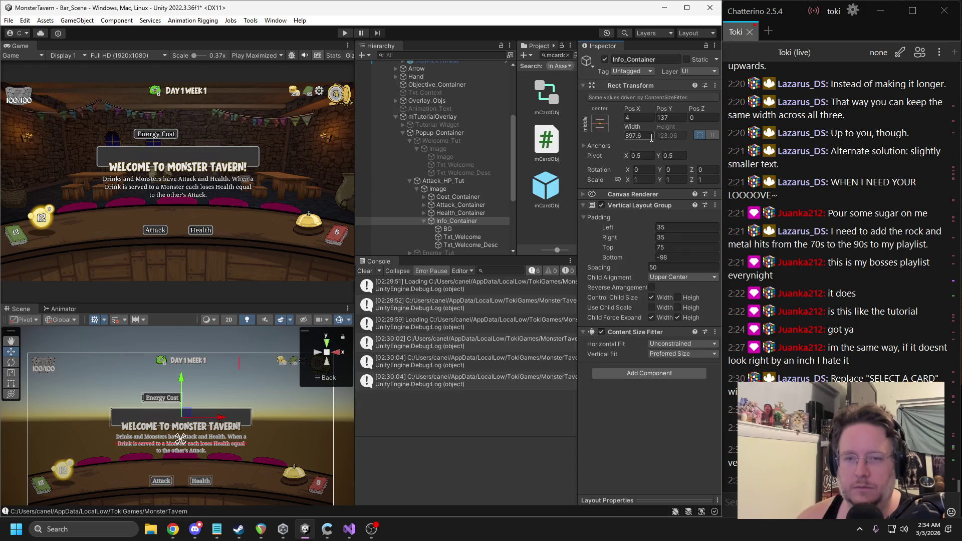
left_click(448, 192)
left_click(453, 221)
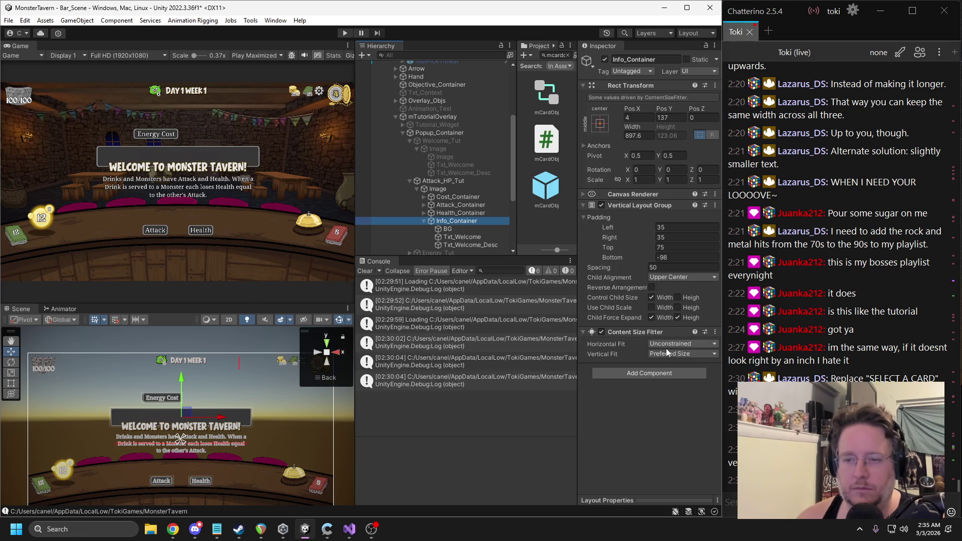
left_click(438, 150)
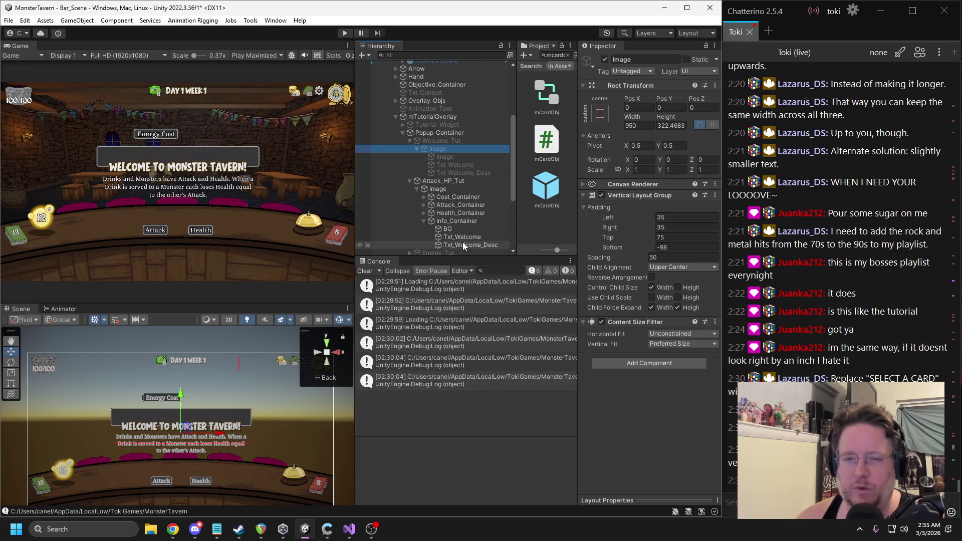
Step: Toggle the Welcome_Tut and Attack_HP_Tut popups on and off to compare their layouts
left_click(437, 141)
left_click(604, 59)
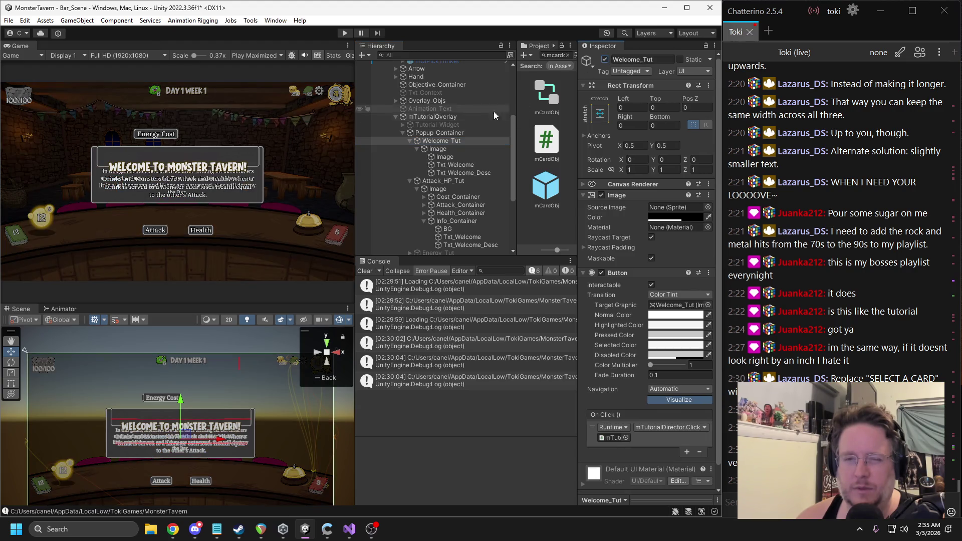
left_click(450, 149)
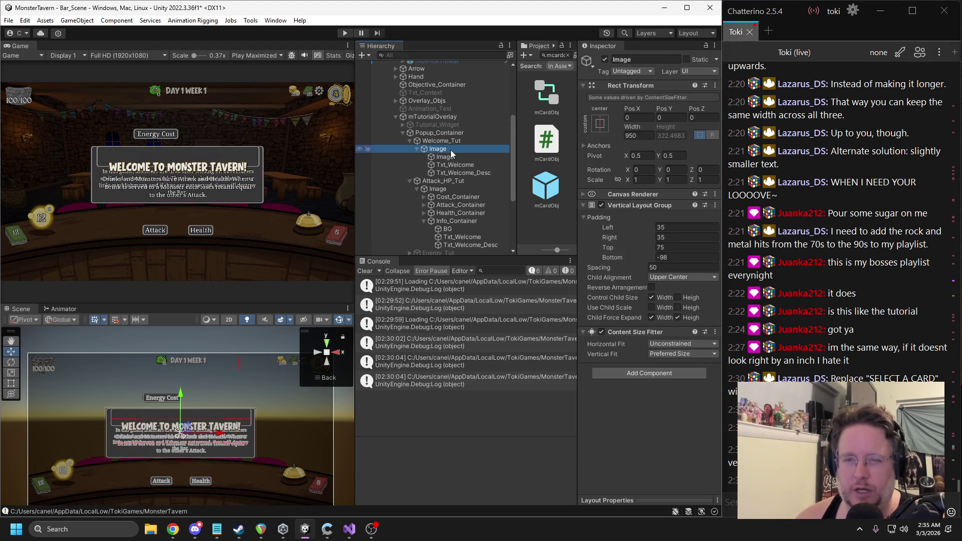
left_click(440, 141)
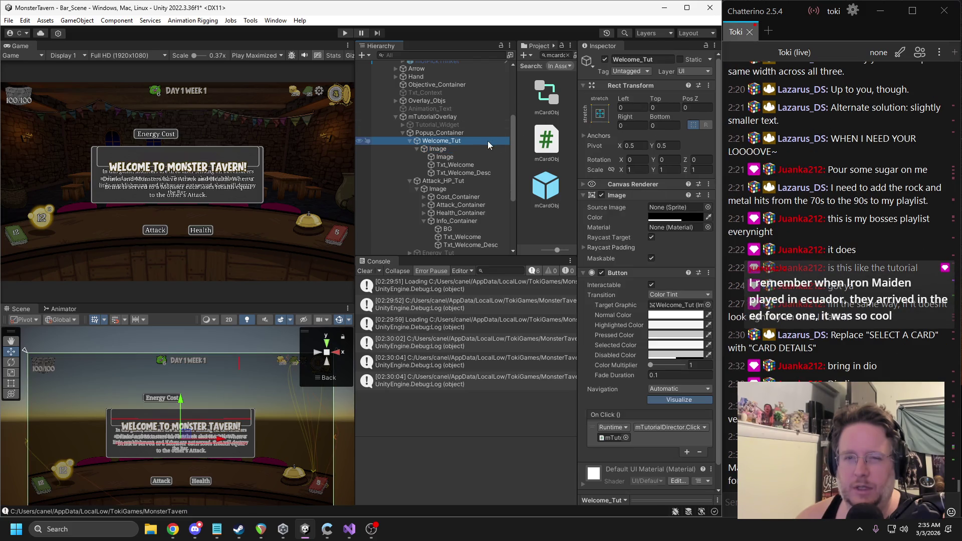
left_click(604, 59)
left_click(452, 182)
left_click(605, 60)
left_click(604, 60)
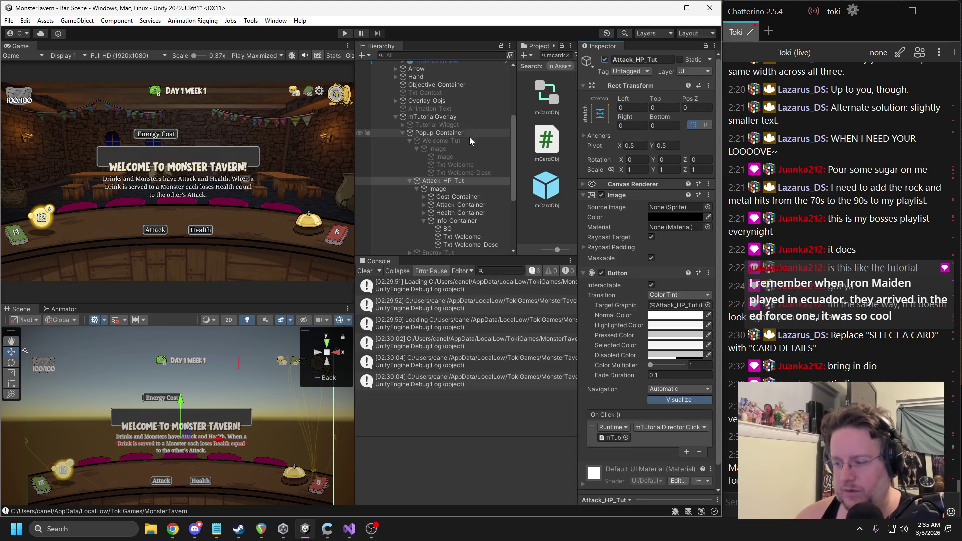
left_click(455, 221)
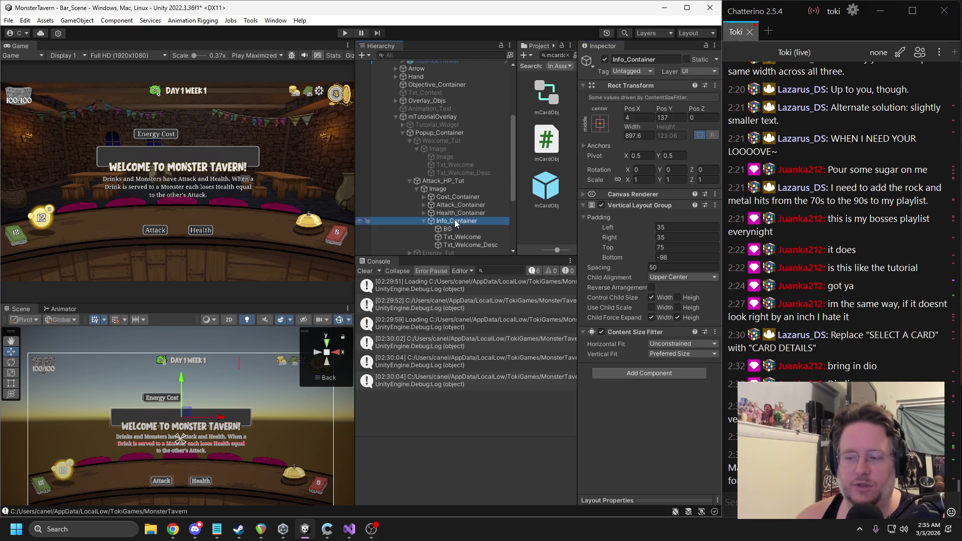
left_click(454, 197)
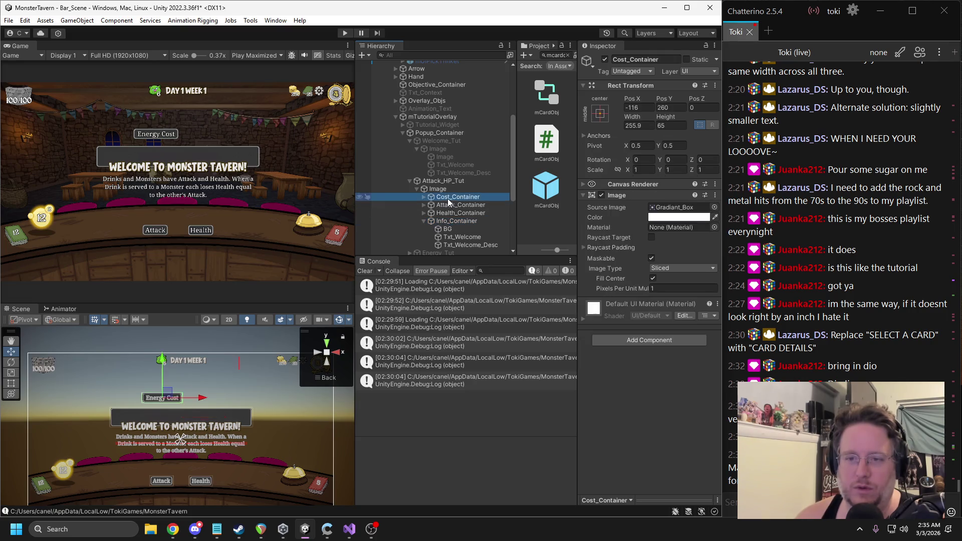
Step: Move Info_Container to the top of the popup and shrink its title height to match the original
left_click_drag(447, 220, 446, 194)
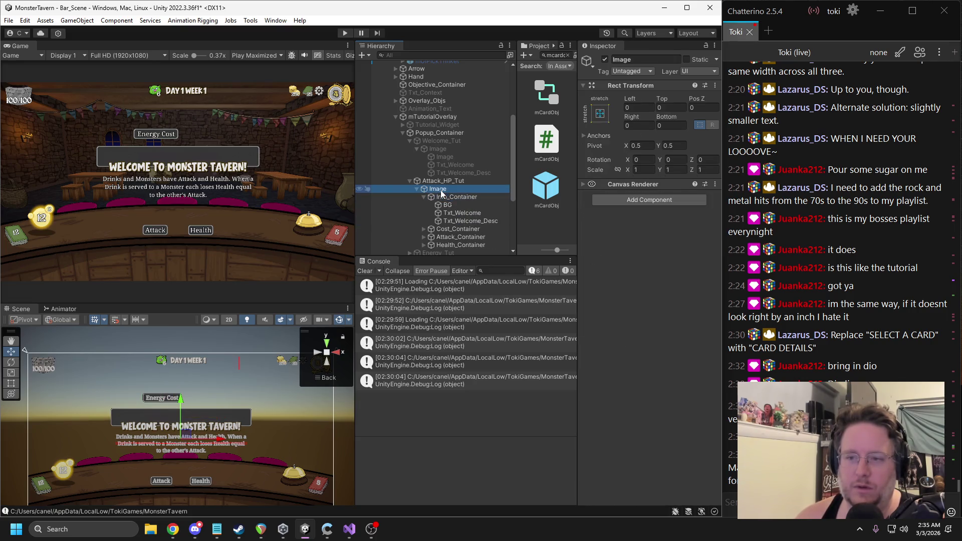
scroll(423, 210, "up", 3)
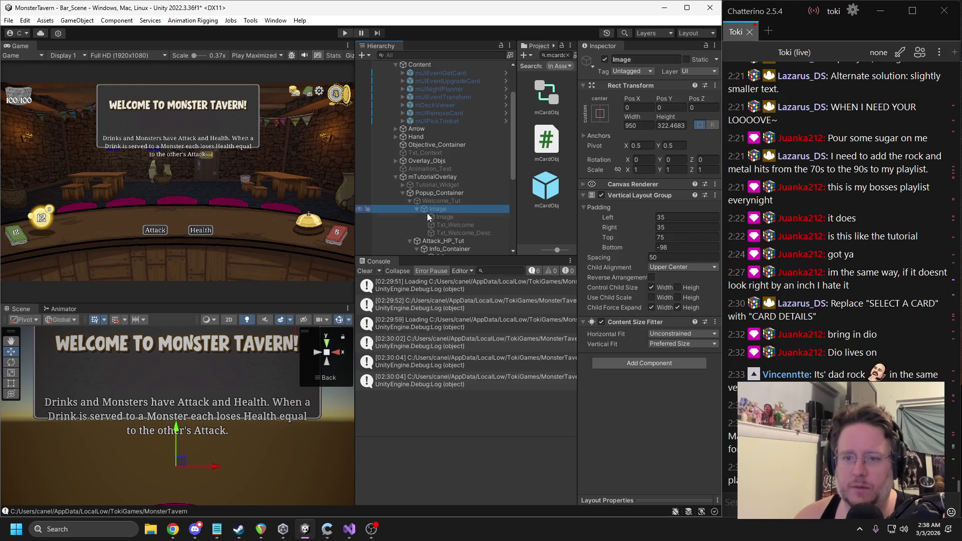
left_click(454, 225)
left_click(666, 126)
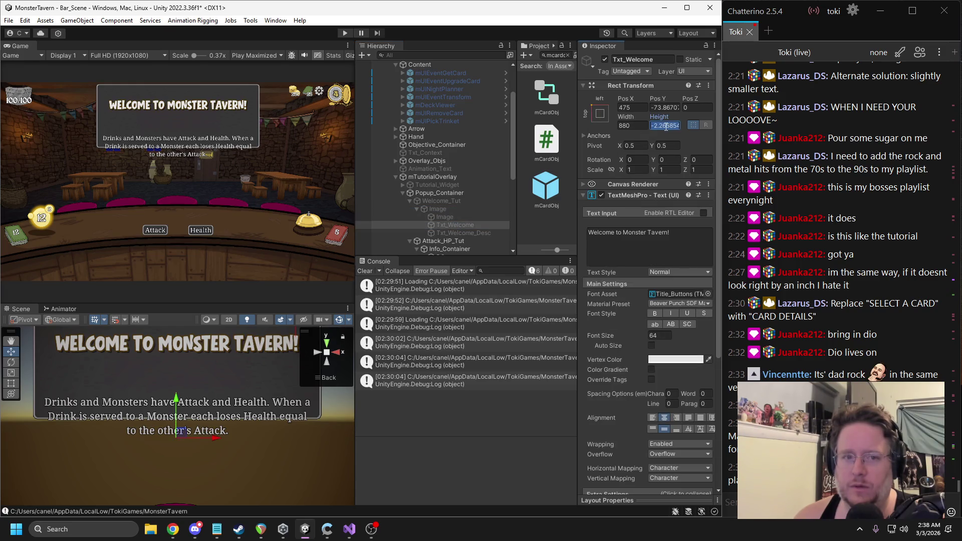
scroll(448, 244, "down", 3)
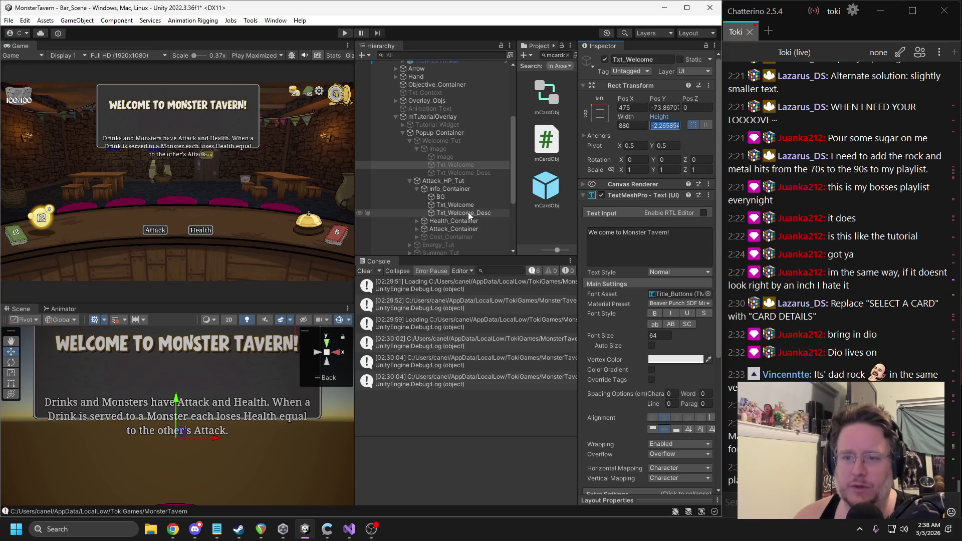
left_click(455, 204)
left_click_drag(648, 135, 662, 136)
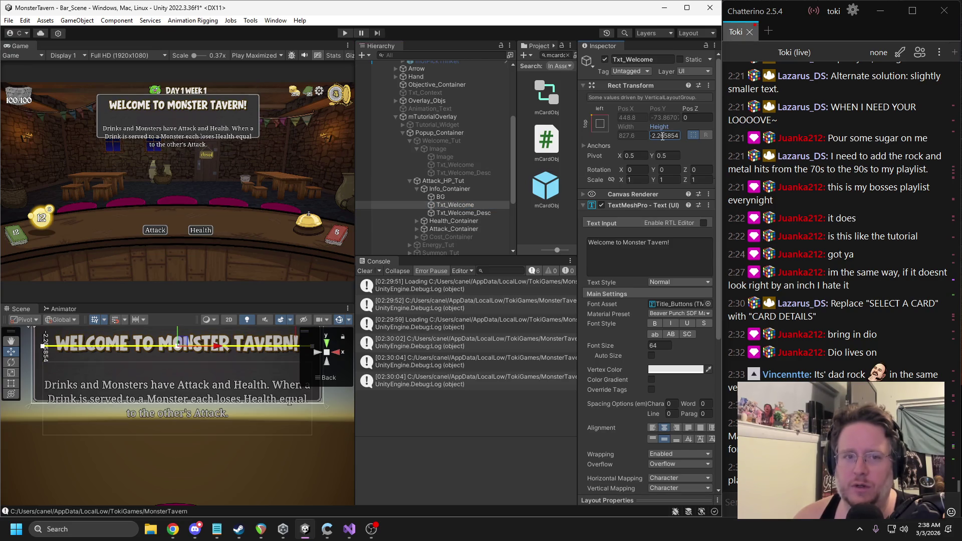
Step: Make the info description box taller to match the original welcome description
left_click(449, 164)
left_click(453, 173)
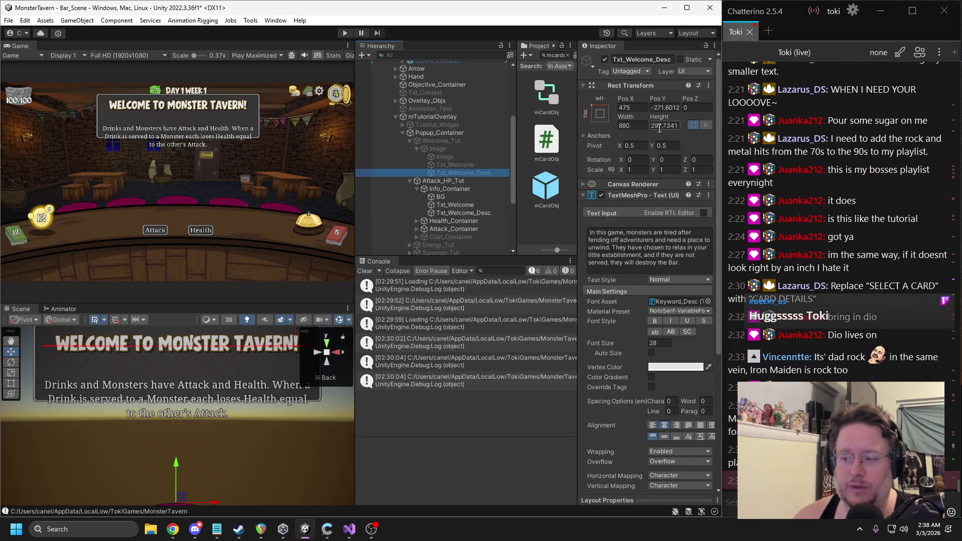
left_click(471, 212)
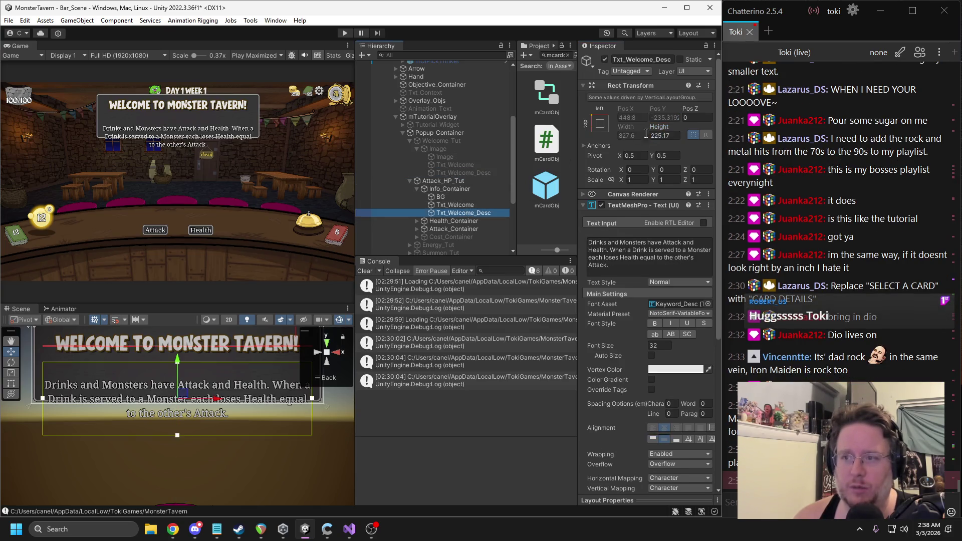
left_click_drag(665, 137, 665, 137)
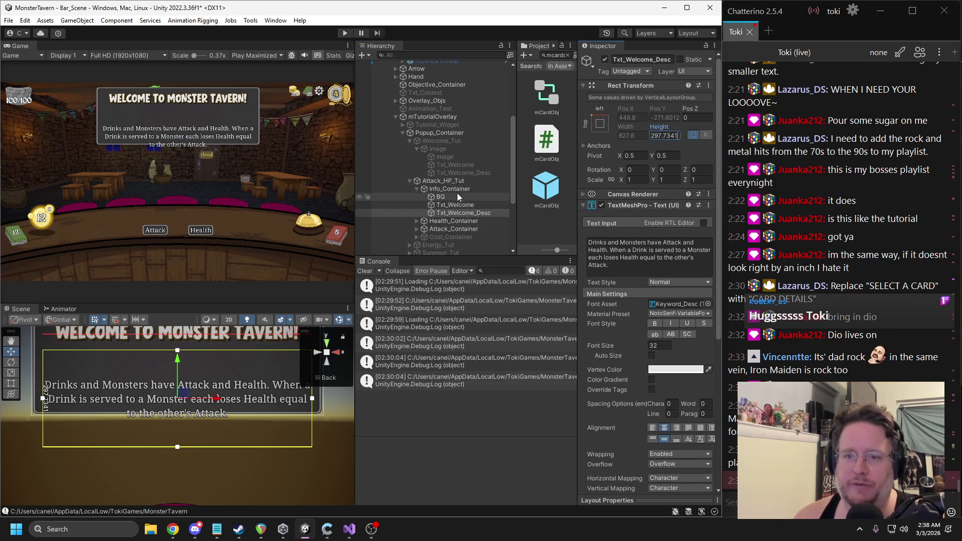
Step: Set Info_Container's bottom padding to -50 and spacing to -9.37
left_click(446, 191)
left_click_drag(613, 258, 647, 254)
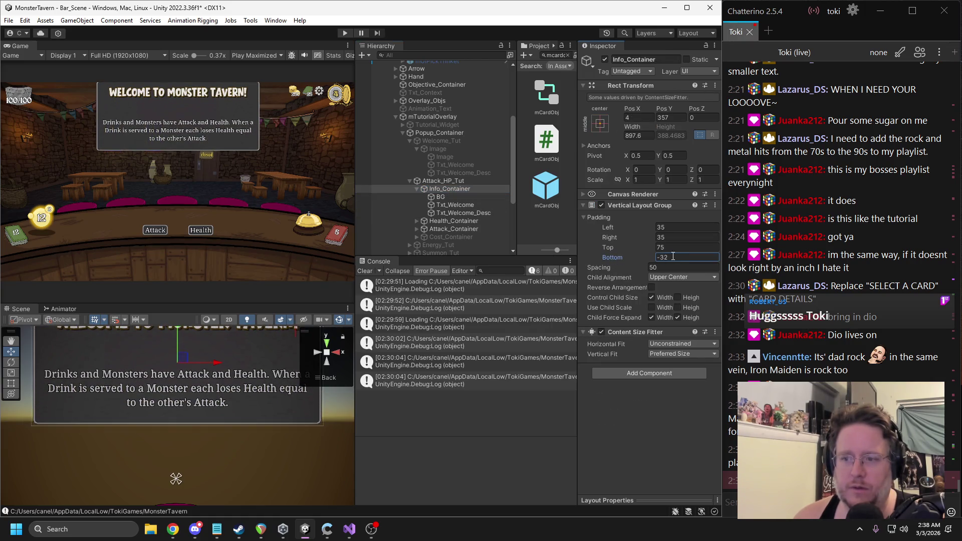
type("-50")
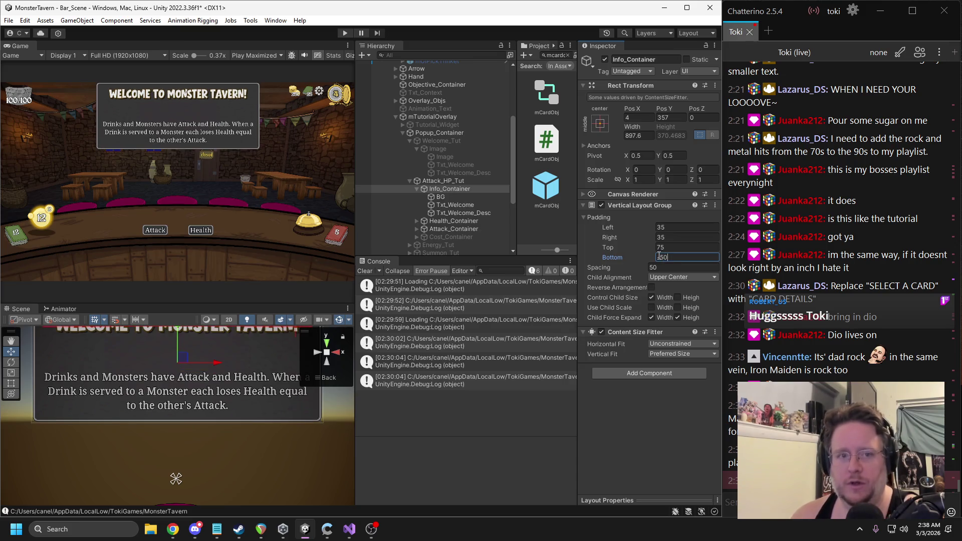
mouse_move(642, 269)
left_mouse_down()
mouse_move(588, 270)
mouse_move(601, 277)
left_mouse_up()
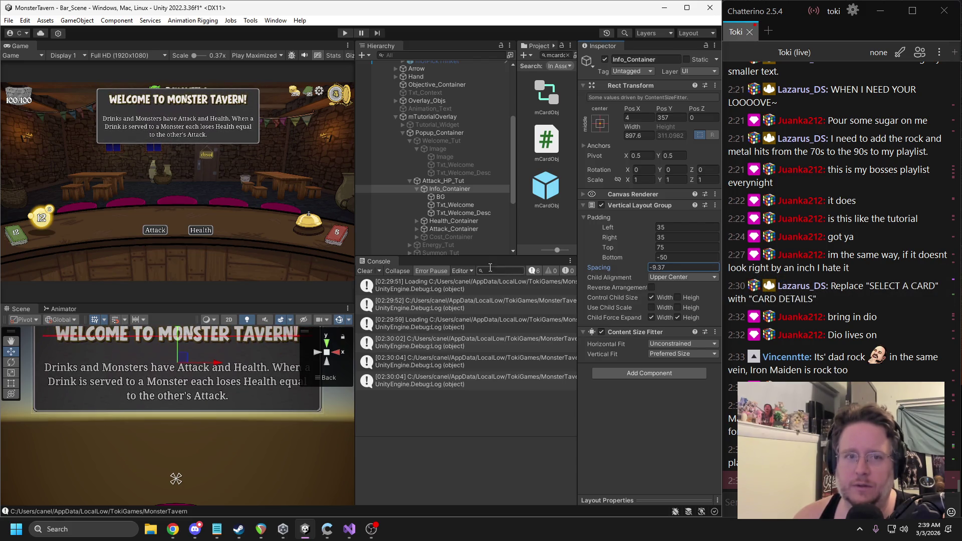
left_click(443, 198)
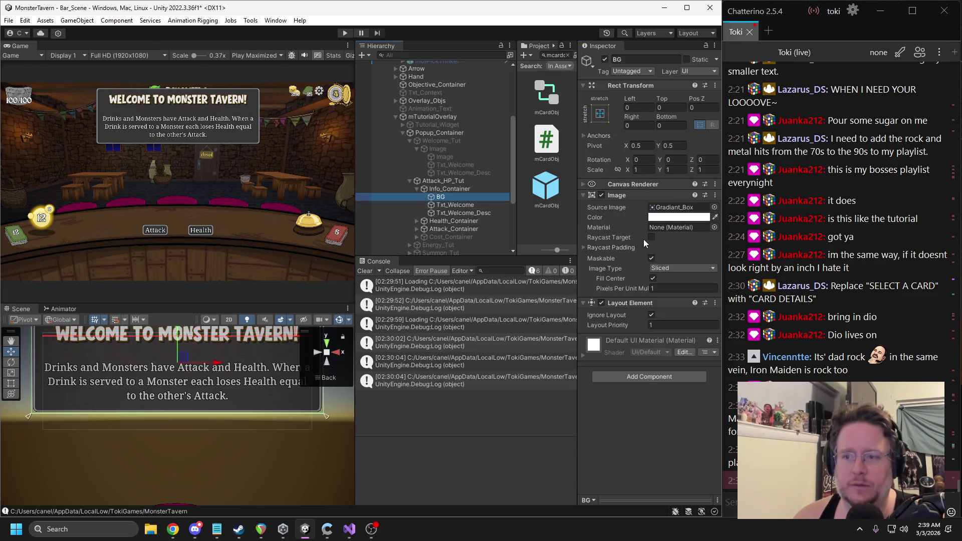
Step: Rename the info title to 'Card Info' and left-align it
left_click(456, 205)
left_click(645, 238)
type("Card Info")
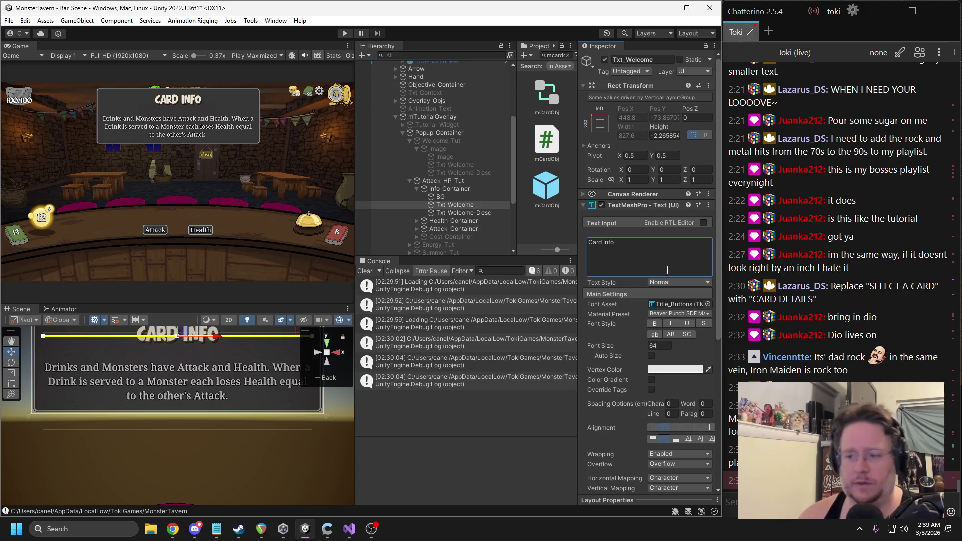
left_click(652, 426)
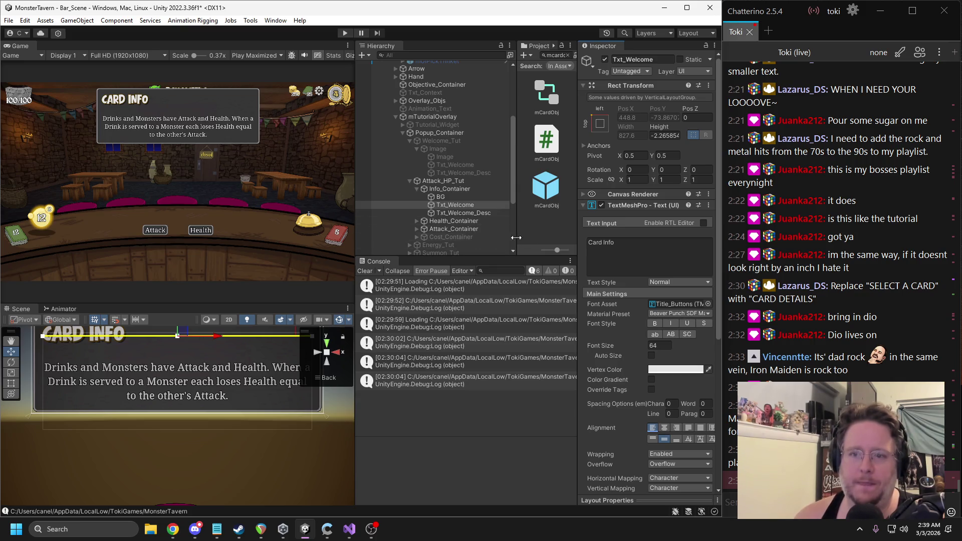
Step: Reduce Info_Container's spacing to about -36.6 to pull the description under the title
left_click(441, 188)
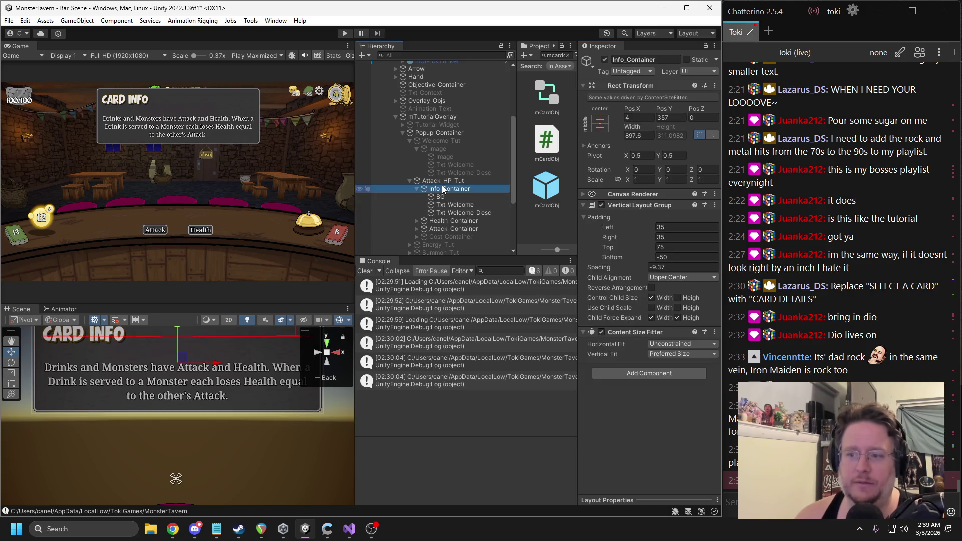
mouse_move(616, 270)
left_mouse_down()
mouse_move(478, 259)
mouse_move(545, 261)
left_mouse_up()
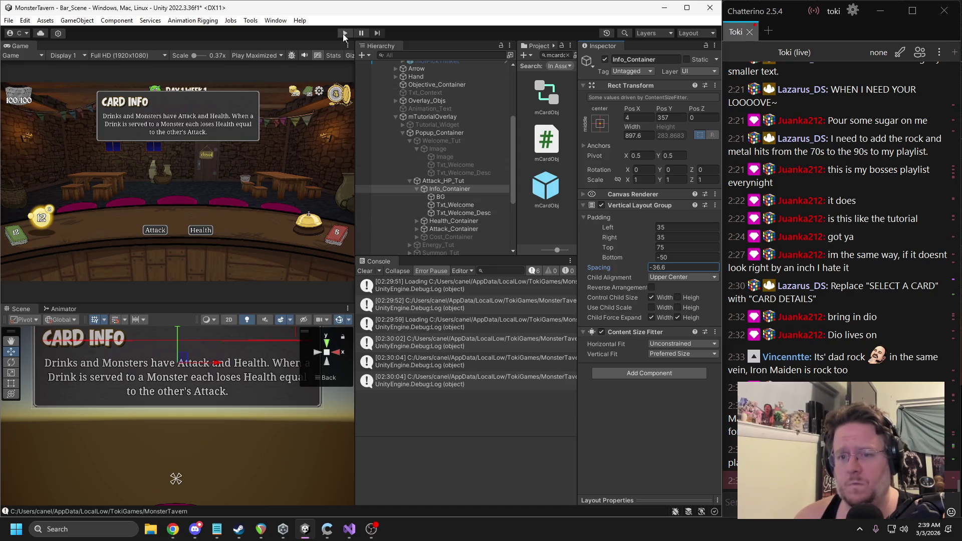
left_click(438, 182)
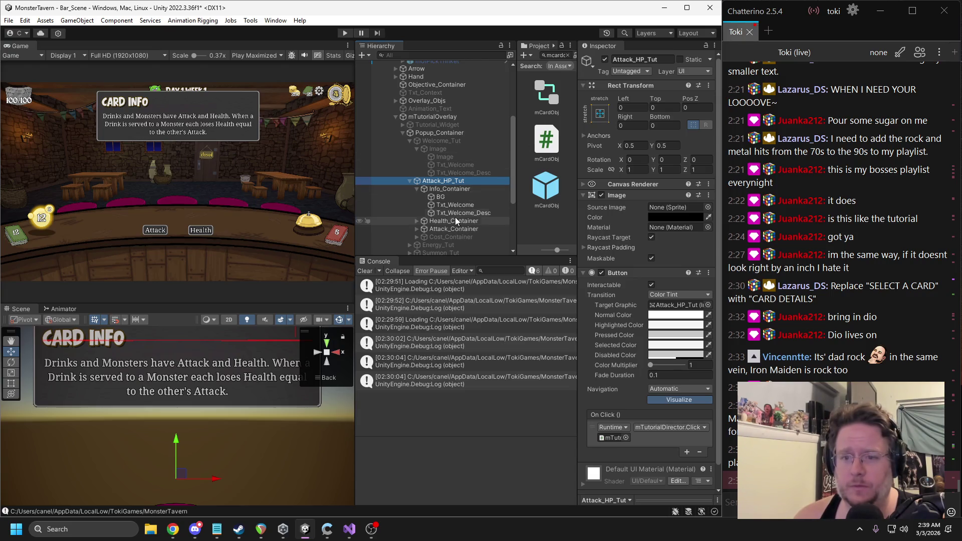
Step: Briefly toggle the Energy Cost label on and off to check it
left_click(451, 236)
left_click(604, 59)
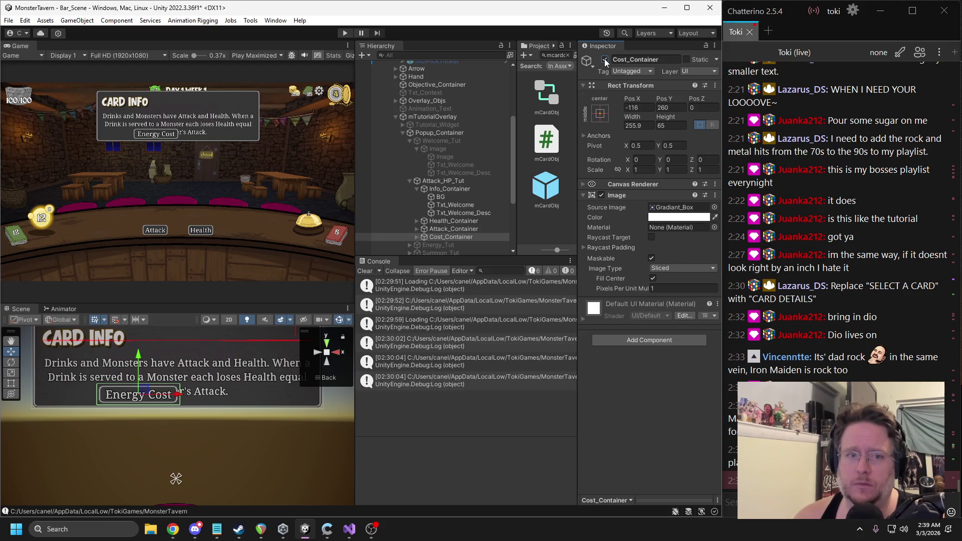
left_click(605, 59)
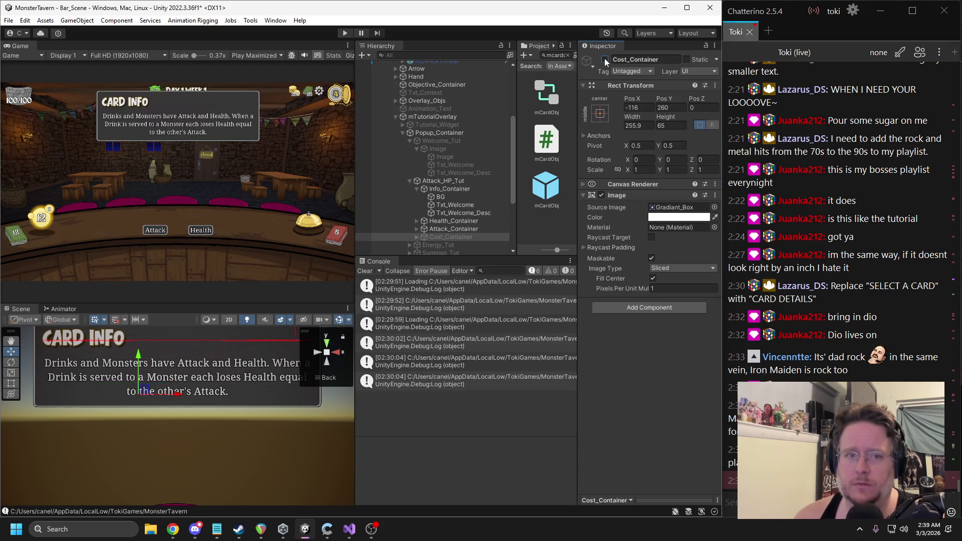
Step: Set the Card Info description font size to 28 and its title to 54
left_click(447, 211)
left_click(653, 345)
type("28")
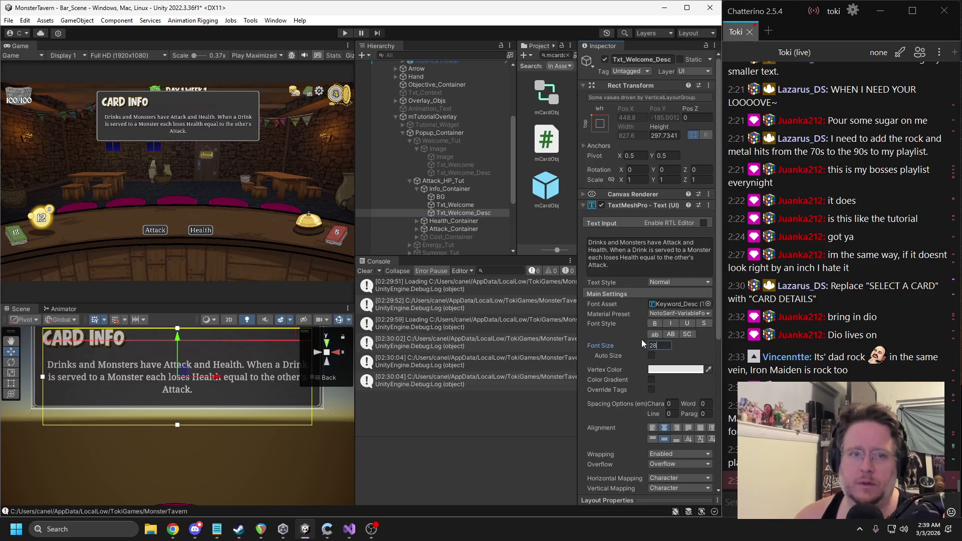
left_click(455, 205)
left_click(658, 346)
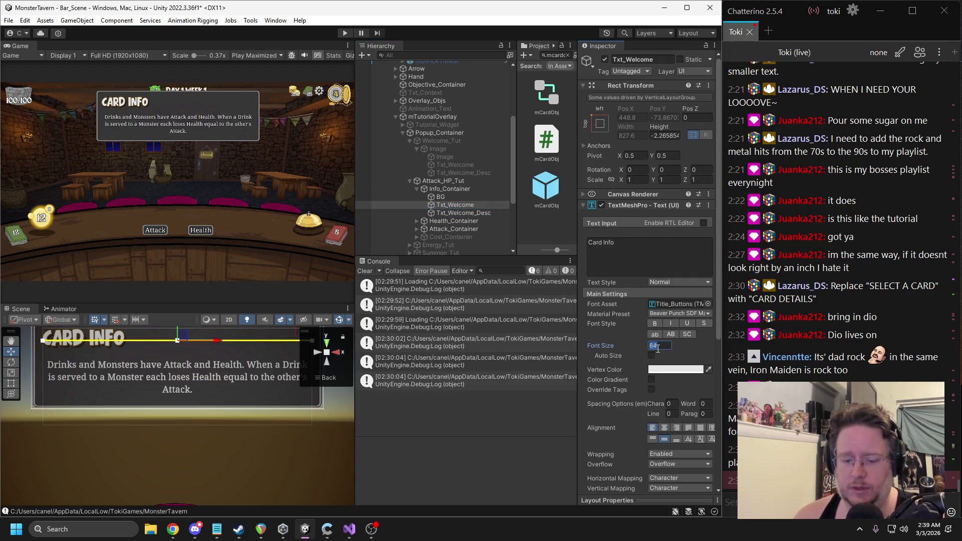
type("5")
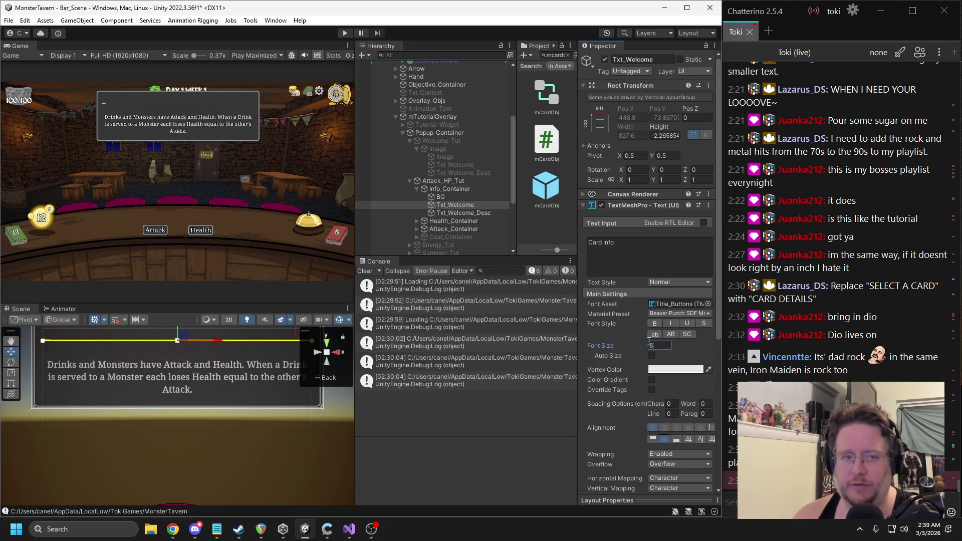
type("4")
Step: Shrink the Welcome tutorial title to font size 54 and check its description size
left_click(456, 168)
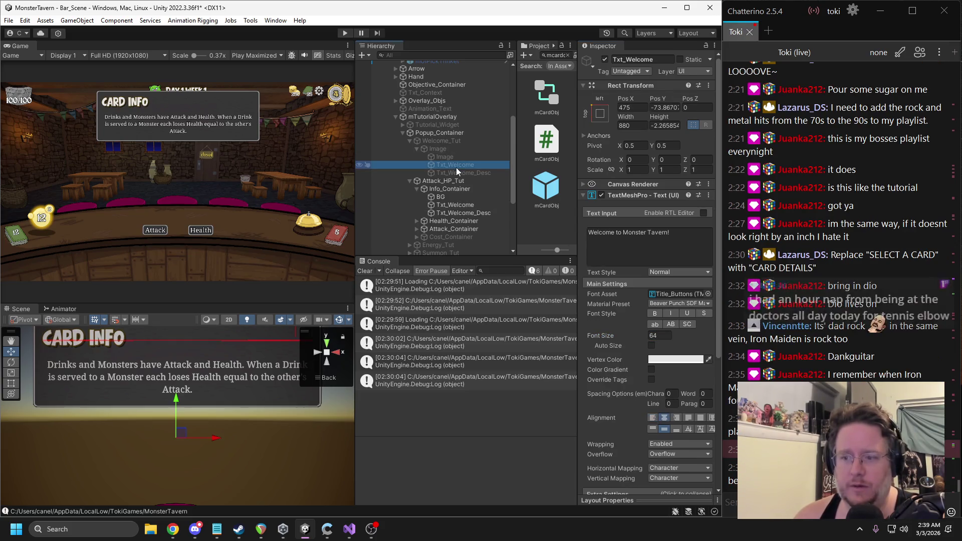
left_click(657, 336)
type("4")
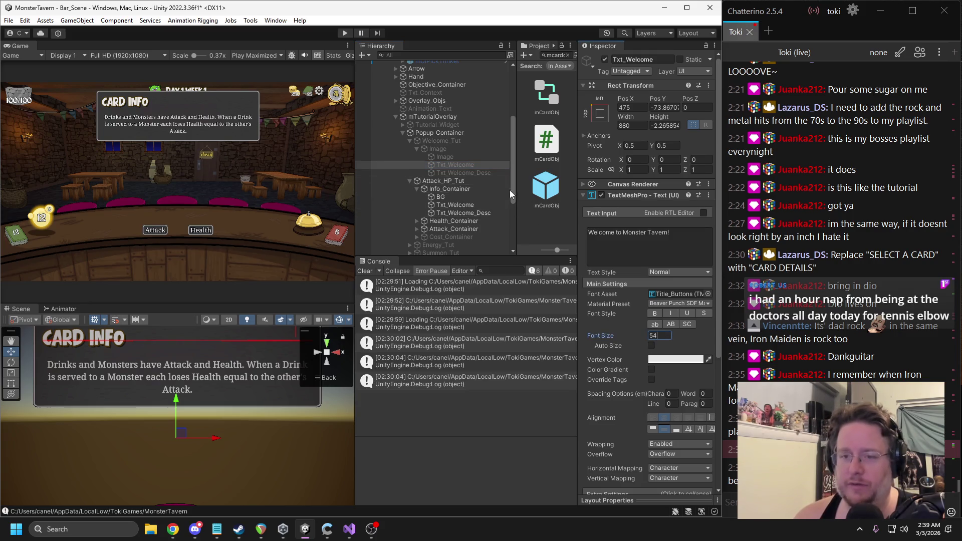
left_click(465, 172)
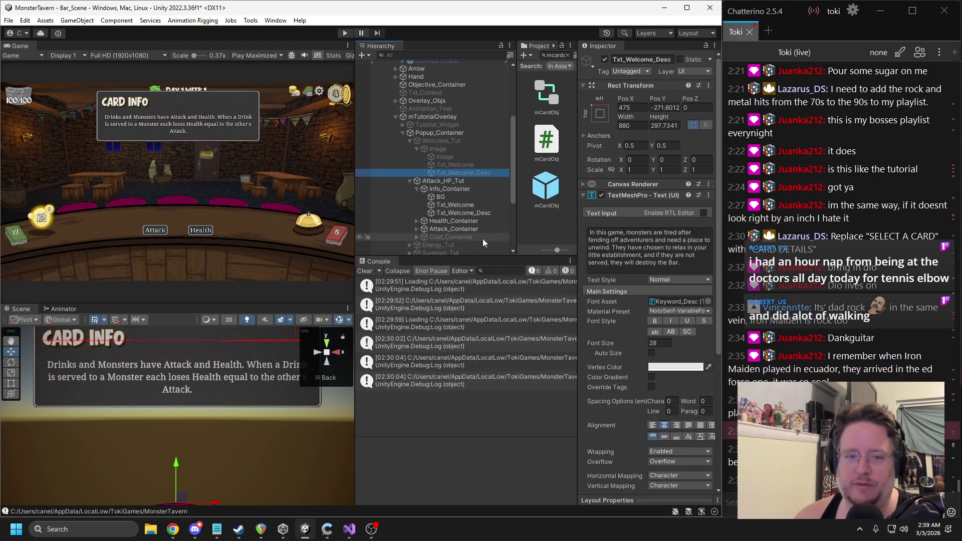
left_click(660, 343)
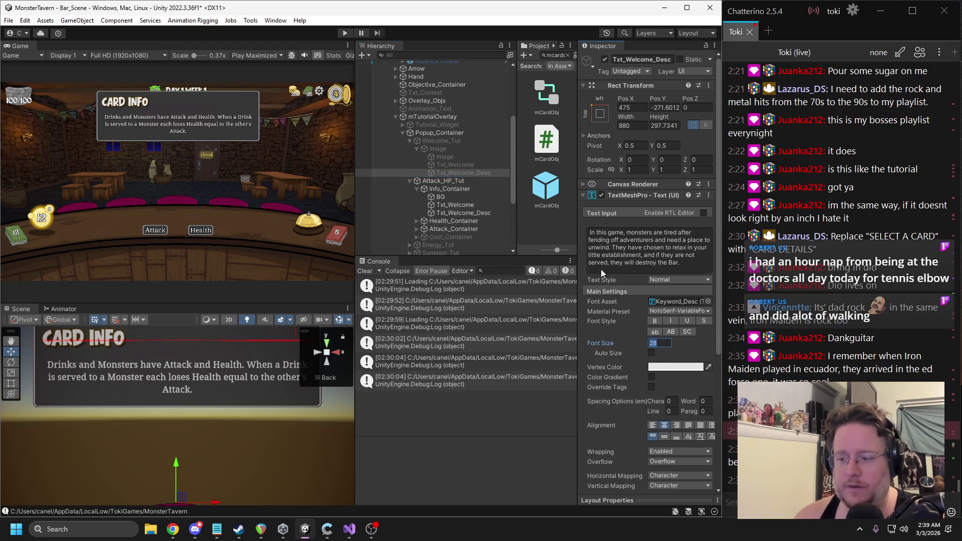
Step: Set the Card Info description to 28 and switch off the Attack_HP_Tut popup
left_click(461, 214)
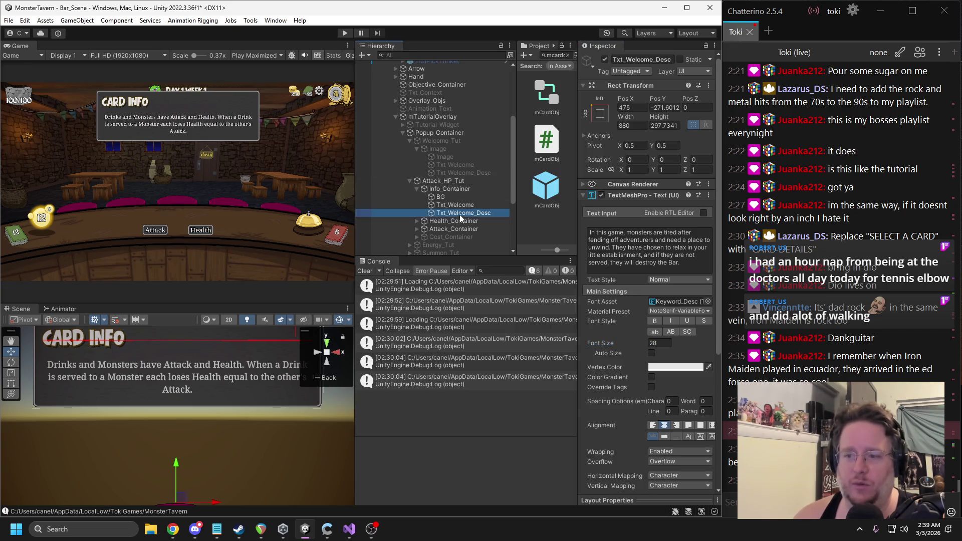
left_click(660, 345)
type("28")
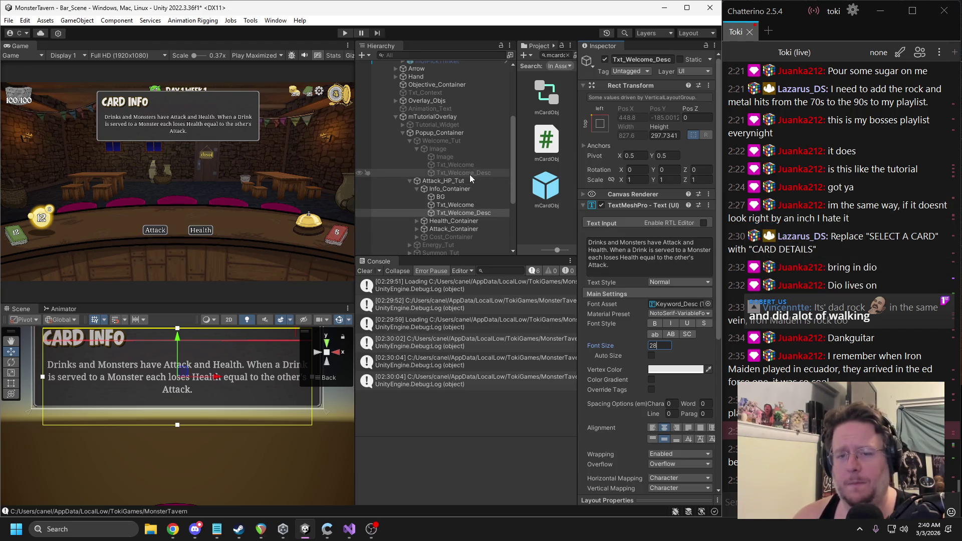
left_click(437, 182)
left_click(604, 59)
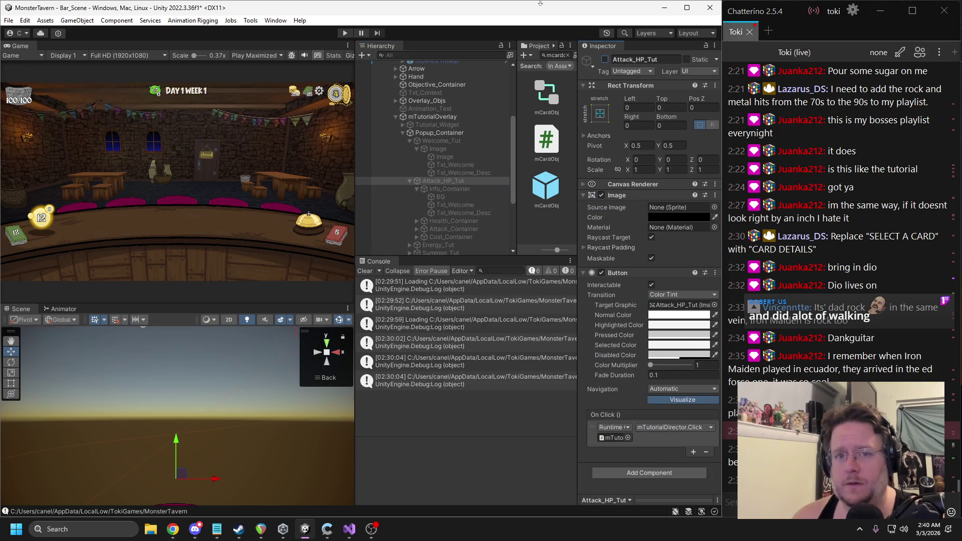
left_click(345, 33)
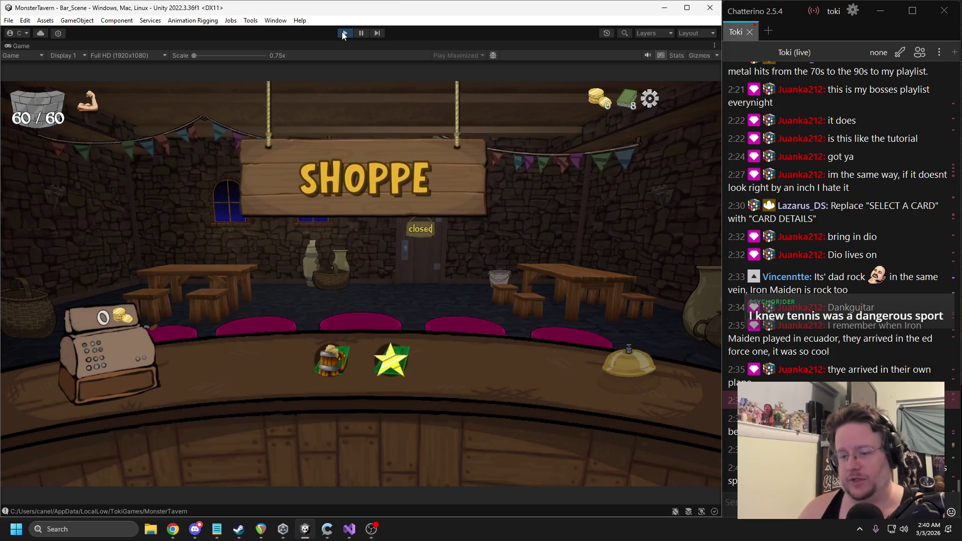
left_click(331, 352)
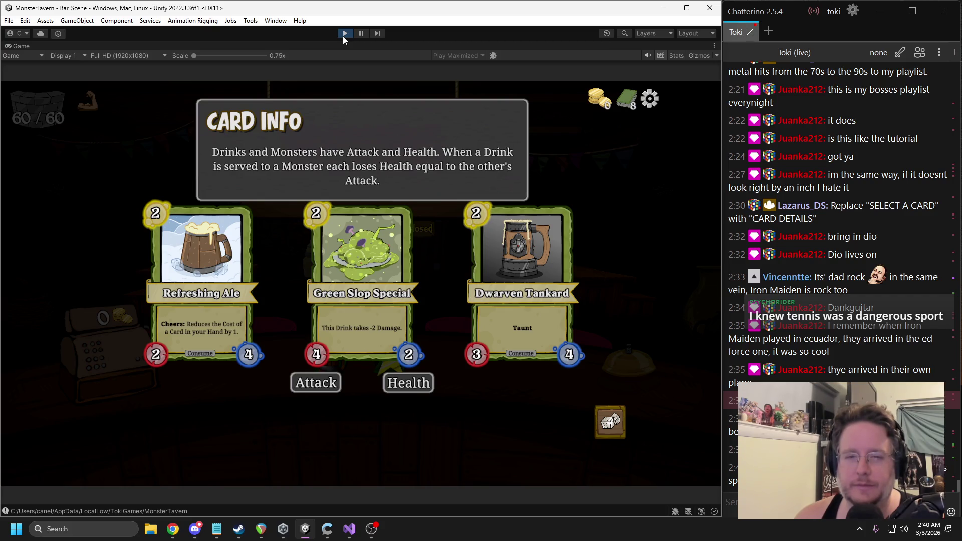
left_click(343, 35)
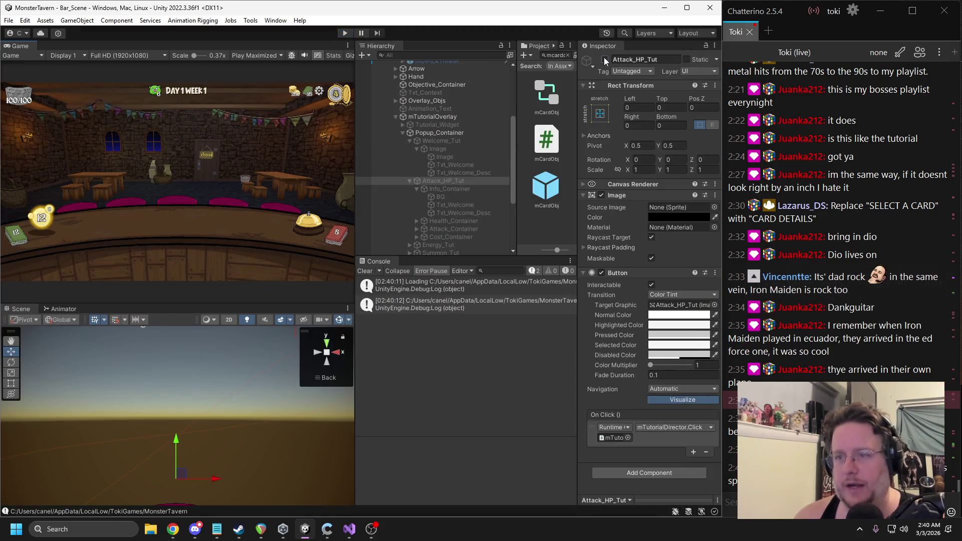
Step: Show Attack_HP_Tut again and set Info_Container padding to bottom -73, left and right 25
key("alt+shift+a")
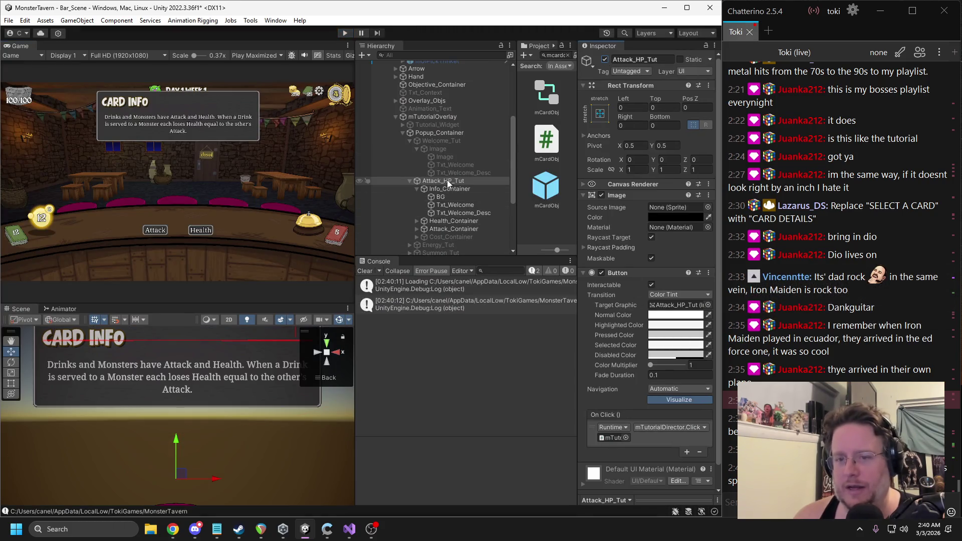
left_click(445, 186)
left_click_drag(637, 257, 621, 257)
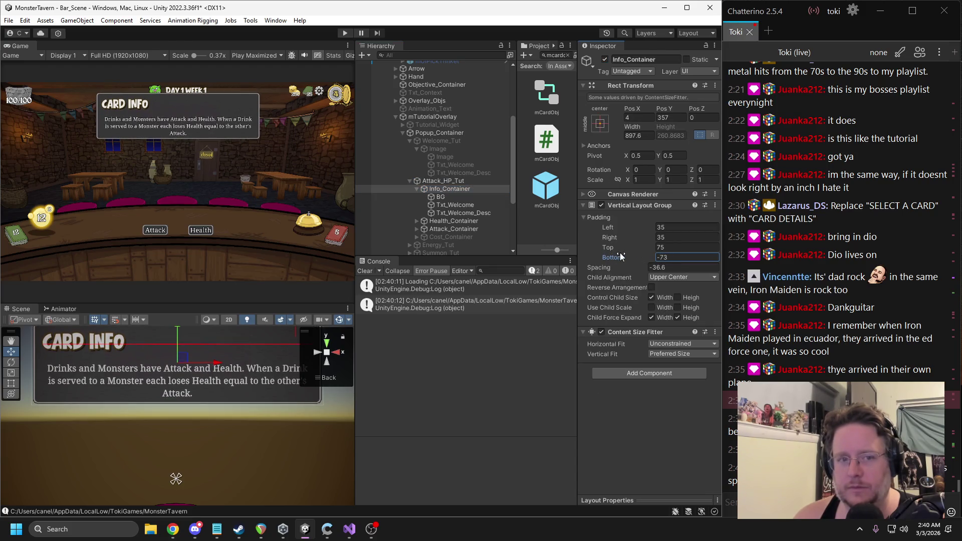
left_click(666, 227)
type("25")
left_click(668, 237)
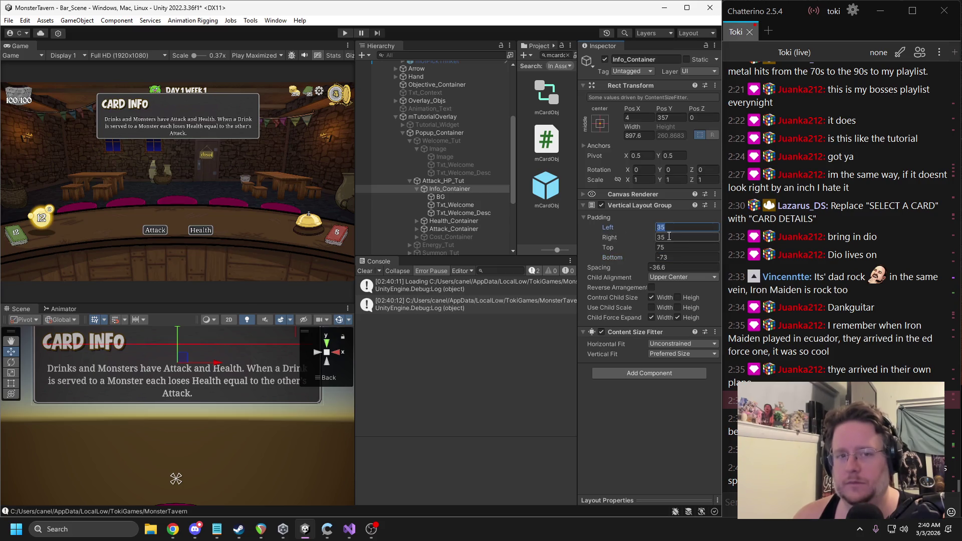
type("25")
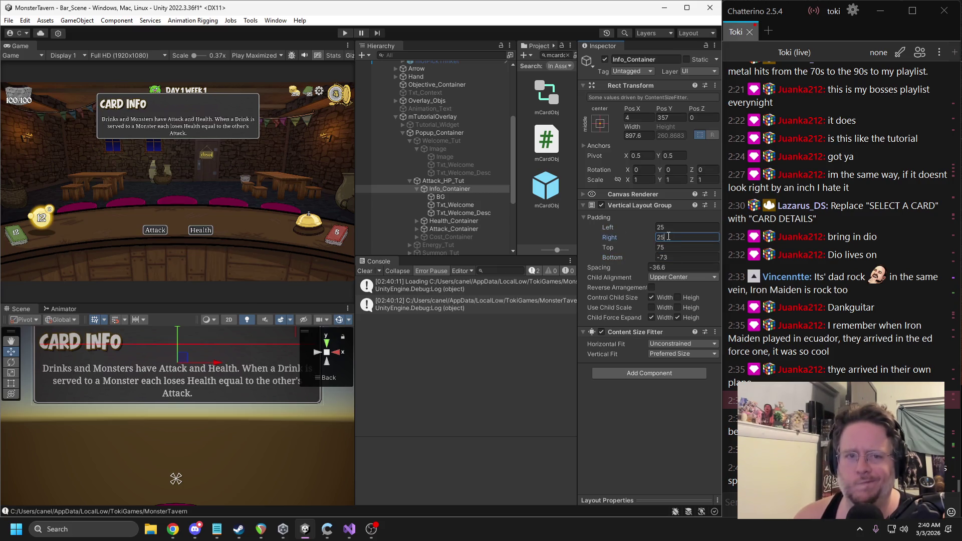
left_click(454, 205)
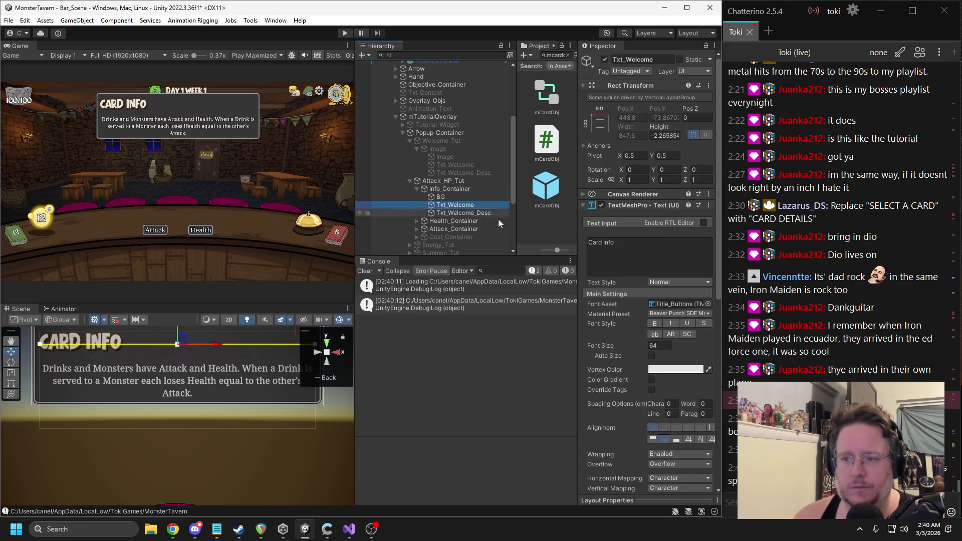
Step: Set the Card Info title font size to 54 and the description to 26
left_click(660, 345)
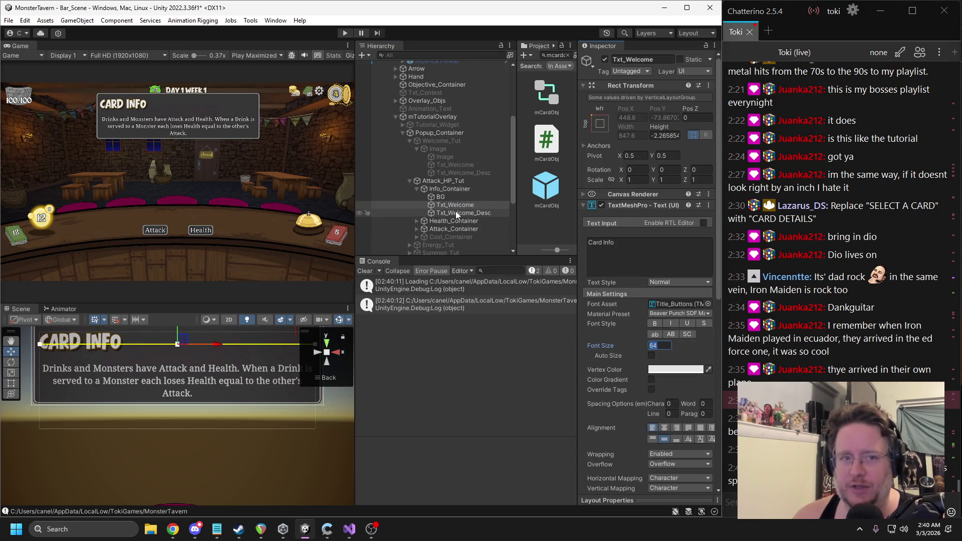
type("54")
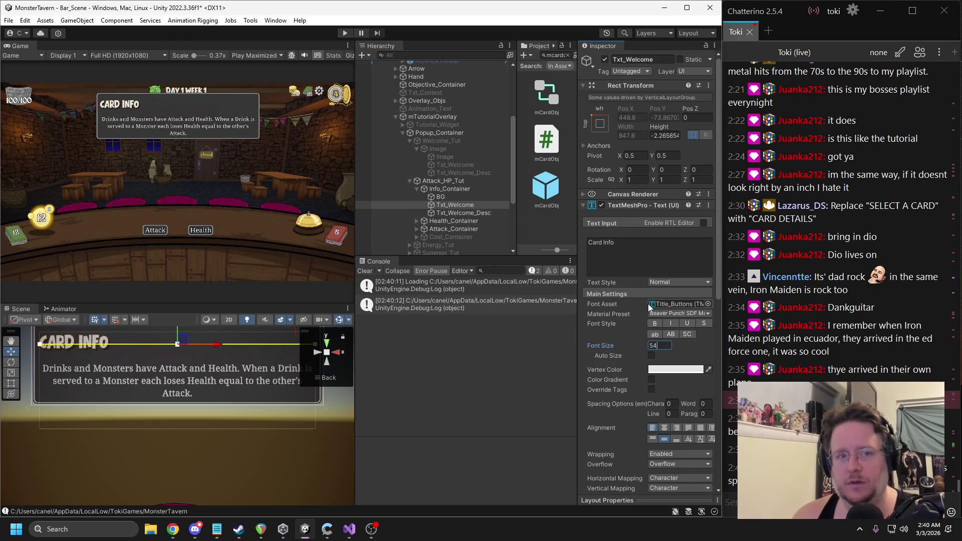
left_click(462, 212)
left_click(658, 345)
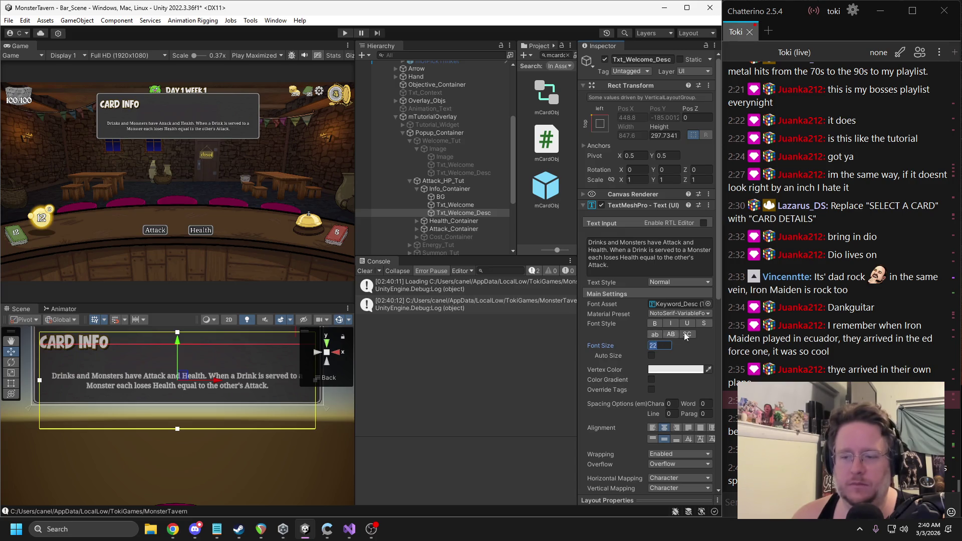
type("28")
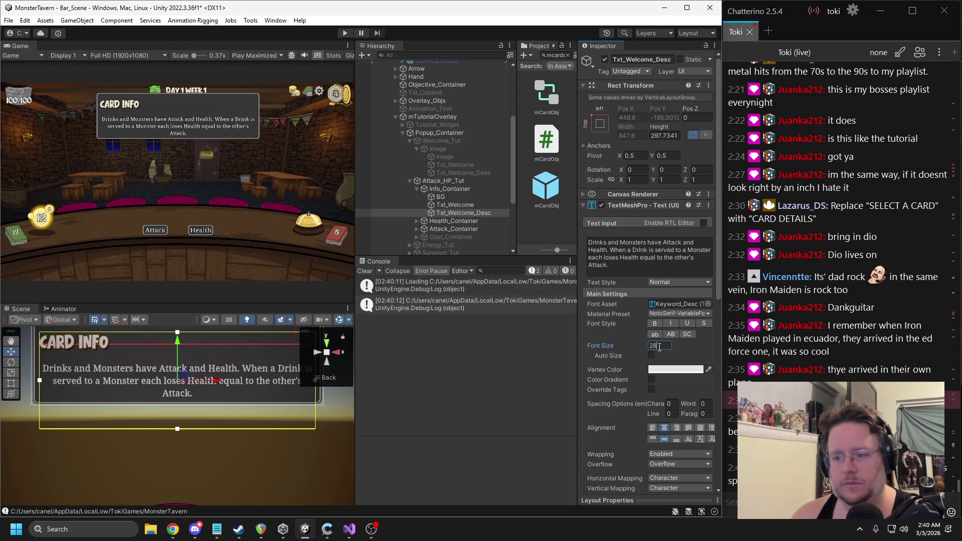
type("26")
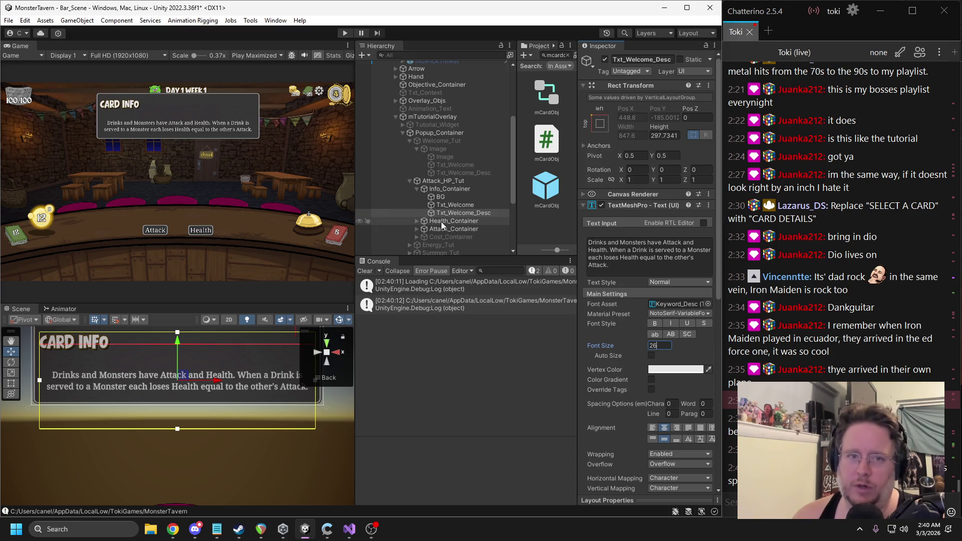
Step: Compare these font sizes against the Welcome tutorial's title and description
left_click(452, 173)
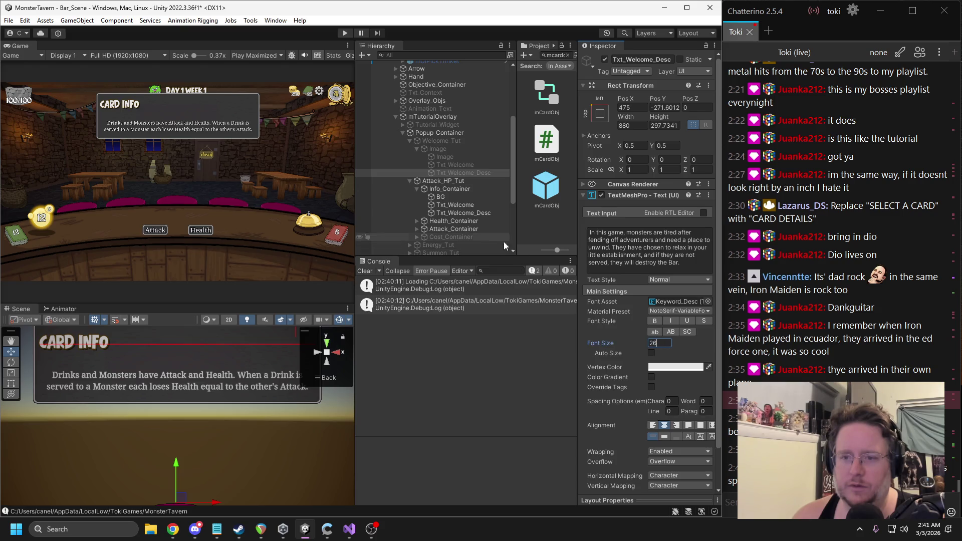
left_click(449, 206)
left_click(461, 164)
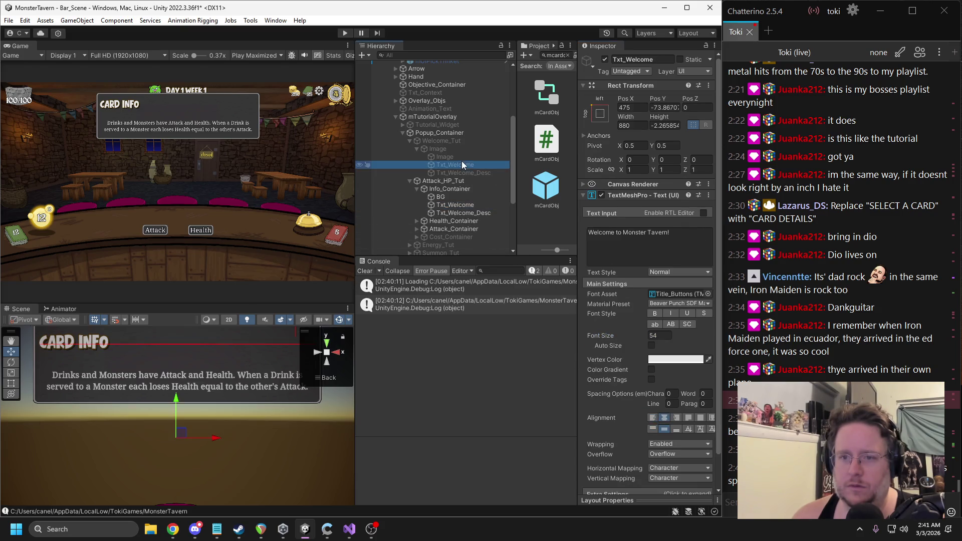
left_click(657, 335)
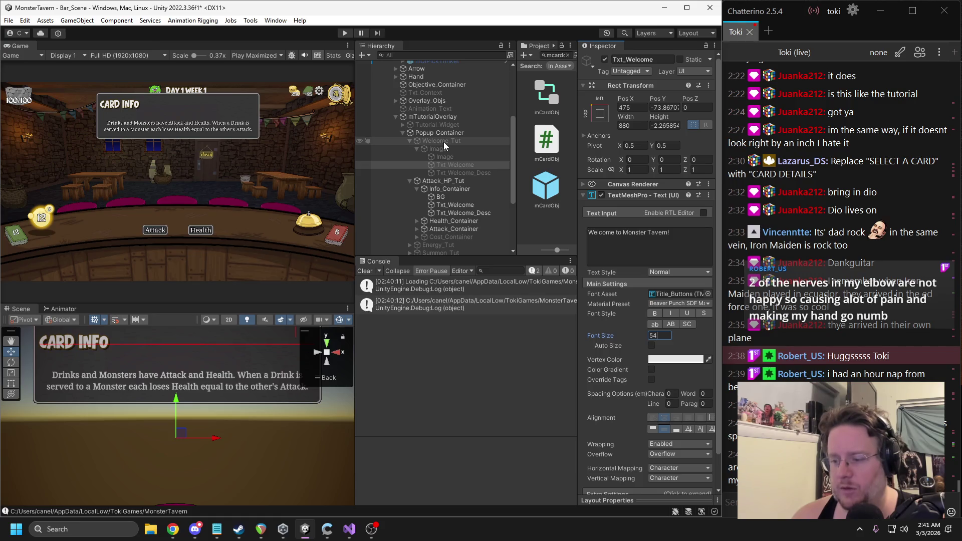
left_click(446, 191)
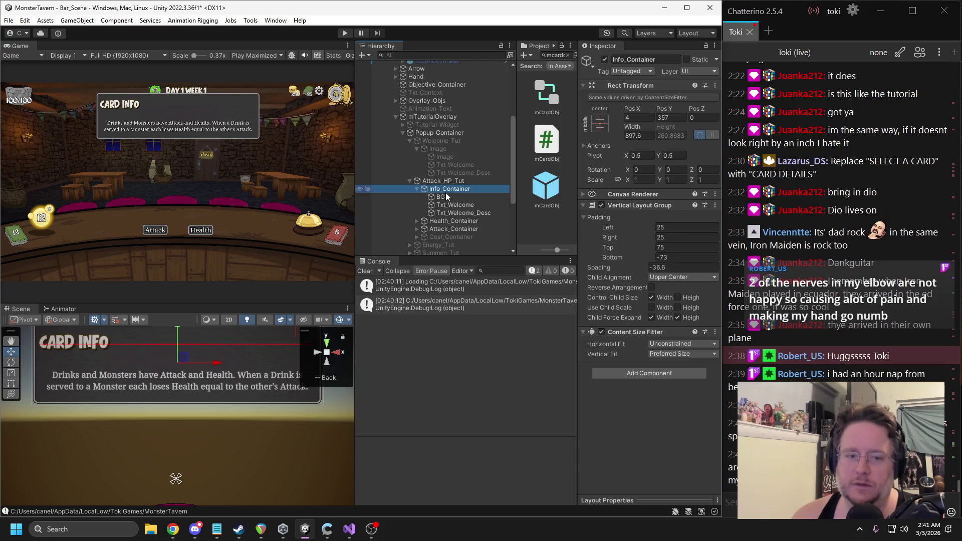
Step: Review the Card Info title, description and Info_Container objects in the Hierarchy
scroll(198, 377, "down", 2)
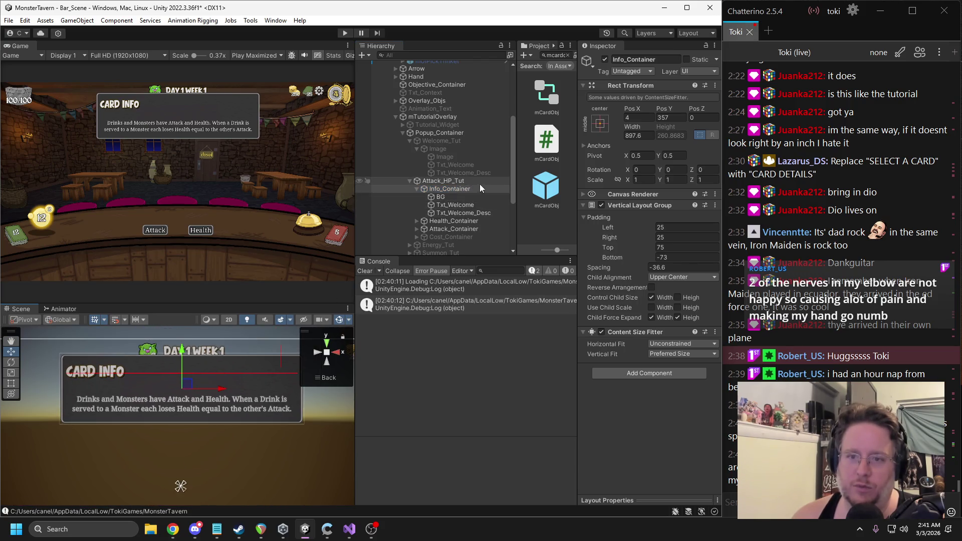
left_click(458, 211)
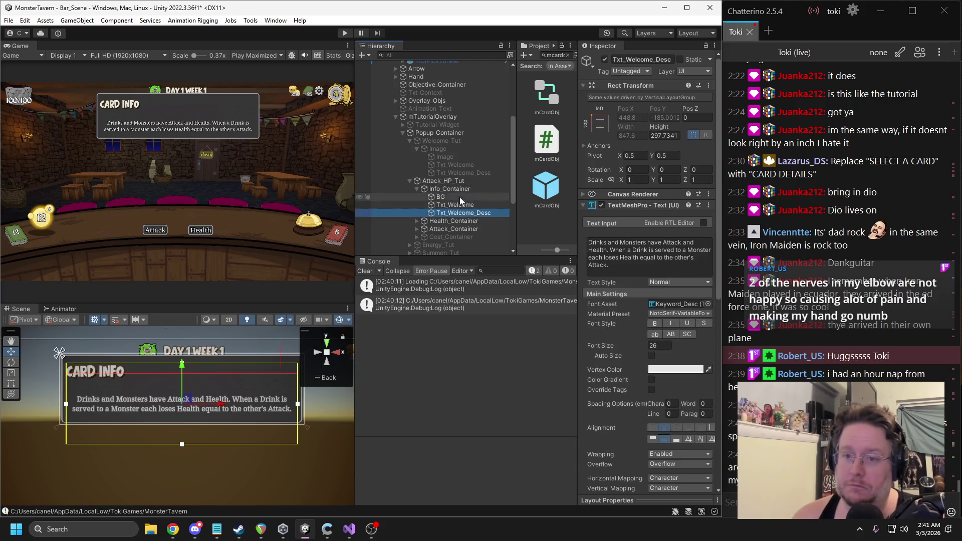
left_click(456, 190)
left_click(455, 206)
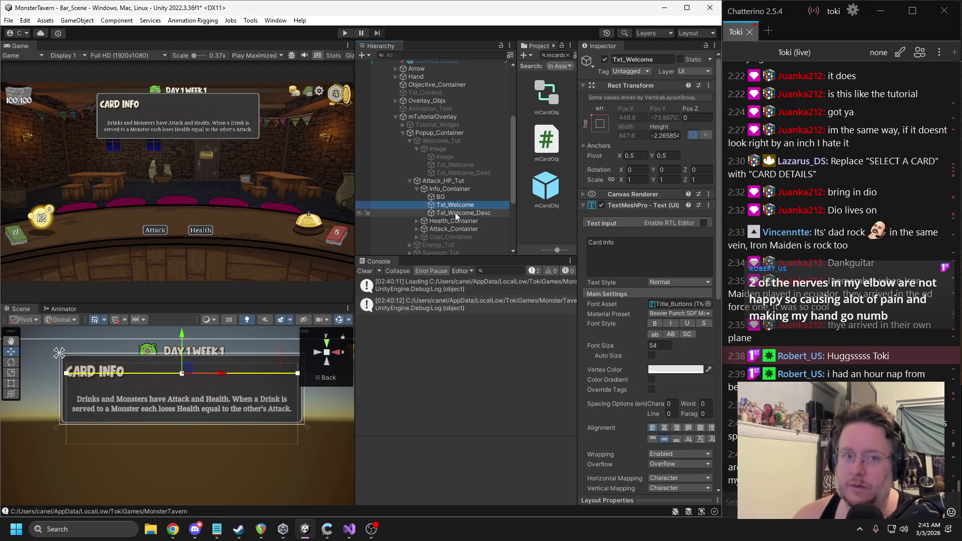
left_click(456, 215)
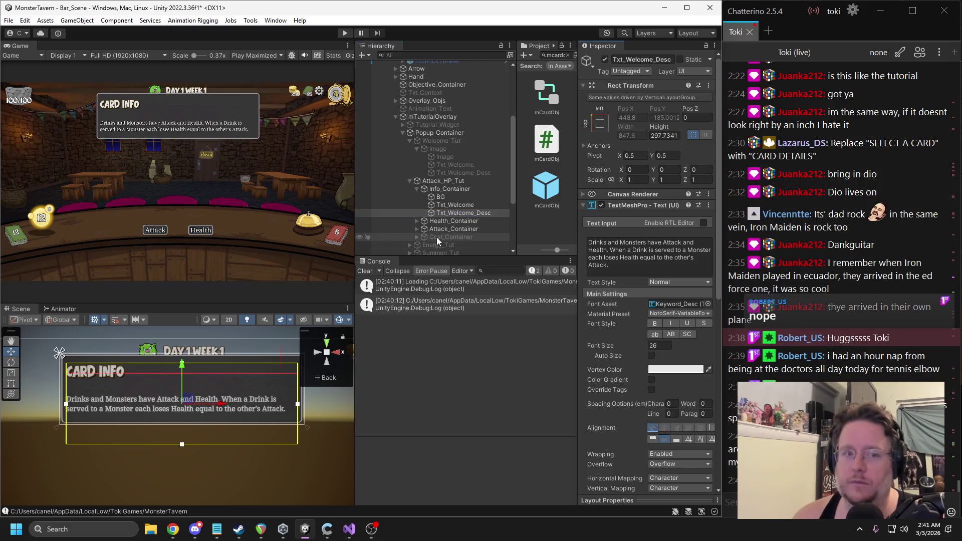
left_click(446, 189)
Step: Set Info_Container's left and right padding to 50 and top padding to 75
left_click_drag(615, 232, 630, 230)
left_click(676, 228)
type("50")
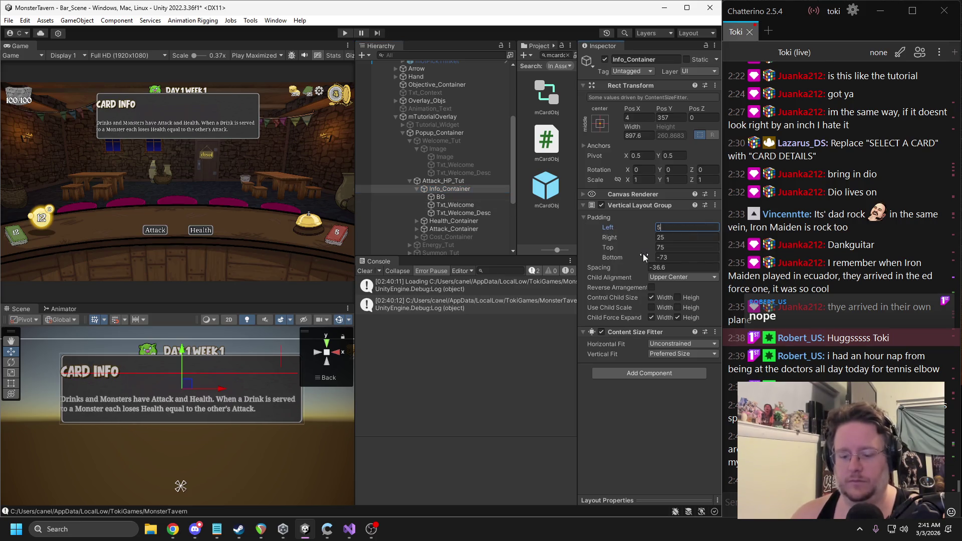
key("Tab")
type("50")
key("Tab")
type("50")
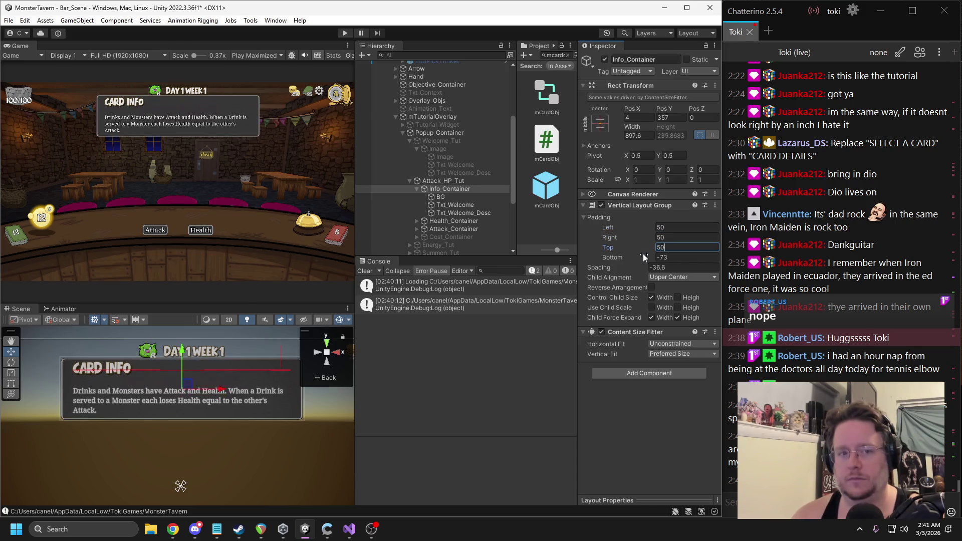
type("75")
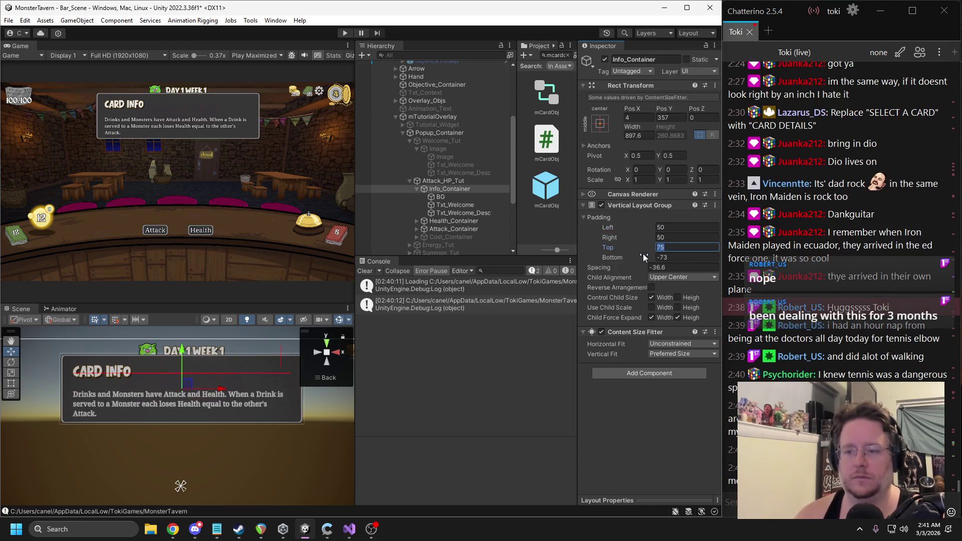
key("Tab")
type("75")
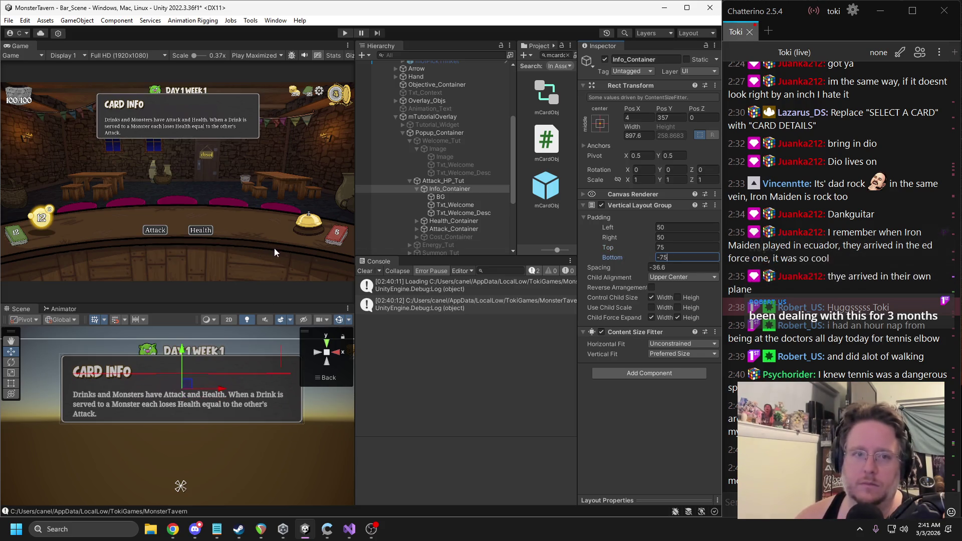
Step: Set the bottom padding to -75 and spacing to -60, keeping left padding at 50
mouse_move(651, 267)
left_mouse_down()
mouse_move(404, 256)
mouse_move(128, 223)
left_mouse_up()
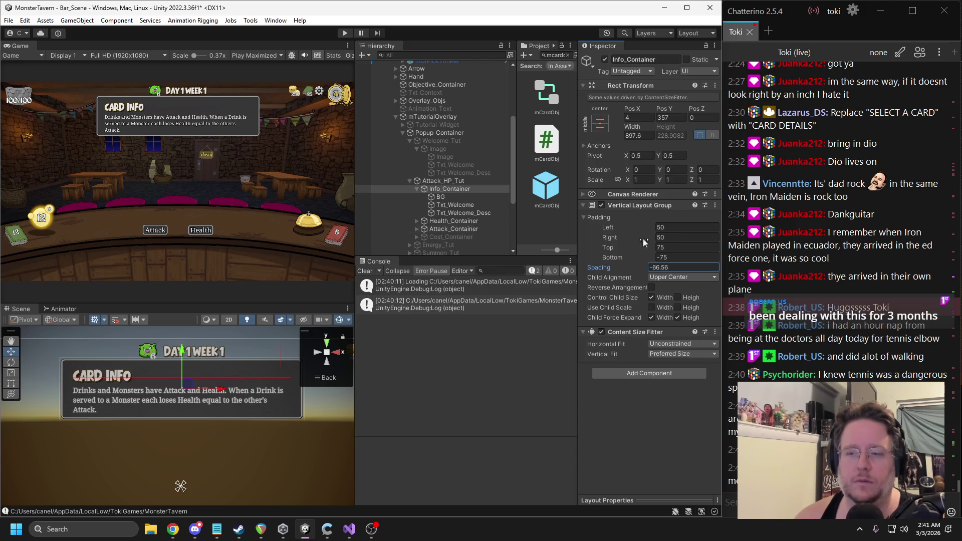
type("-75")
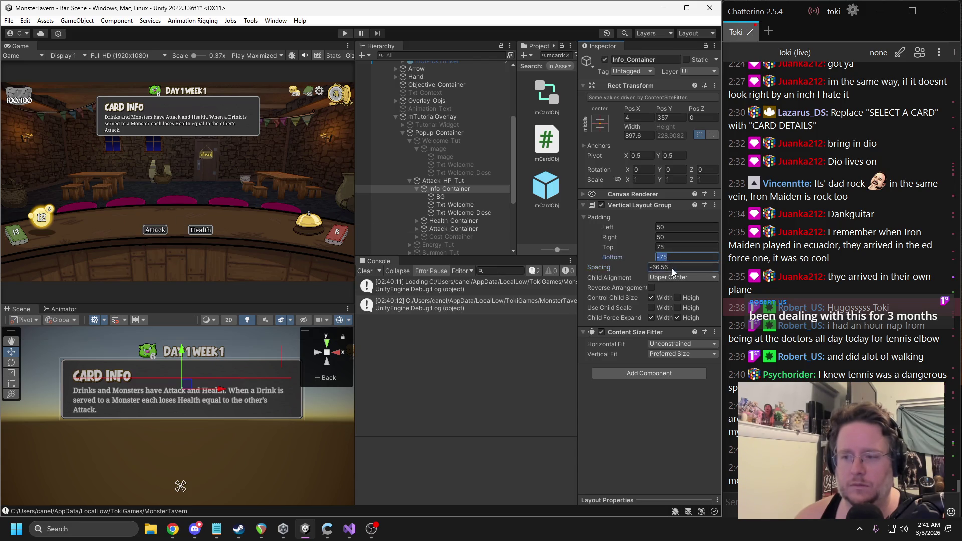
key("BackSpace")
key("BackSpace")
type("65")
key("BackSpace")
type("2.8")
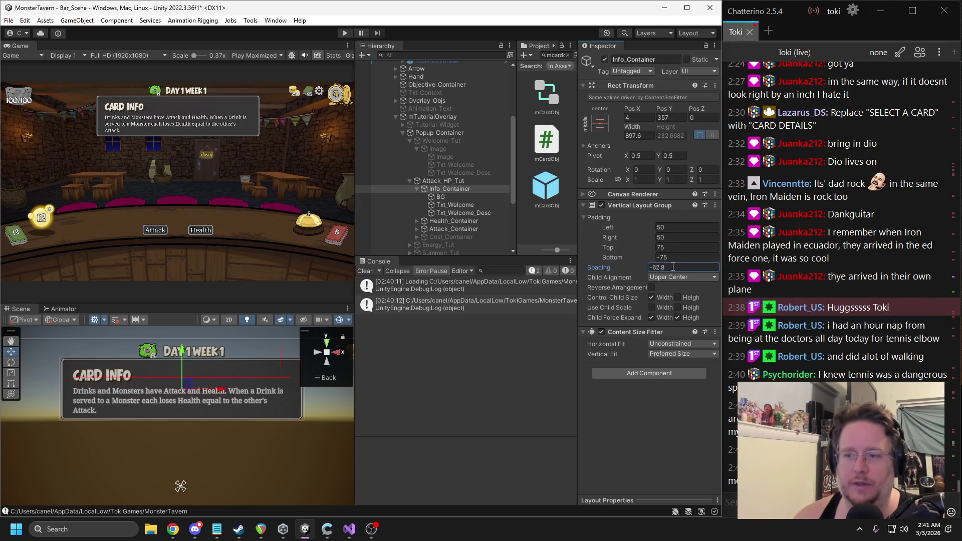
left_click(670, 227)
type("40")
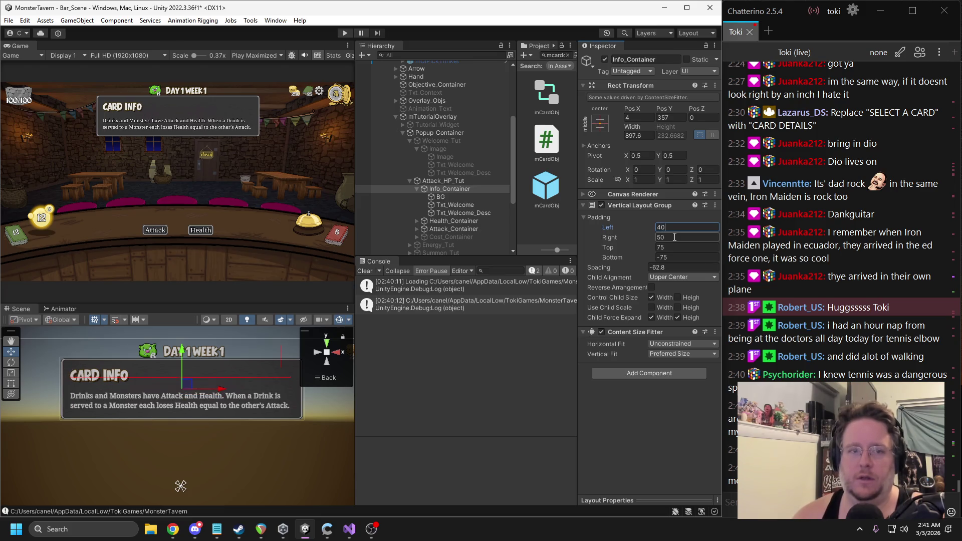
key("BackSpace")
key("BackSpace")
type("50")
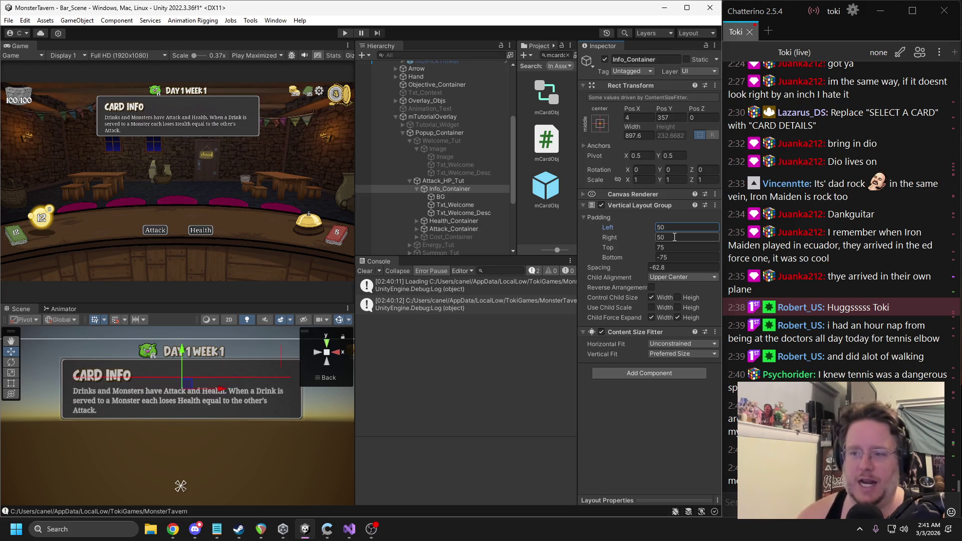
left_click(659, 268)
type("-60")
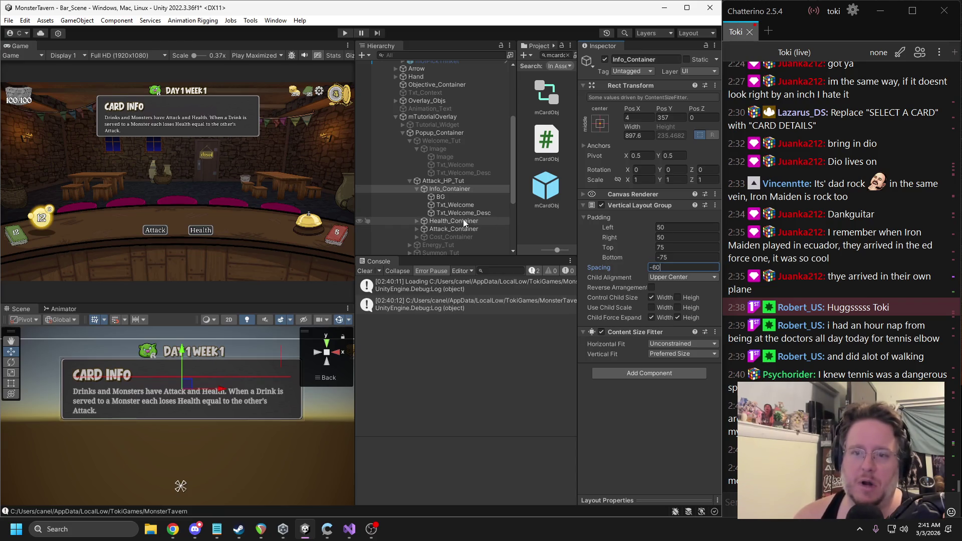
left_click(416, 189)
left_click(446, 213)
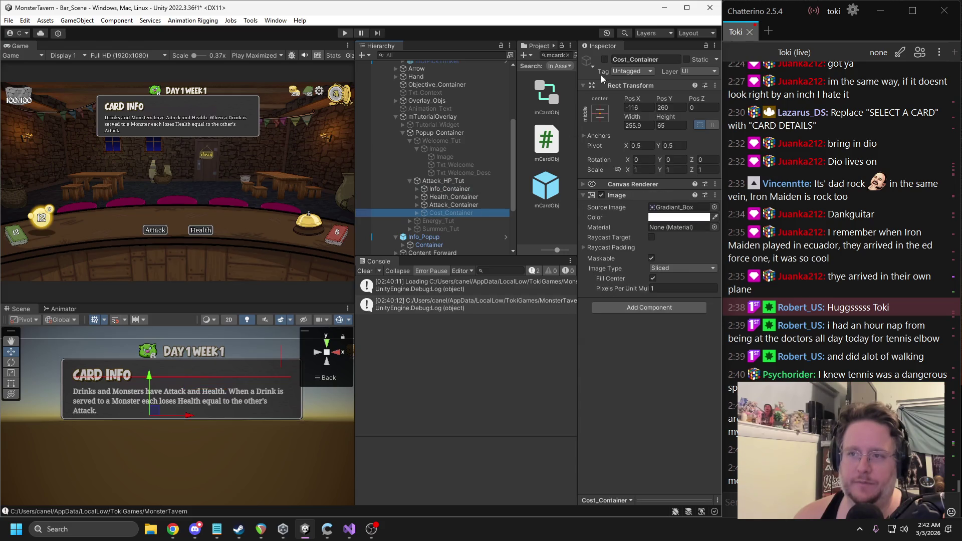
Step: Show the Energy Cost label, move it down-left below the Card Info panel, and hide Attack_HP_Tut
left_click(605, 59)
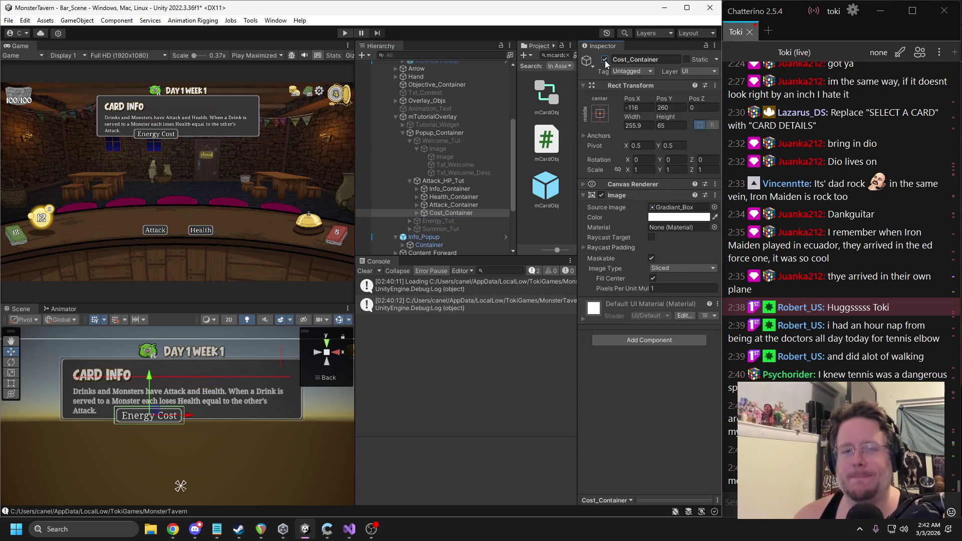
scroll(437, 119, "up", 3)
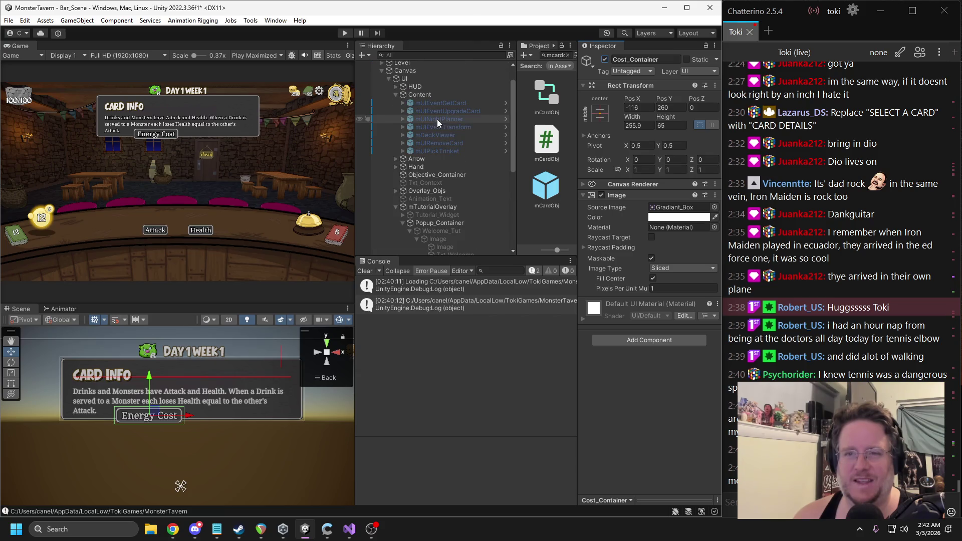
scroll(175, 422, "down", 1)
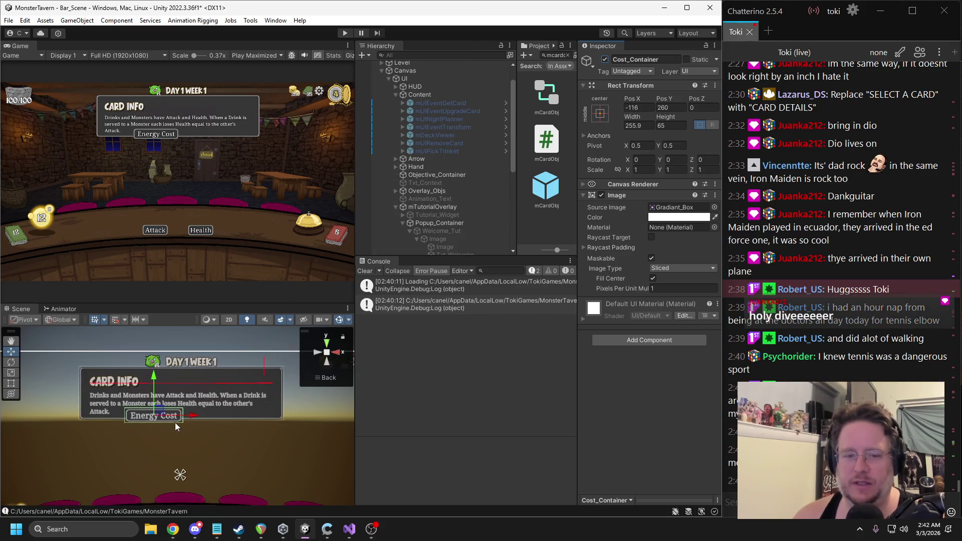
left_click_drag(167, 412, 129, 433)
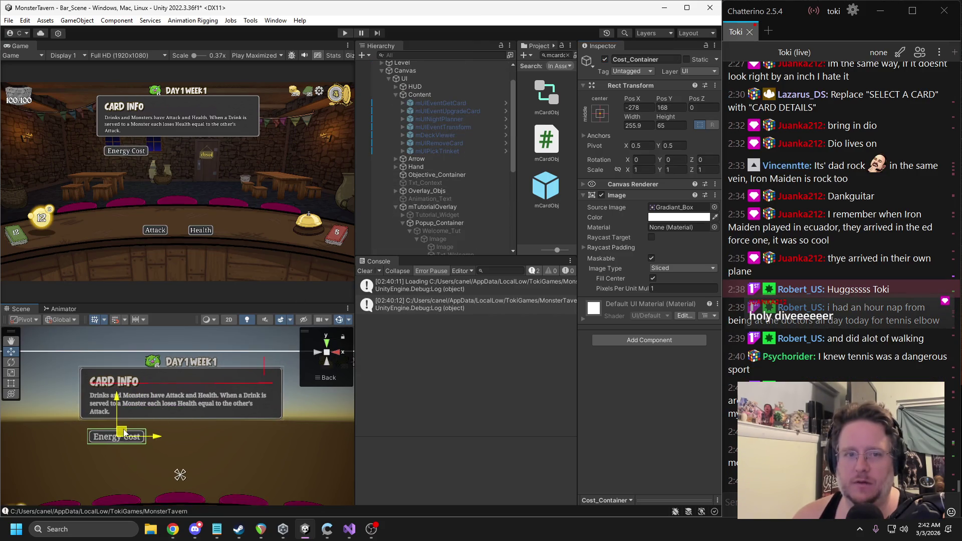
scroll(446, 216, "down", 3)
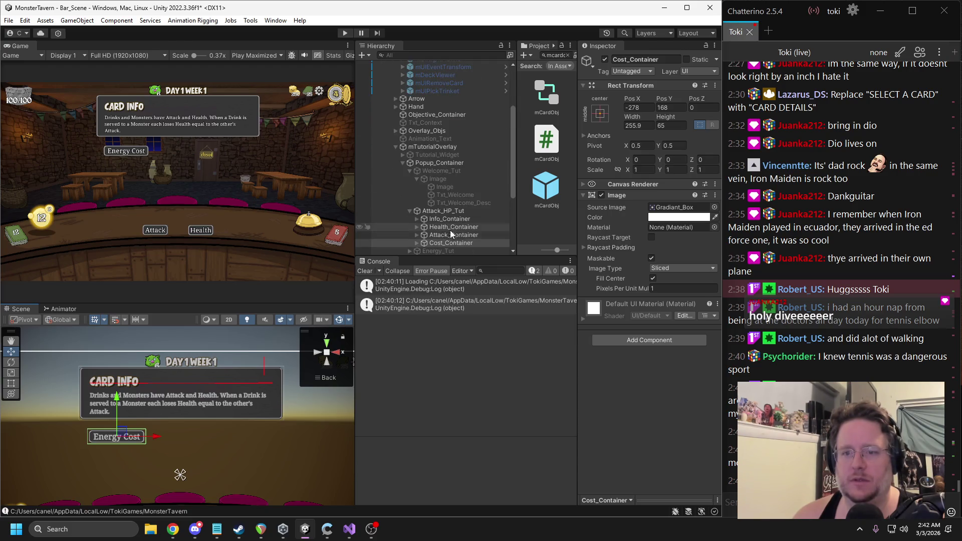
left_click(443, 211)
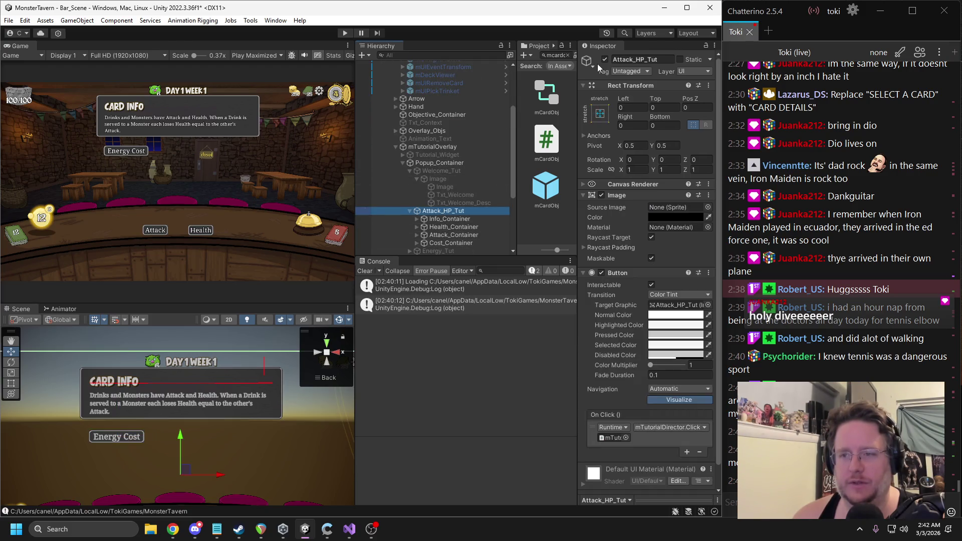
left_click(605, 60)
left_click(344, 33)
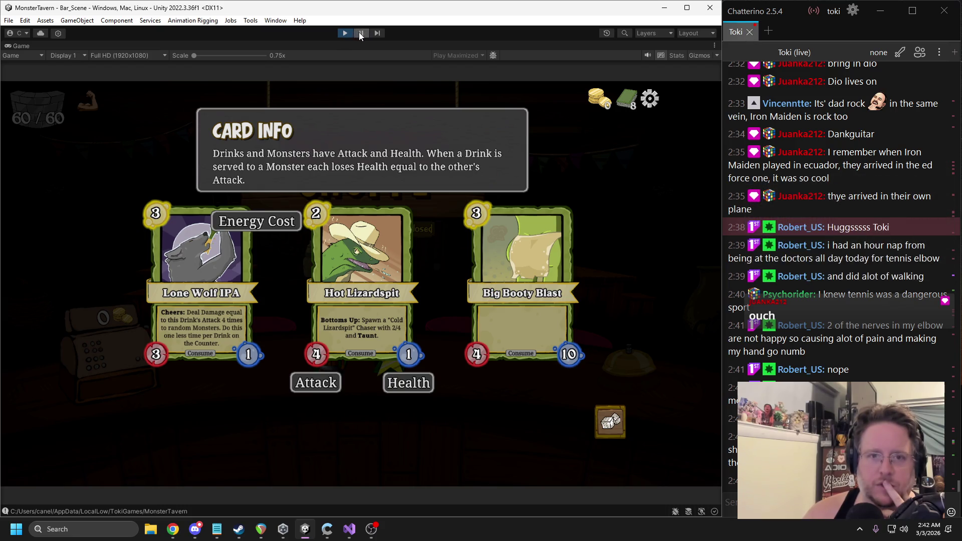
Step: Pause the game and make the popup's dark backdrop fully opaque
left_click(359, 33)
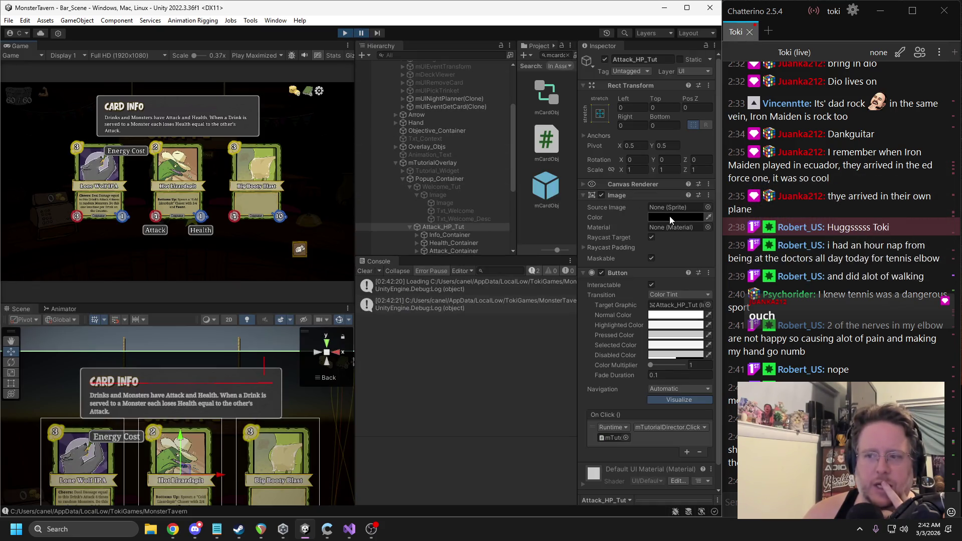
left_click(670, 217)
left_click_drag(729, 417, 733, 416)
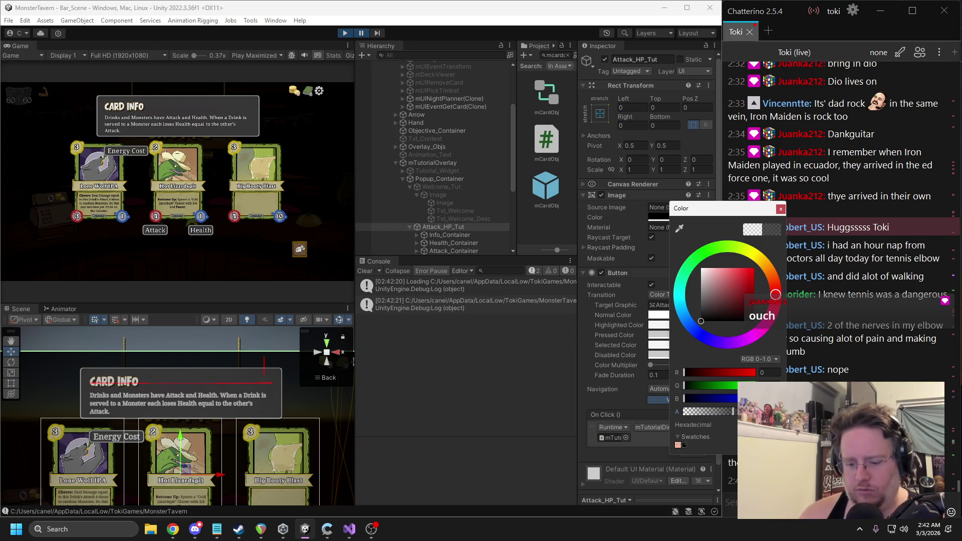
left_click(781, 210)
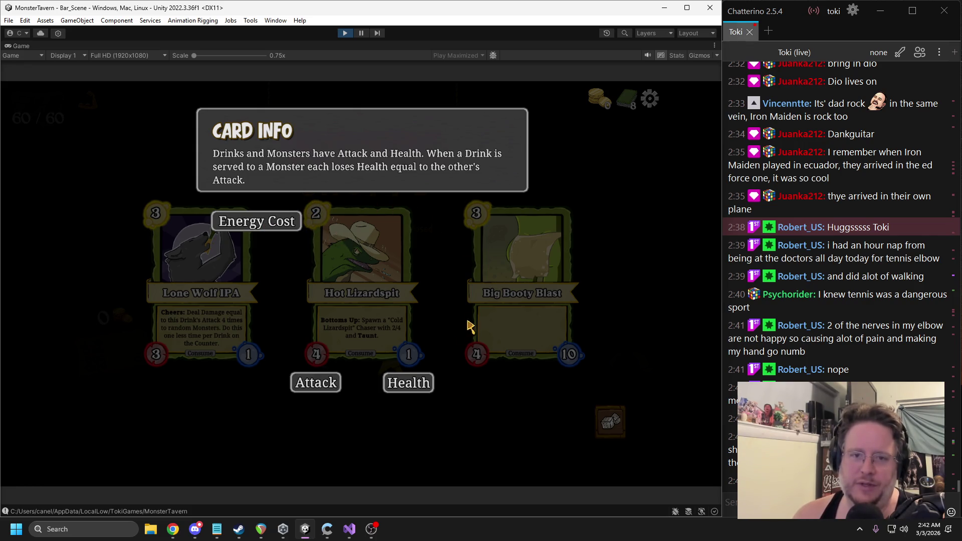
Step: Lower the backdrop's opacity to fully transparent and resume play to compare
left_click(361, 32)
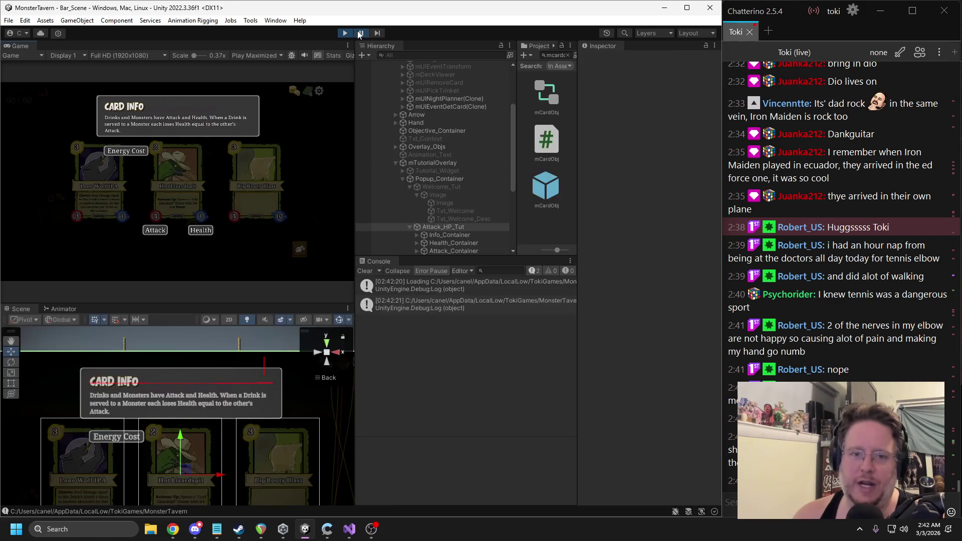
left_click(661, 218)
left_click(685, 414)
left_click_drag(684, 415, 662, 416)
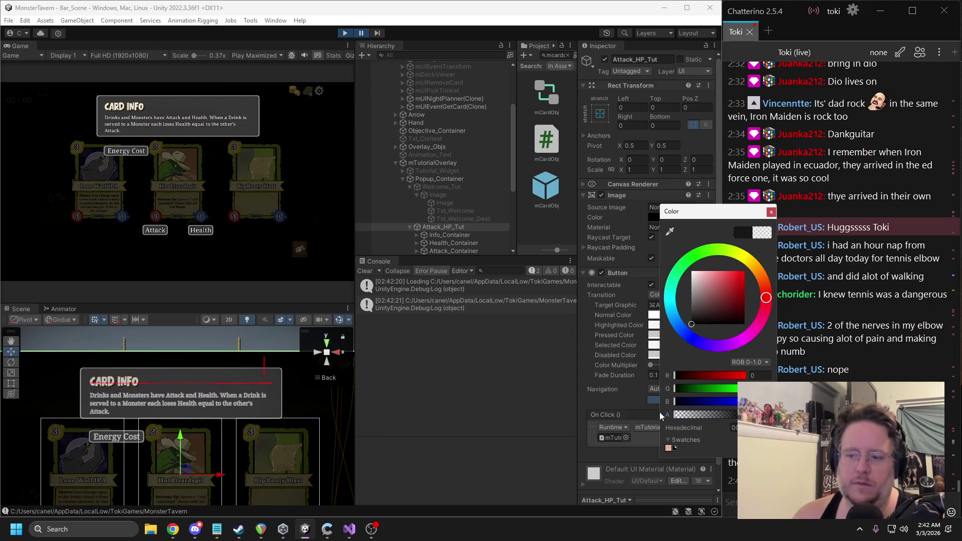
left_click(771, 211)
left_click(358, 35)
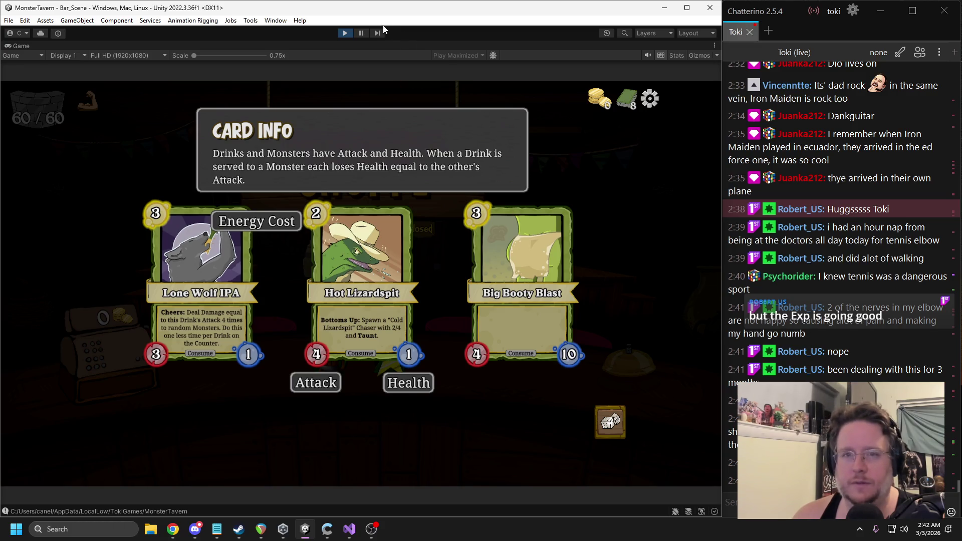
left_click(362, 33)
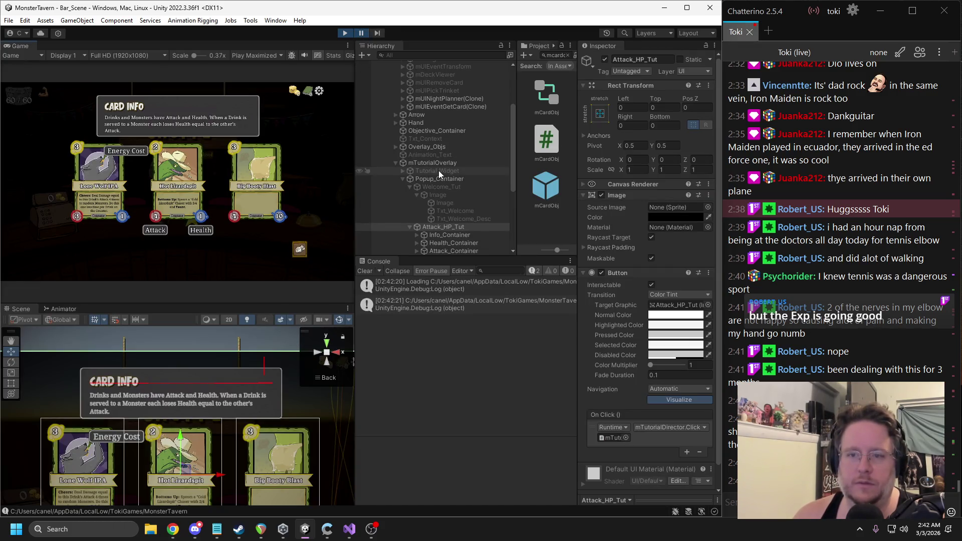
Step: Select Cost_Container and drag the Energy Cost label up toward the cards
left_click(452, 234)
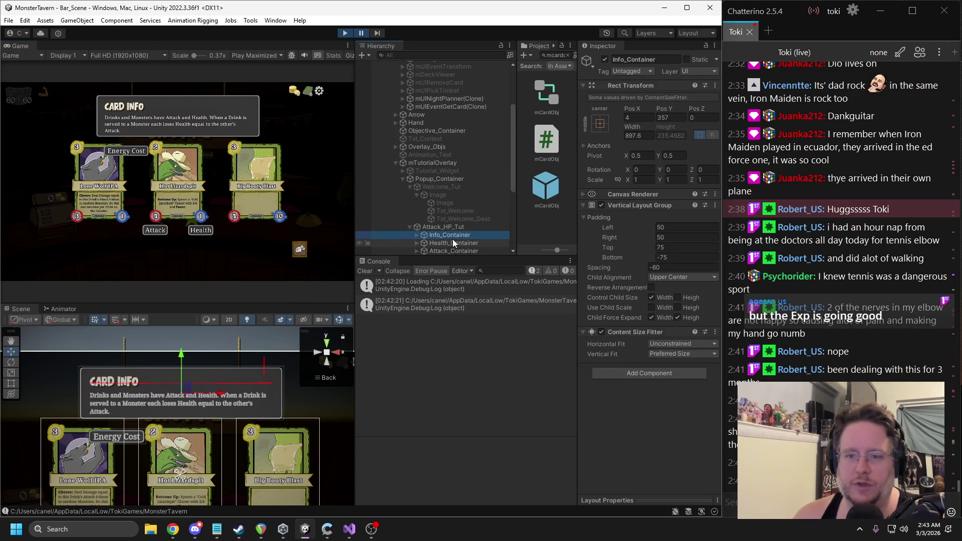
scroll(452, 243, "down", 3)
left_click(440, 200)
scroll(180, 400, "up", 1)
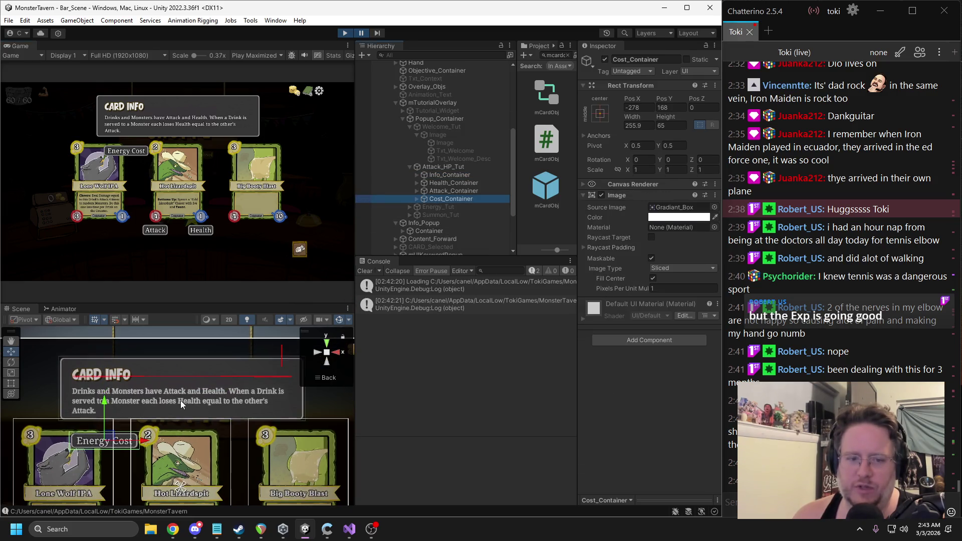
left_click_drag(180, 401, 184, 365)
left_click_drag(108, 405, 114, 395)
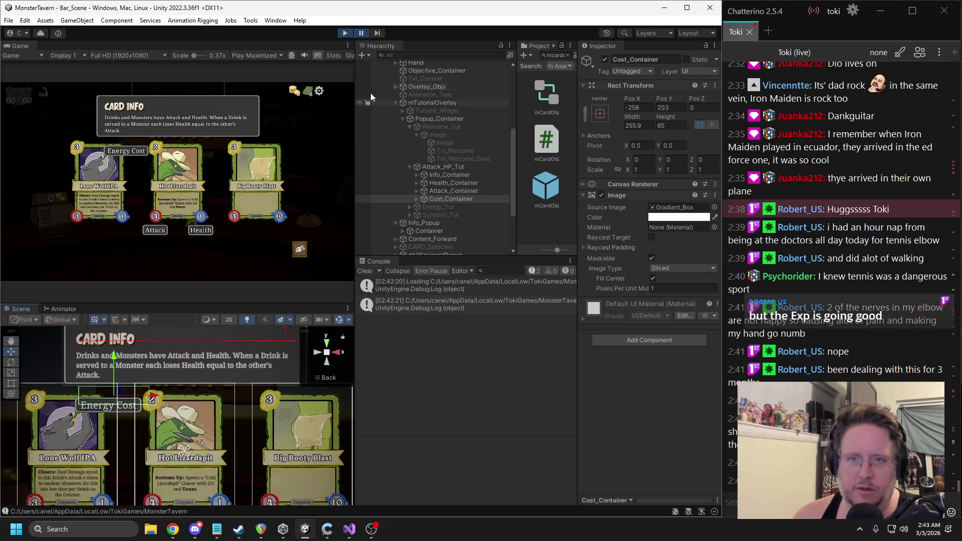
Step: Set the Game view to Play Focused and raise Energy Cost just above the middle card
left_click(265, 58)
left_click(256, 64)
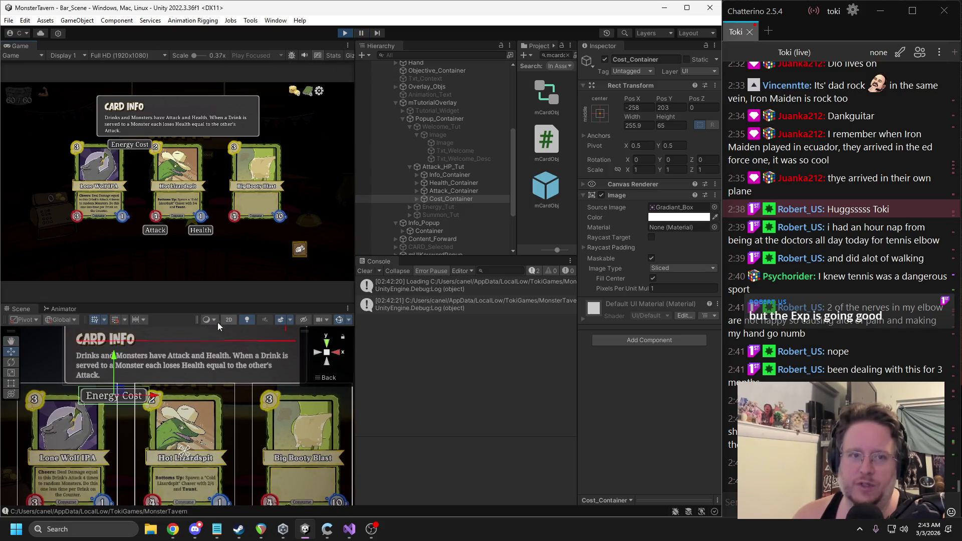
scroll(196, 380, "up", 1)
mouse_move(123, 408)
left_mouse_down()
mouse_move(223, 411)
mouse_move(173, 399)
mouse_move(199, 391)
left_mouse_up()
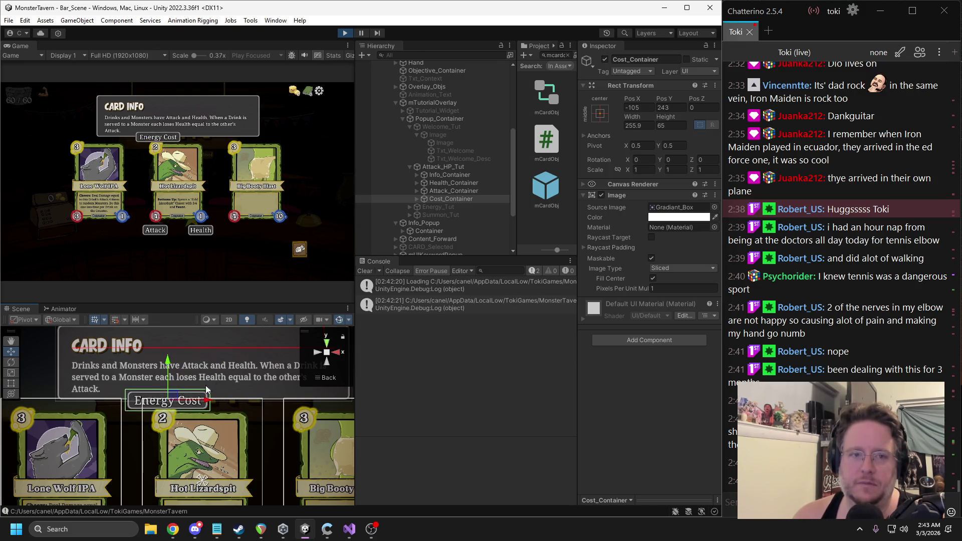
scroll(174, 368, "up", 1)
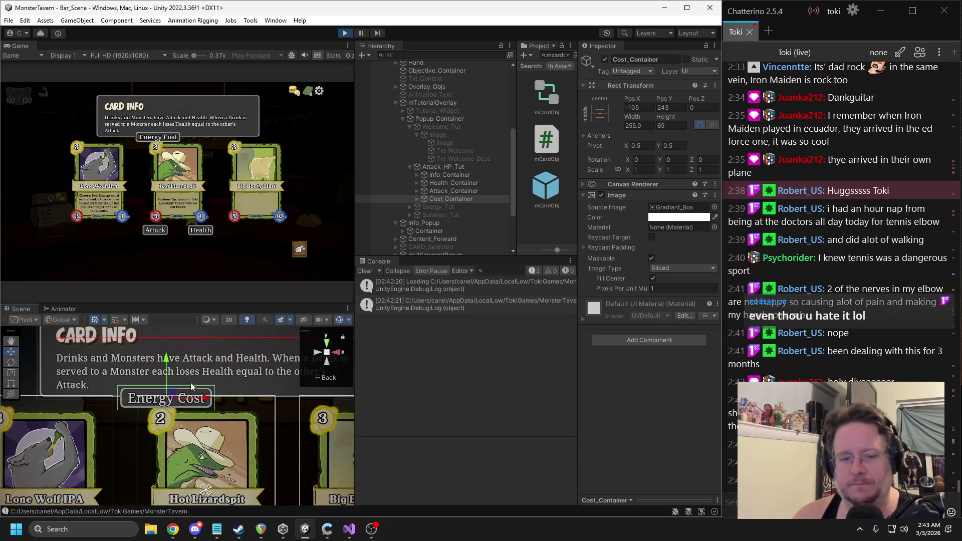
left_click_drag(174, 367, 171, 393)
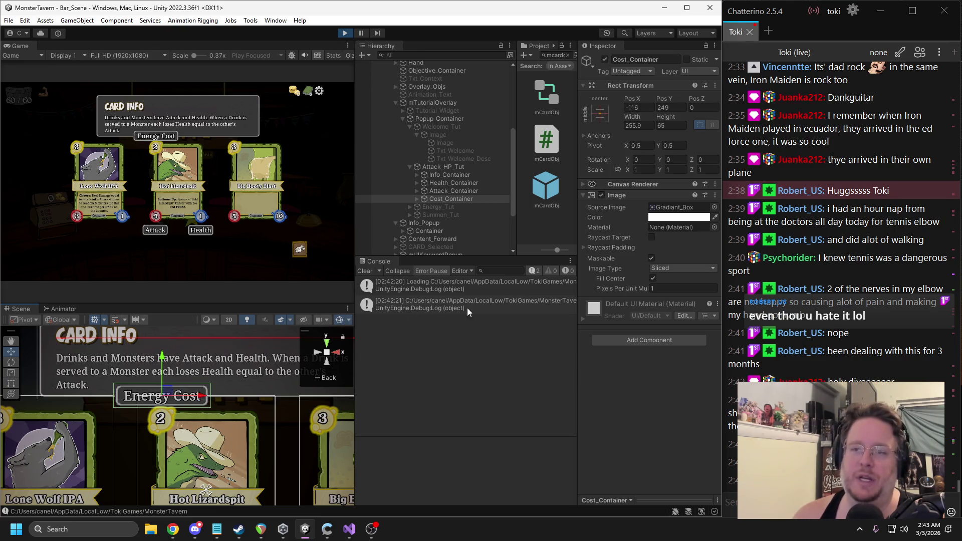
Step: Untick Cost_Container's active box to hide the Energy Cost label, then reselect Info_Container
left_click(604, 59)
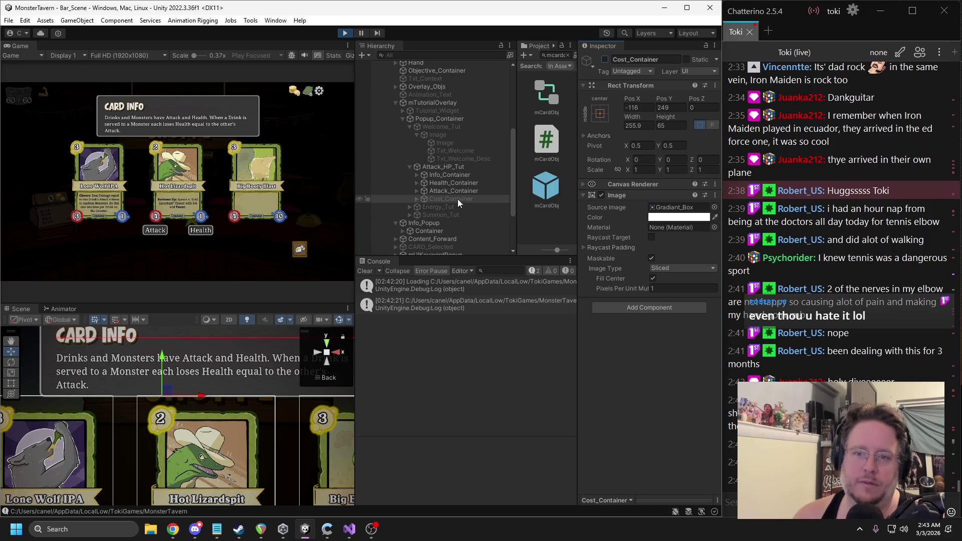
left_click(445, 192)
left_click(446, 176)
scroll(218, 382, "down", 1)
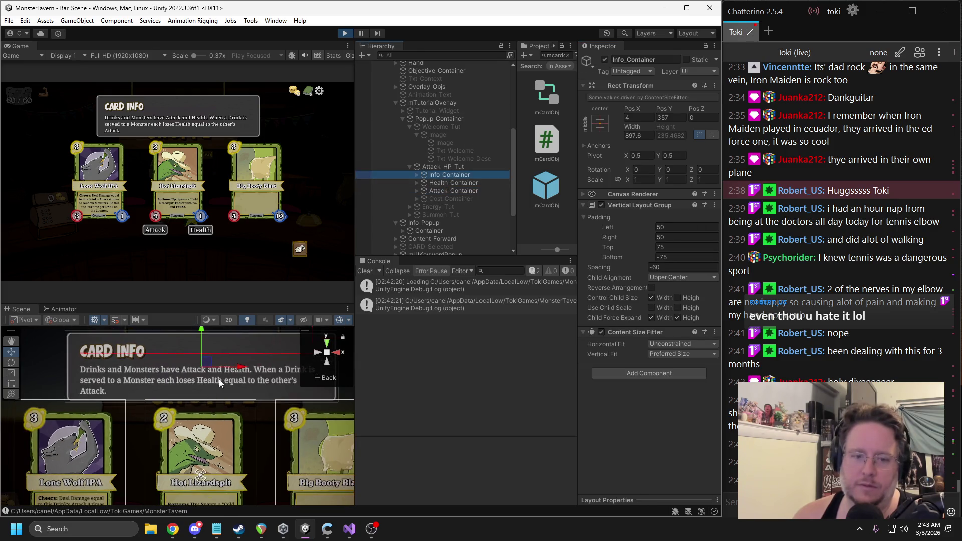
Step: Drag Info_Container up to Pos Y 402 so the Card Info box sits higher above the cards
mouse_move(202, 333)
left_mouse_down()
mouse_move(206, 289)
mouse_move(196, 320)
left_mouse_up()
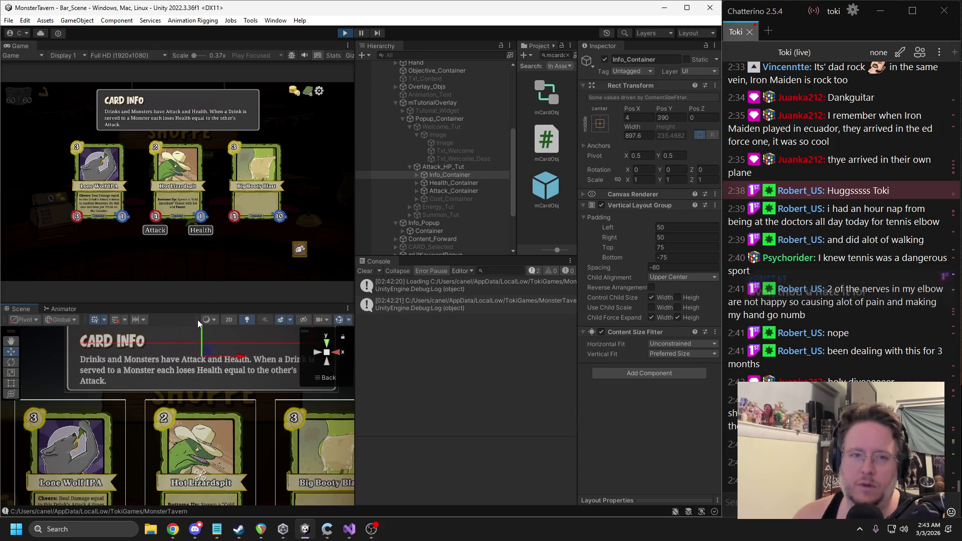
left_click_drag(199, 327, 198, 366)
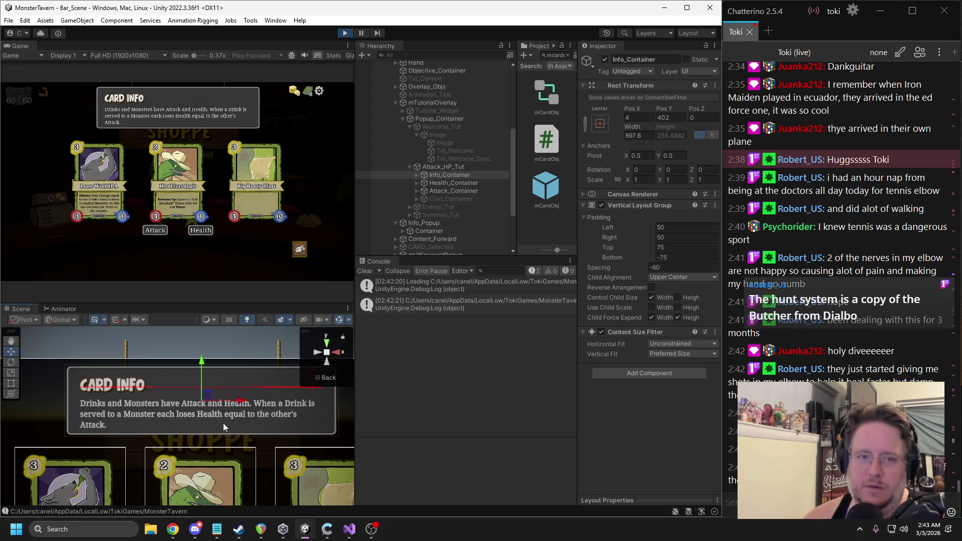
scroll(210, 424, "down", 3)
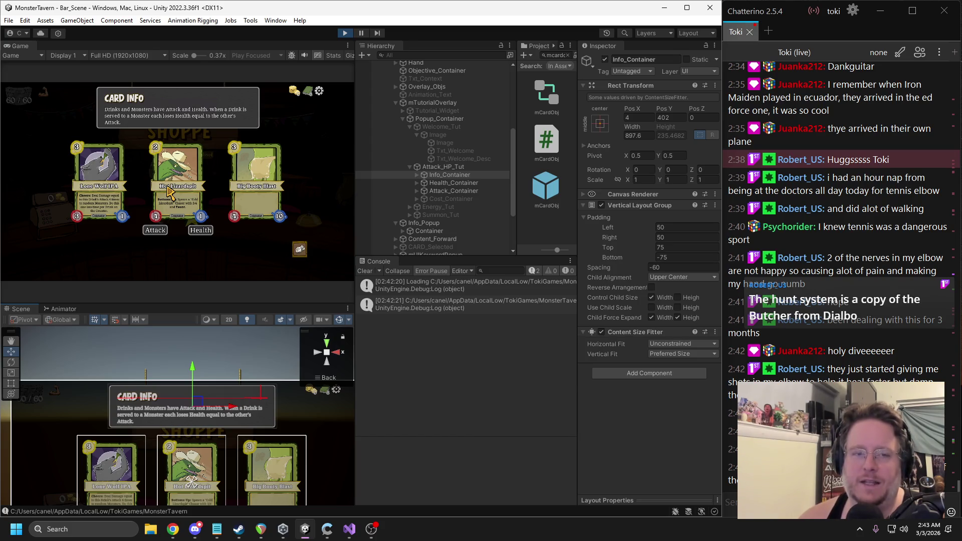
left_click(419, 174)
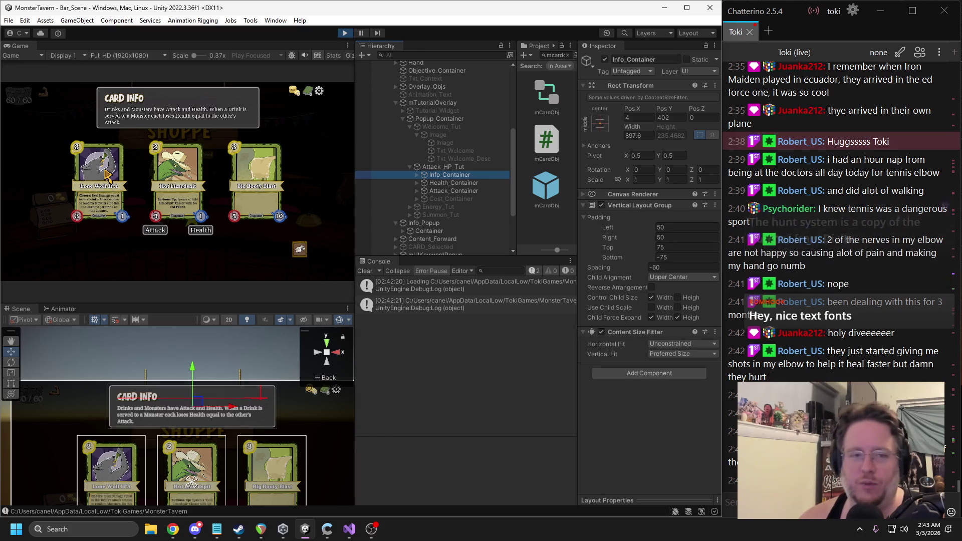
Step: Re-enable Cost_Container and nudge the Energy Cost label slightly upward
left_click(418, 198)
left_click(605, 59)
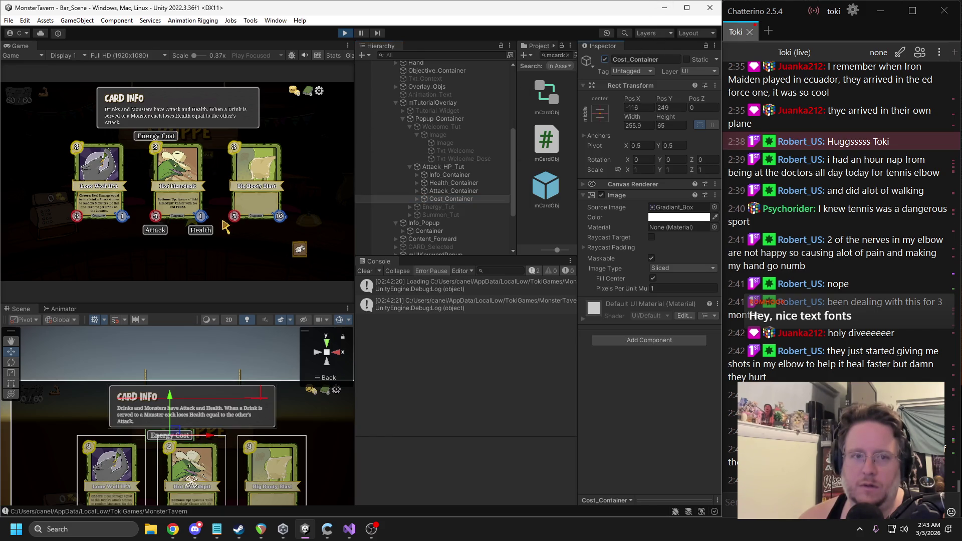
left_click_drag(170, 399, 171, 398)
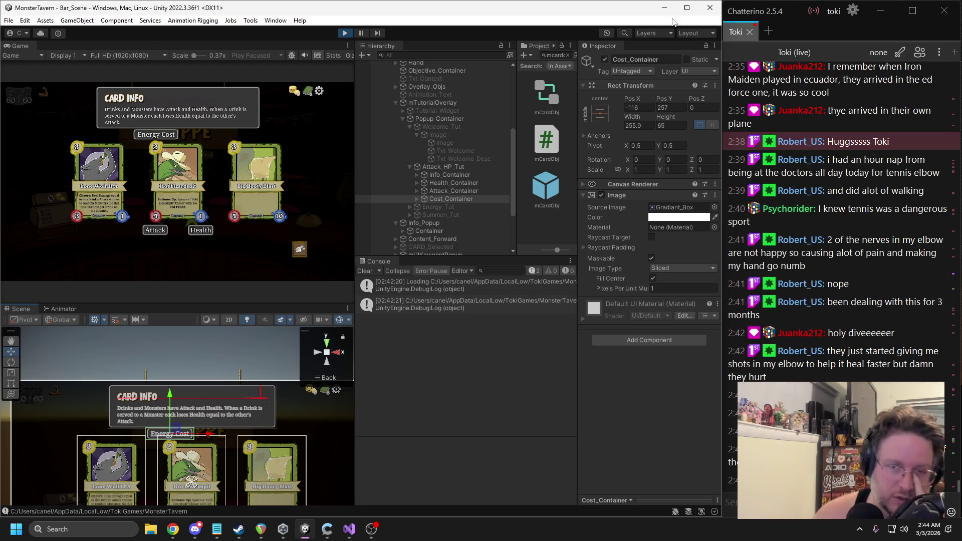
Step: Hide the Energy Cost label again and set the Game view to Play Maximized
left_click(605, 60)
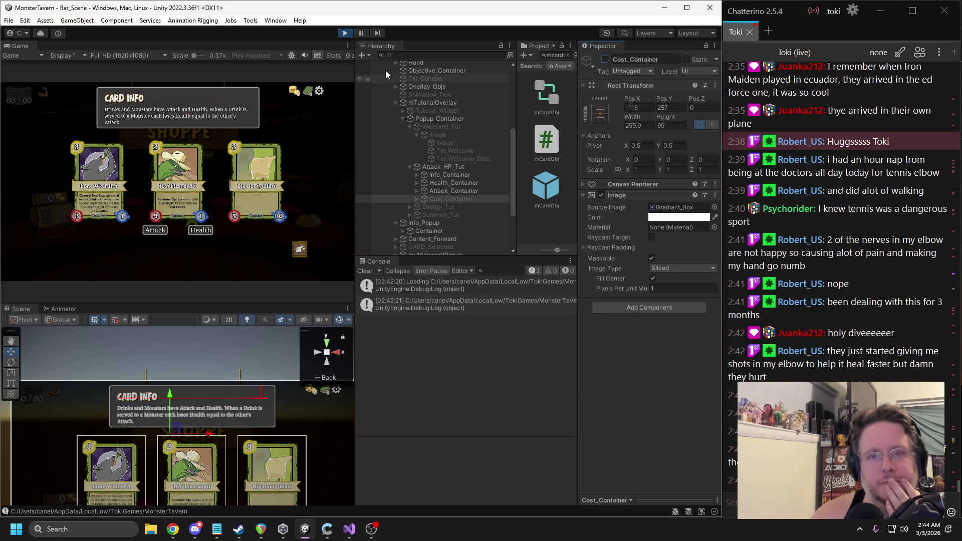
left_click(256, 56)
left_click(260, 76)
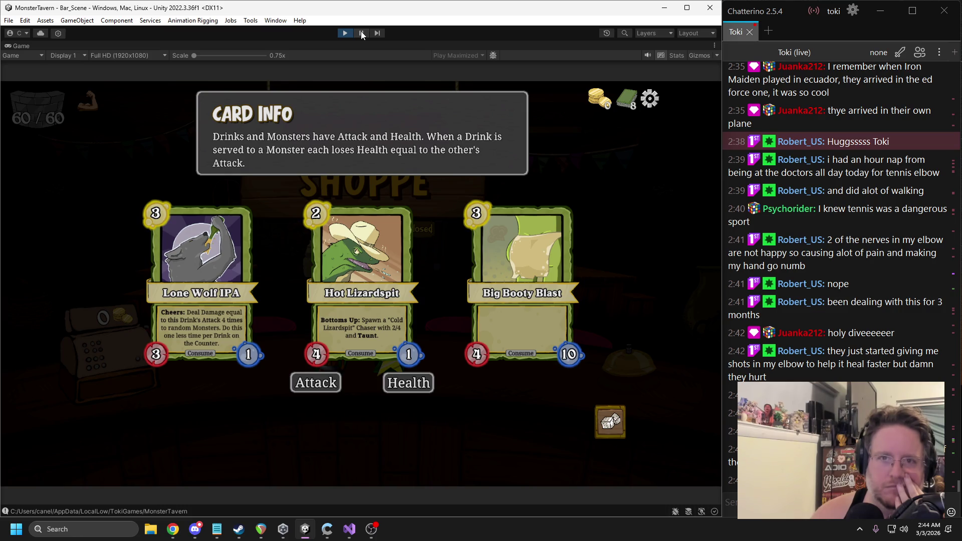
Step: While paused, drag Cost_Container down to Pos Y -475, then resume the game
left_click(361, 33)
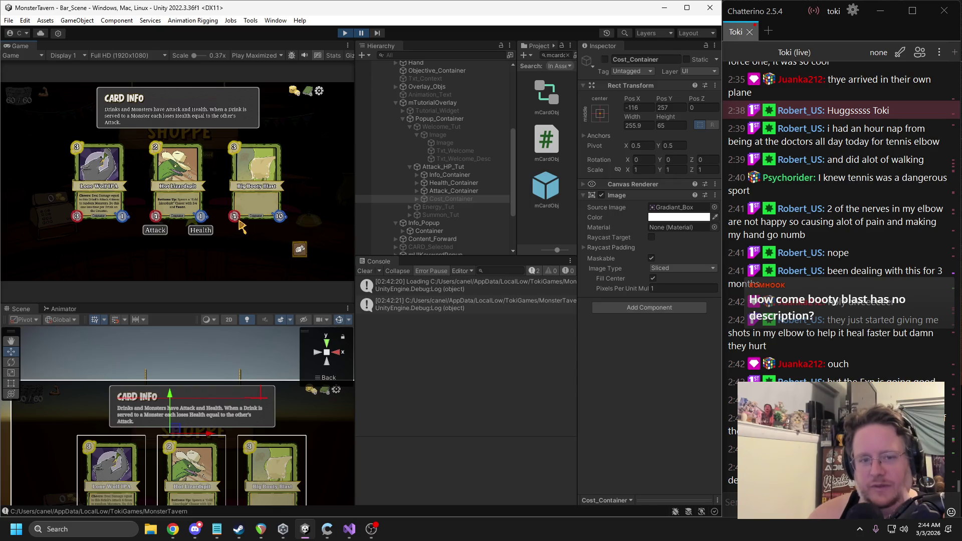
left_click(363, 33)
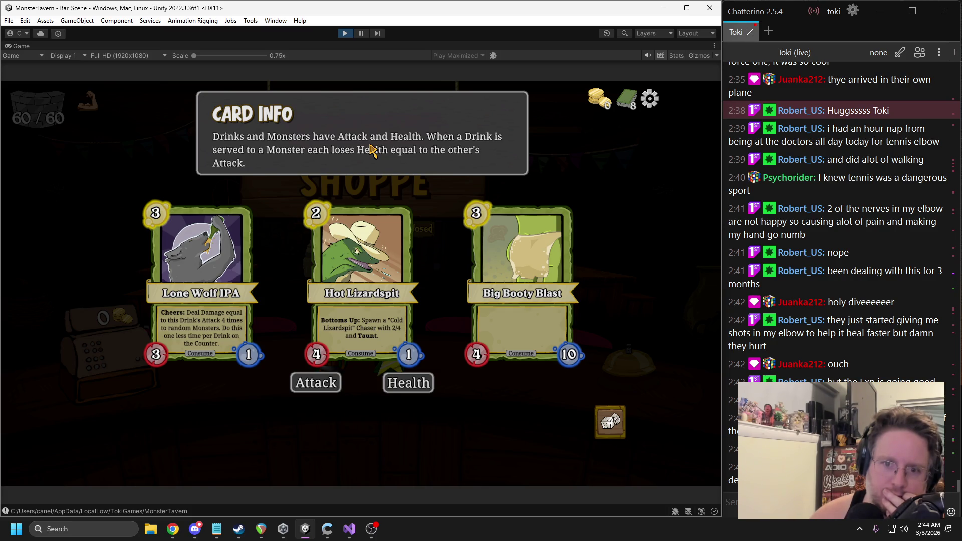
left_click(361, 35)
scroll(180, 371, "down", 3)
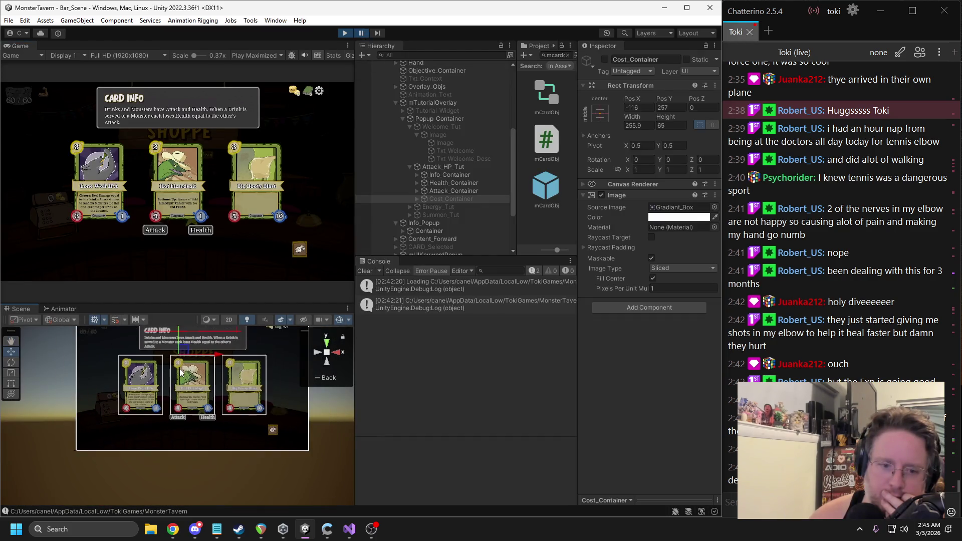
left_click_drag(179, 332, 178, 423)
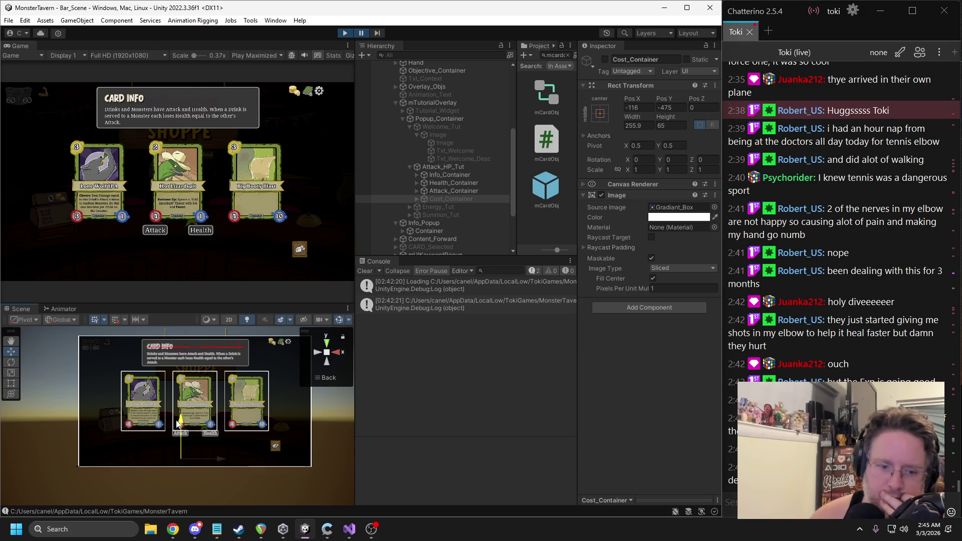
left_click(360, 36)
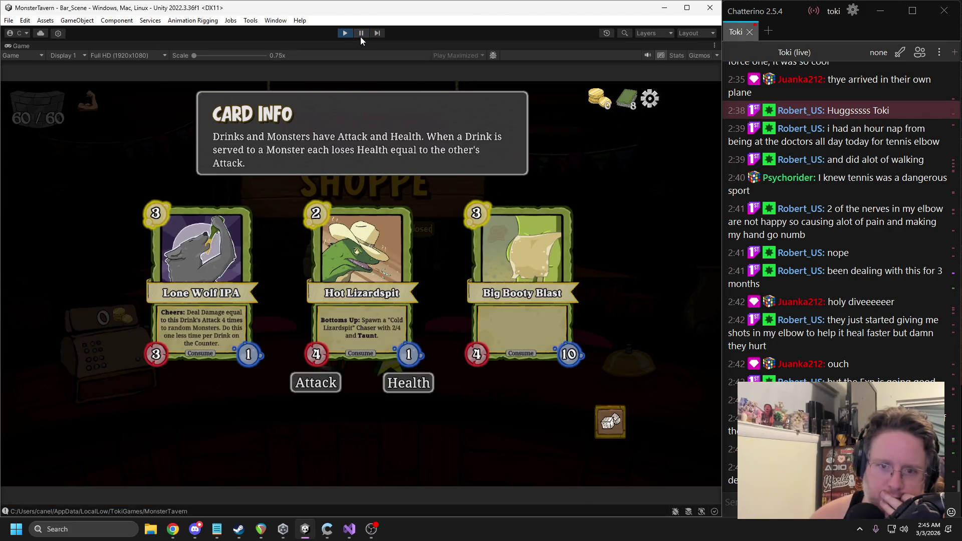
Step: Move the Info_Container box below the cards and preview that placement in play
left_click(360, 36)
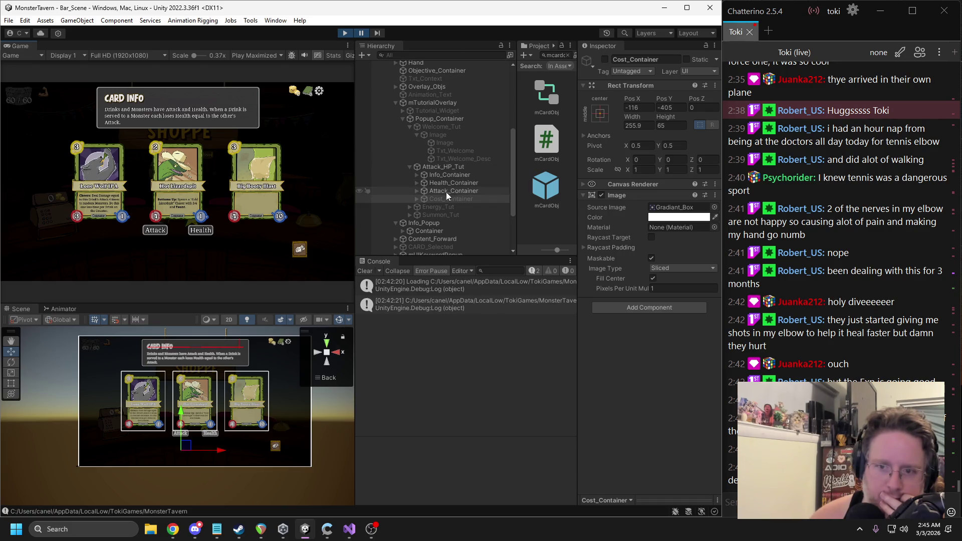
left_click(445, 175)
scroll(213, 341, "down", 1)
left_click_drag(194, 338, 184, 410)
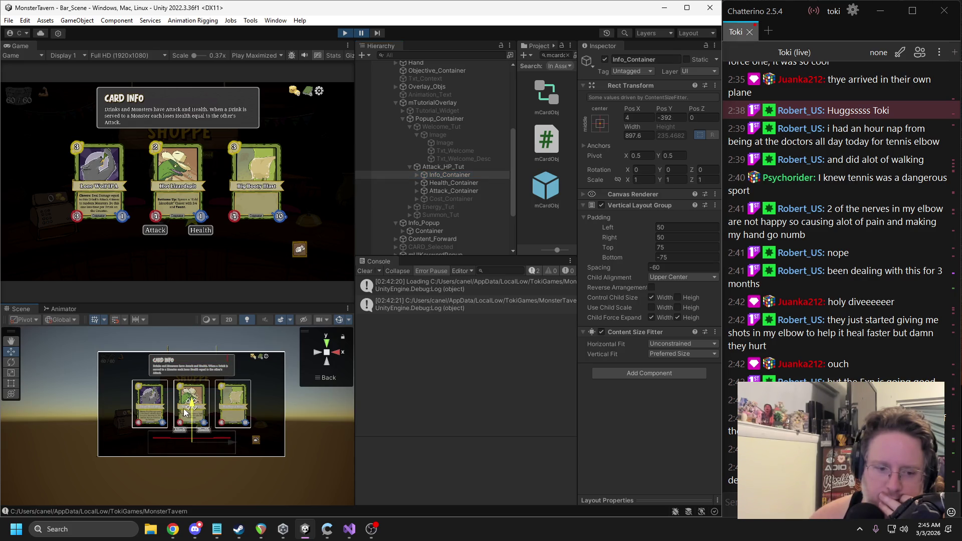
left_click(361, 33)
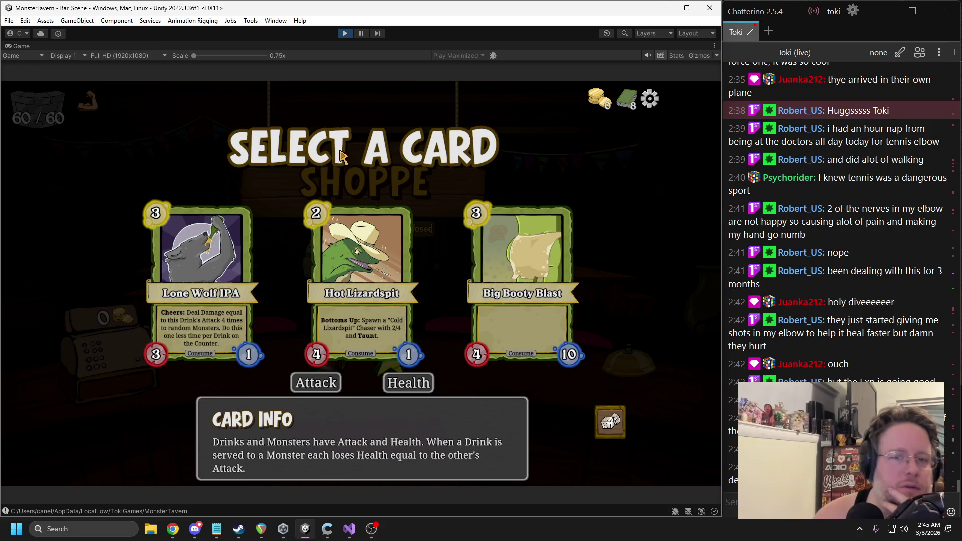
Step: Move the Card Info box back above the cards at Pos Y 371, then stop play mode
left_click(361, 33)
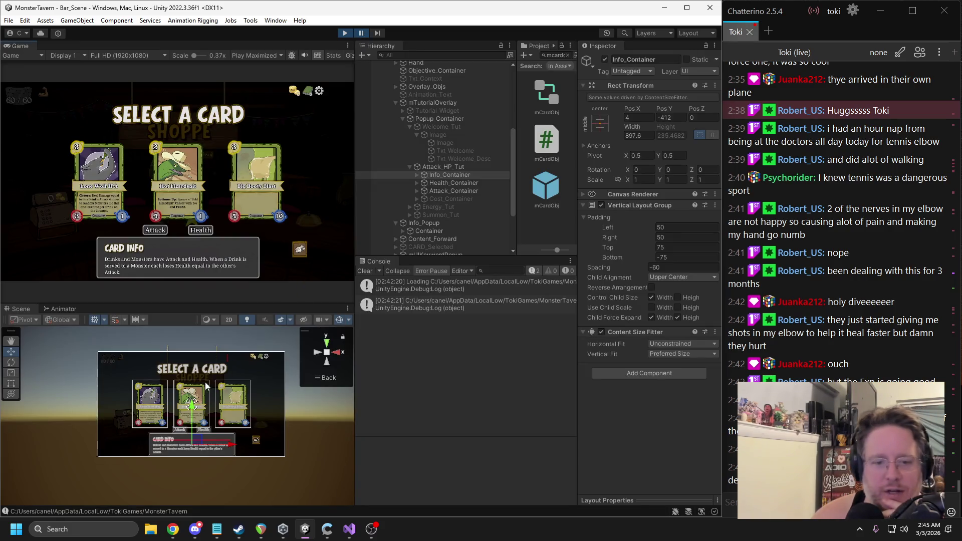
left_click_drag(195, 343, 194, 330)
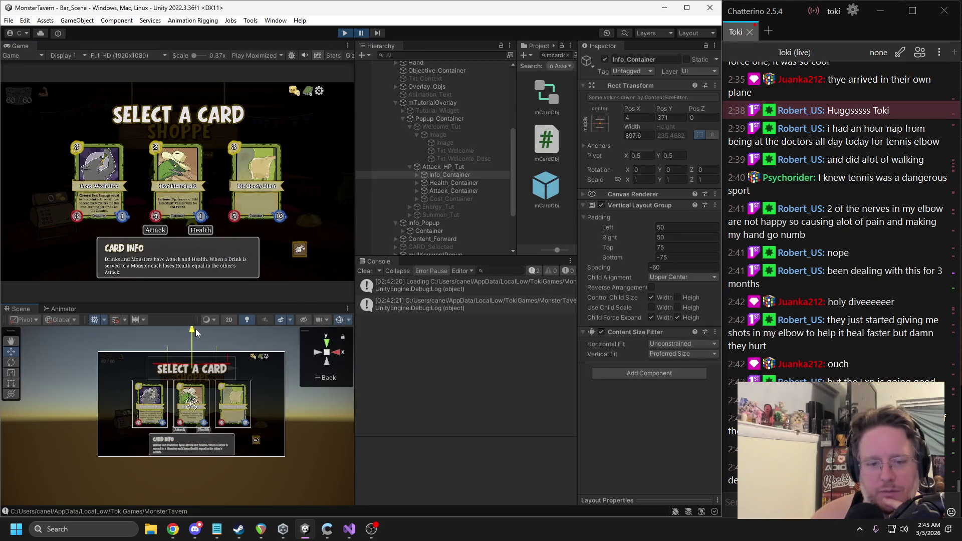
left_click(361, 33)
key("alt+Tab")
key("alt+Tab")
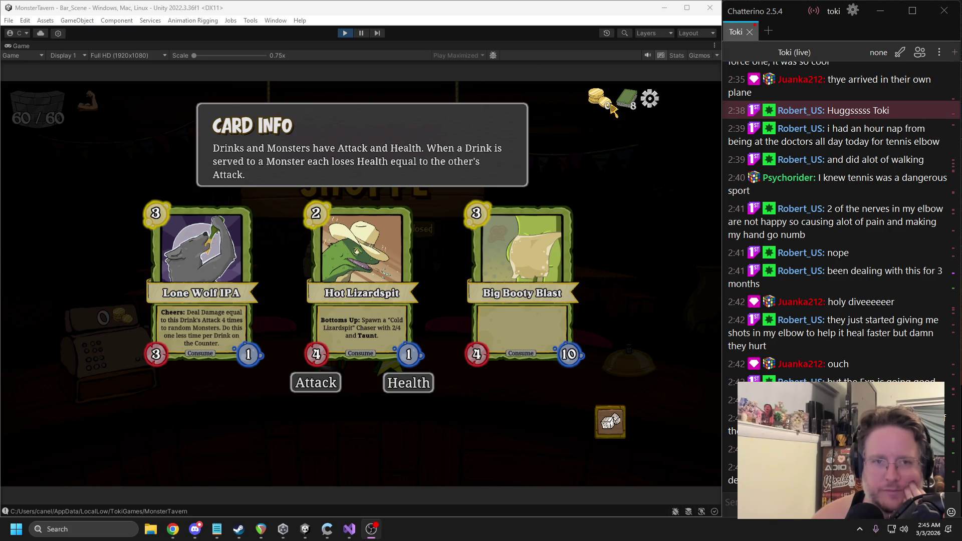
left_click(346, 37)
left_click(344, 34)
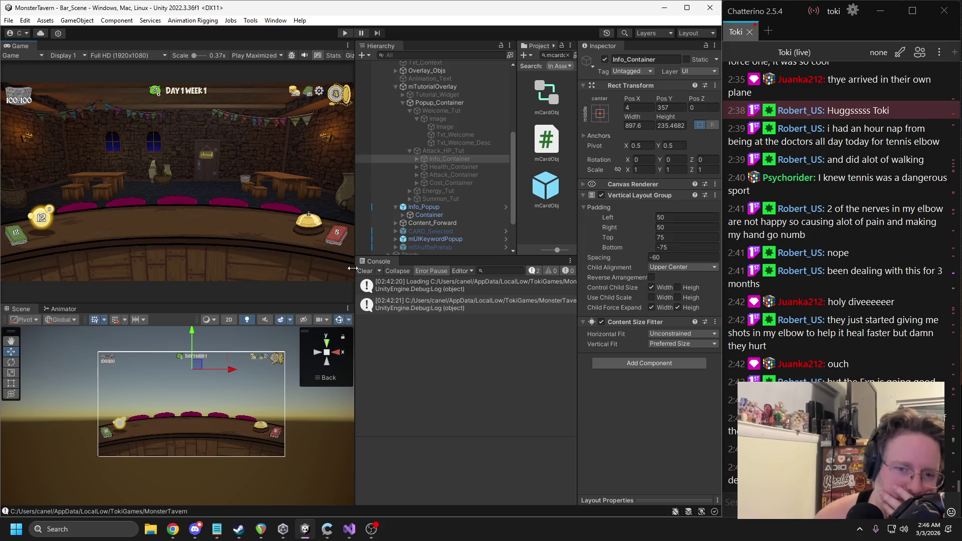
Step: Clear the Console, re-enable Attack_HP_Tut, and bring up mTutorialDirector.cs in Visual Studio
left_click(364, 271)
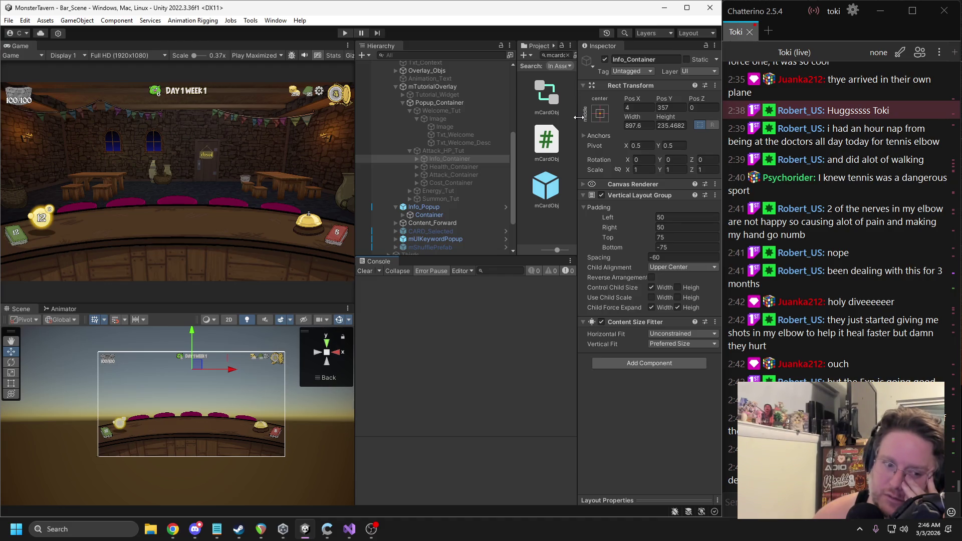
left_click(437, 151)
left_click(604, 59)
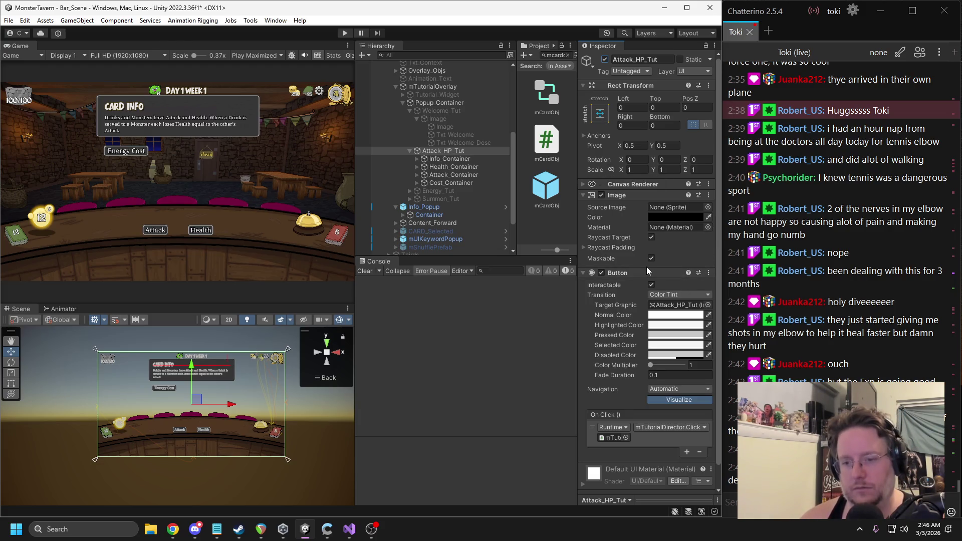
left_click(349, 529)
scroll(346, 271, "down", 10)
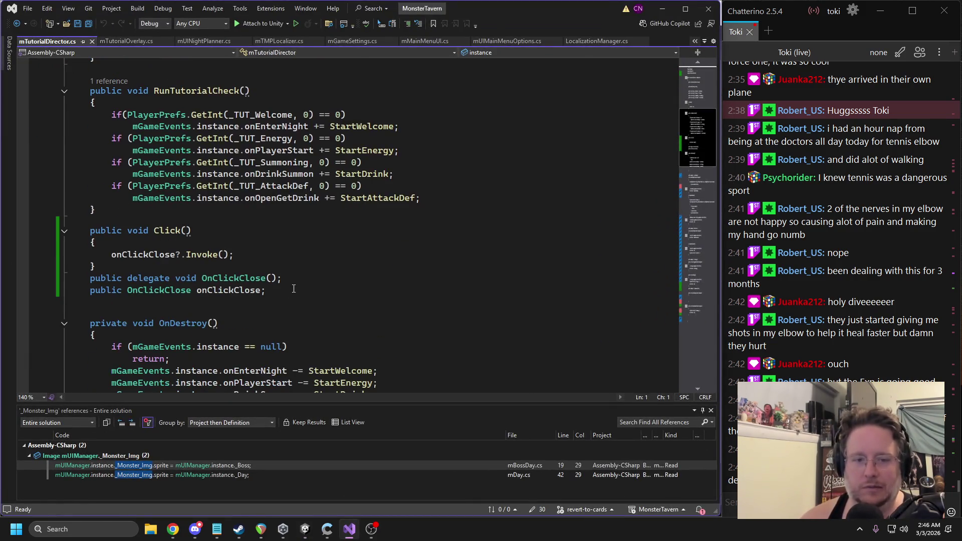
Step: In CompleteWelcome, add a StartAttackDef(new mActionPacket()) call after onClickClose = null
scroll(275, 260, "down", 5)
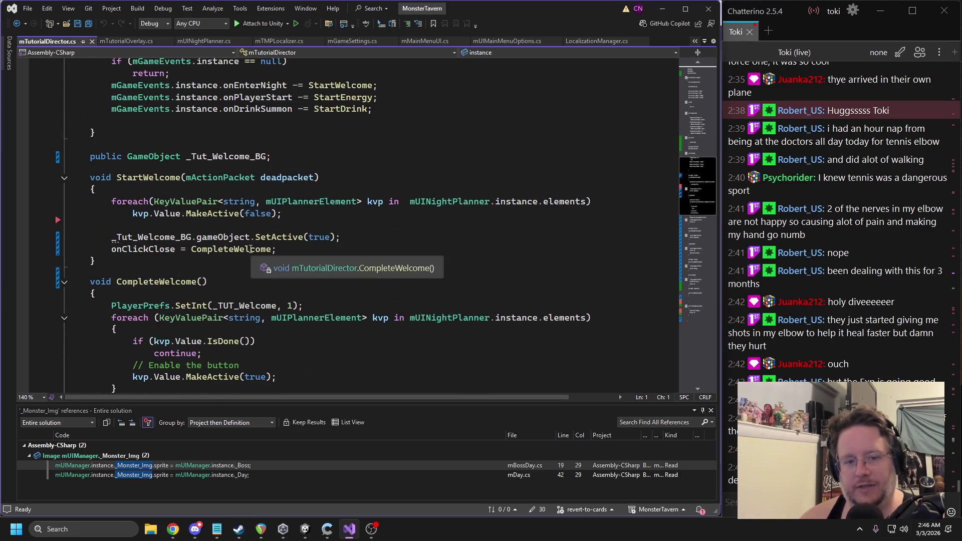
left_click(64, 282)
scroll(67, 282, "down", 4)
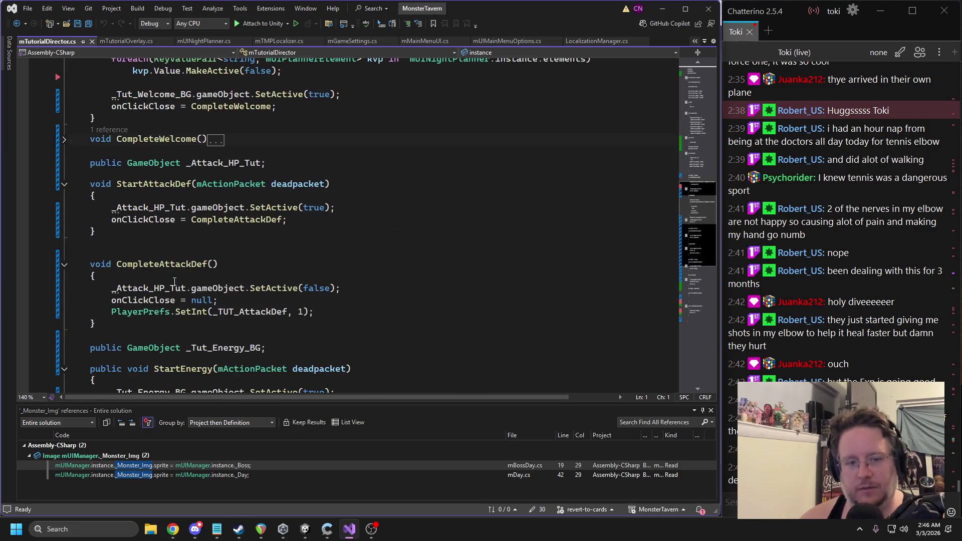
left_click(142, 183)
double_click(143, 184)
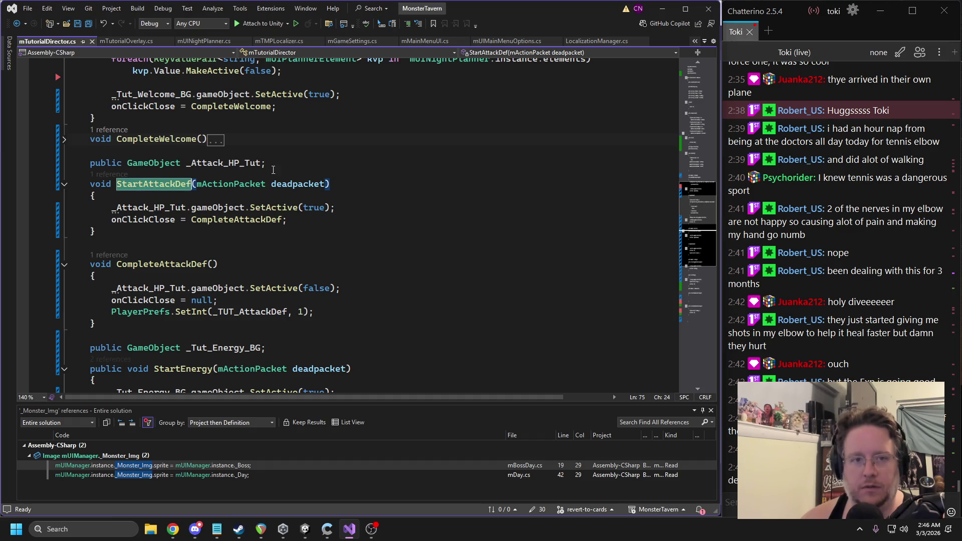
left_click(64, 140)
double_click(143, 282)
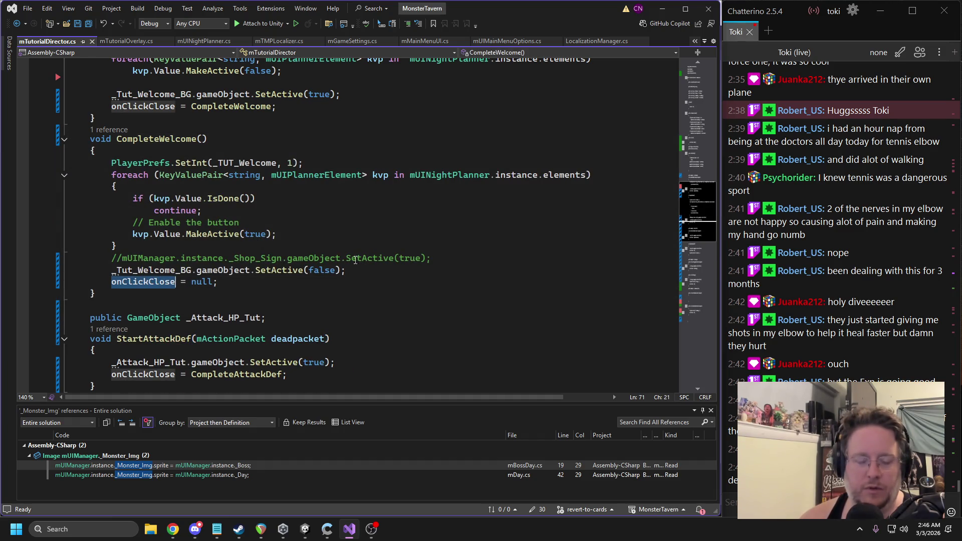
double_click(153, 339)
key("ctrl+c")
left_click(236, 282)
key("Return")
key("ctrl+v")
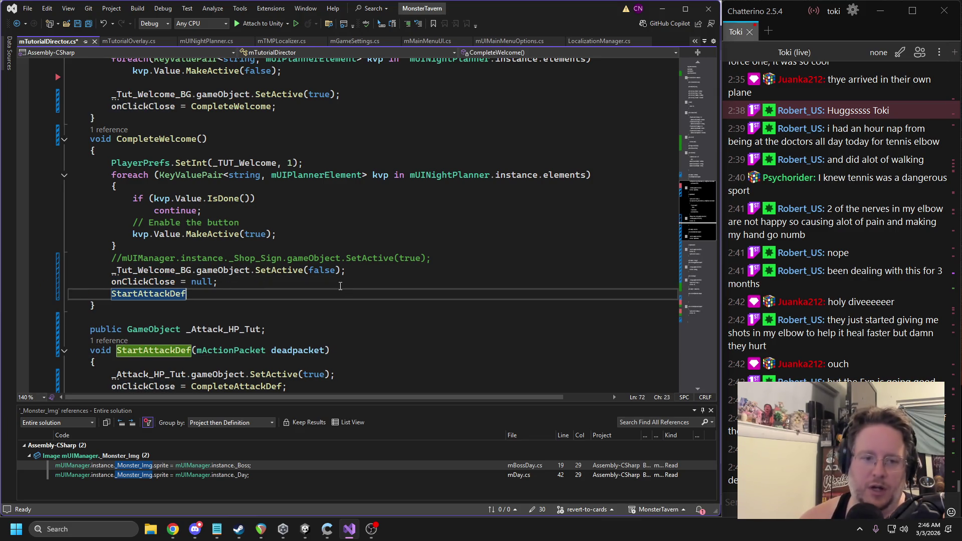
type("(l")
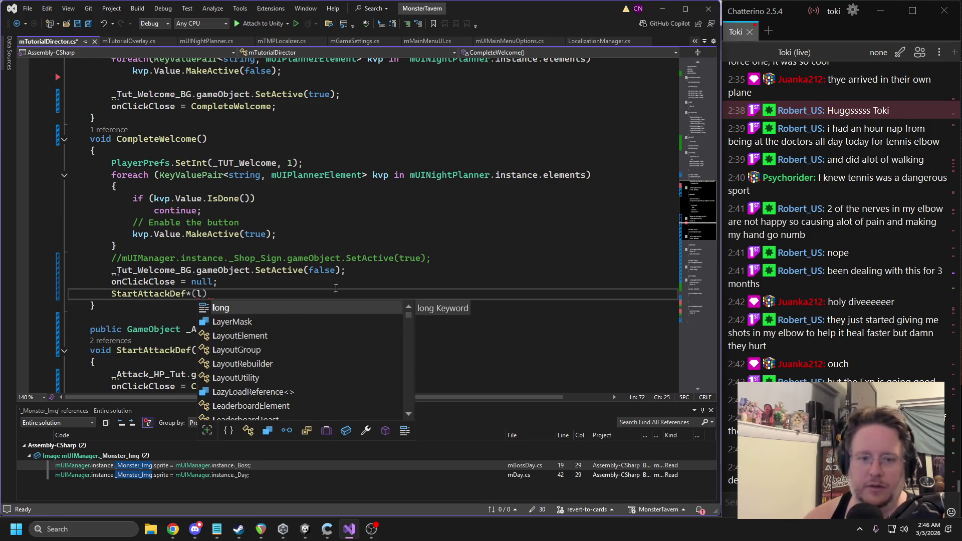
key("BackSpace")
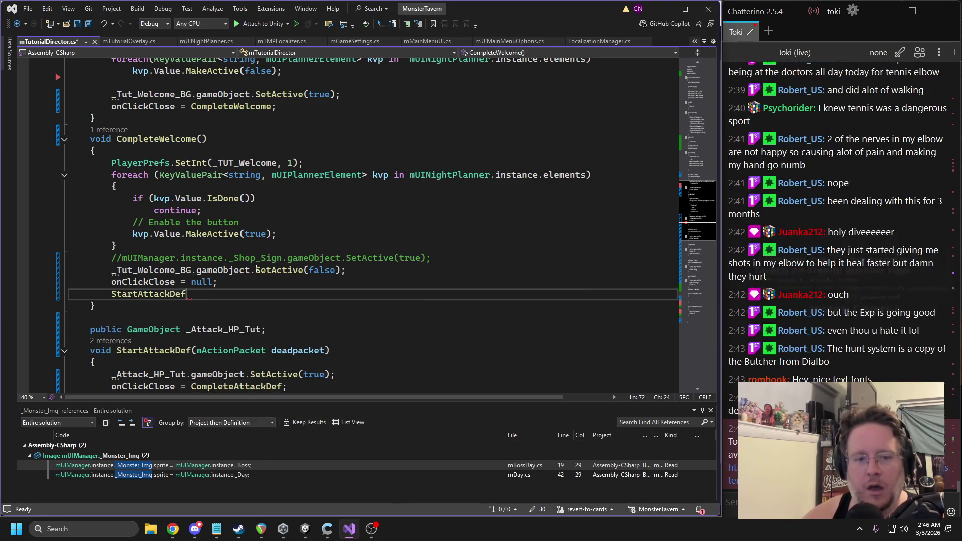
type("(;")
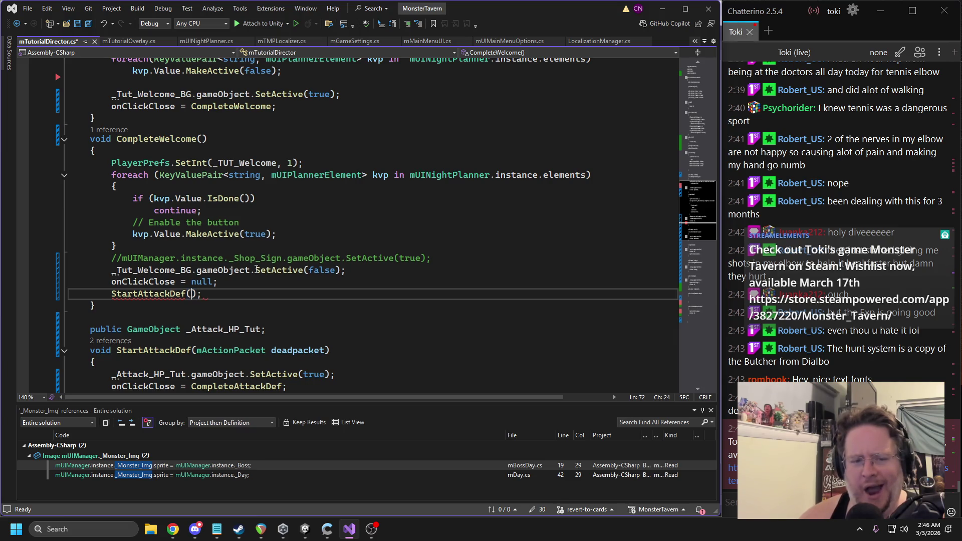
type("new mActionPacket(")
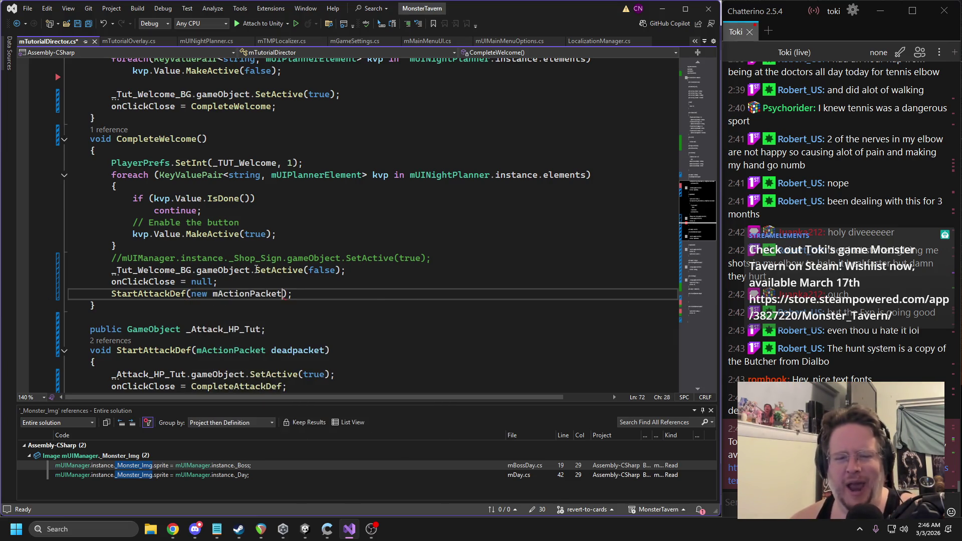
key("Up")
key("Up")
key("Up")
Step: Delete the PlayerPrefs.SetInt(_TUT_Welcome, 1) line from CompleteWelcome
scroll(256, 273, "up", 9)
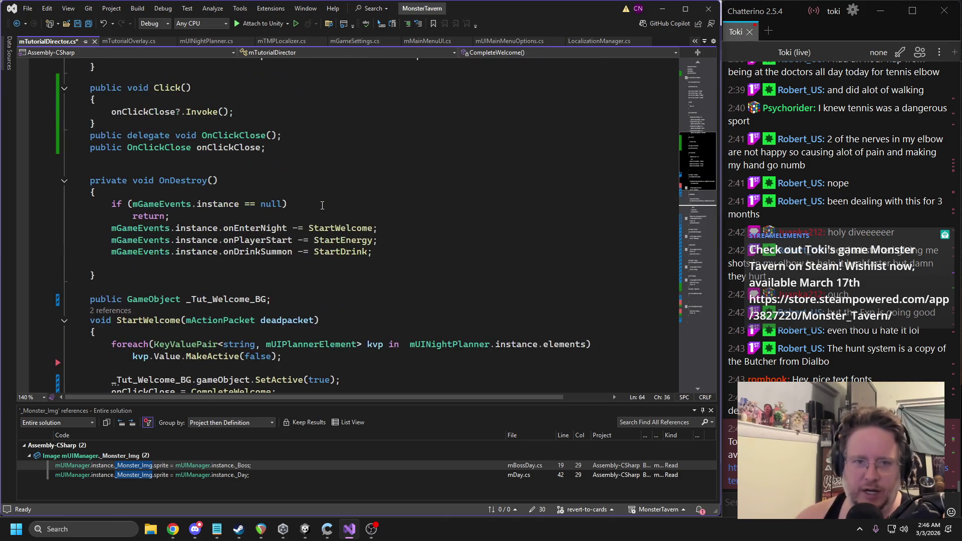
scroll(256, 278, "up", 5)
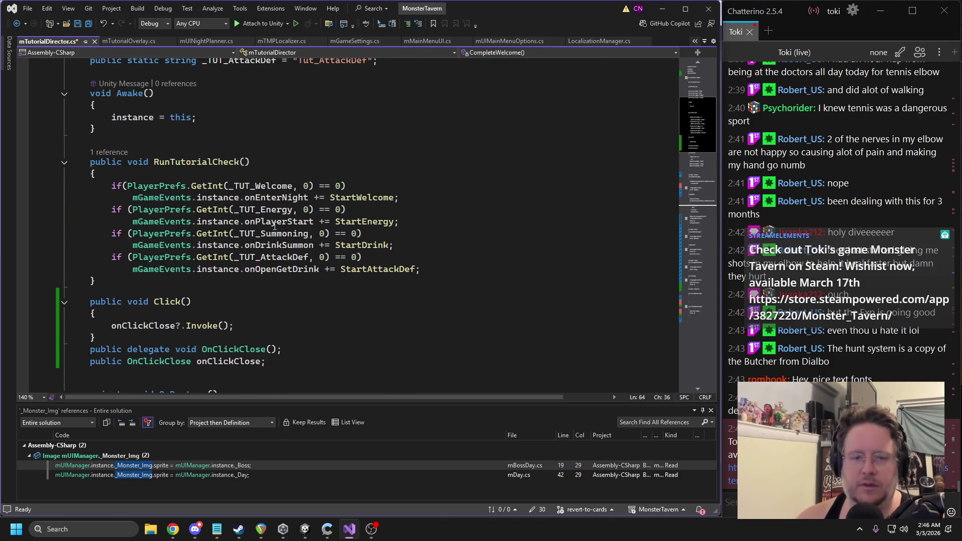
scroll(274, 226, "down", 12)
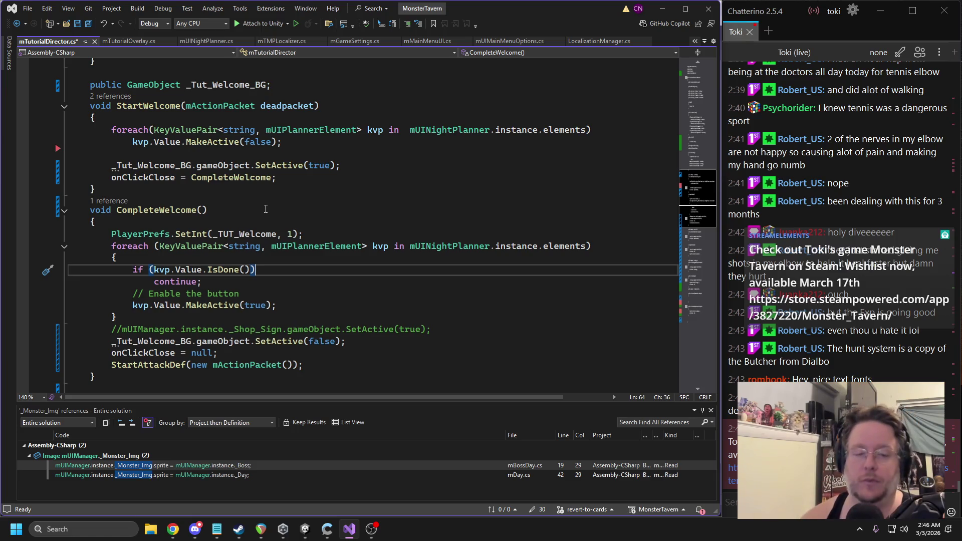
left_click_drag(305, 234, 69, 234)
key("ctrl+c")
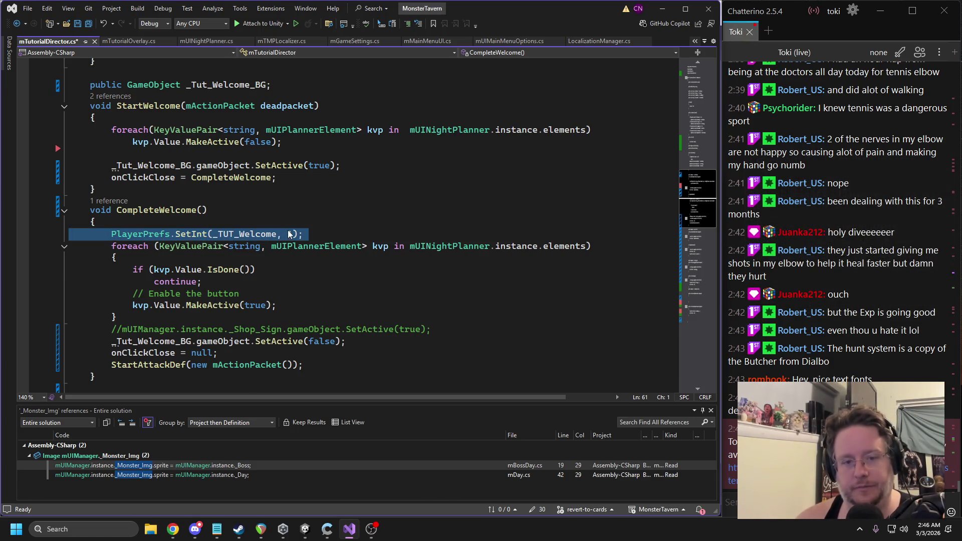
key("Delete")
key("Delete")
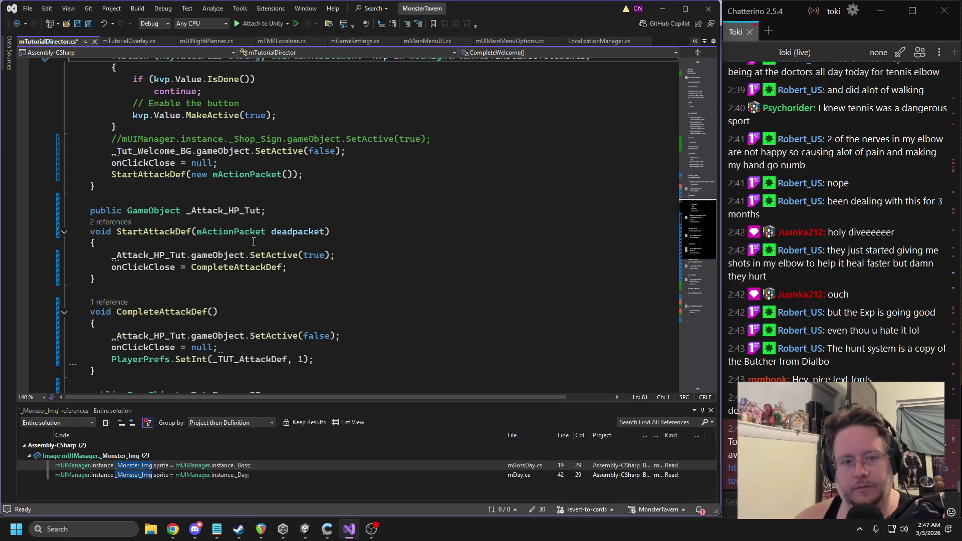
scroll(254, 242, "up", 12)
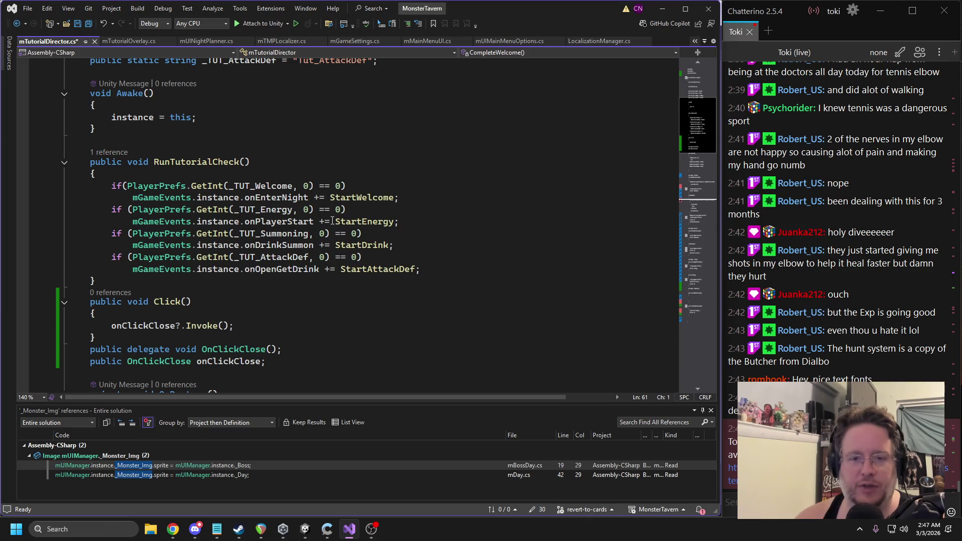
Step: Delete the _TUT_AttackDef check and onOpenGetDrink += StartAttackDef lines from RunTutorialCheck
left_click_drag(421, 269, 68, 257)
key("Delete")
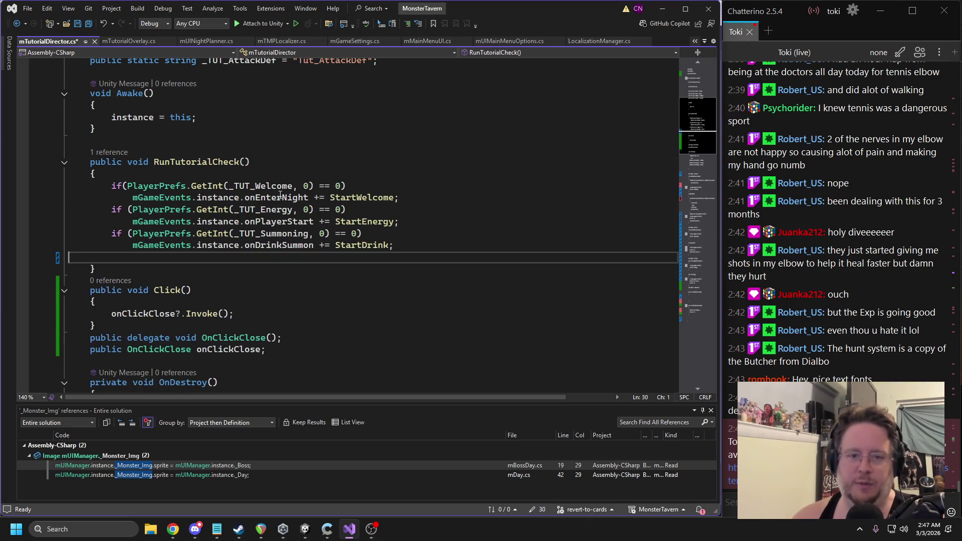
scroll(290, 195, "down", 11)
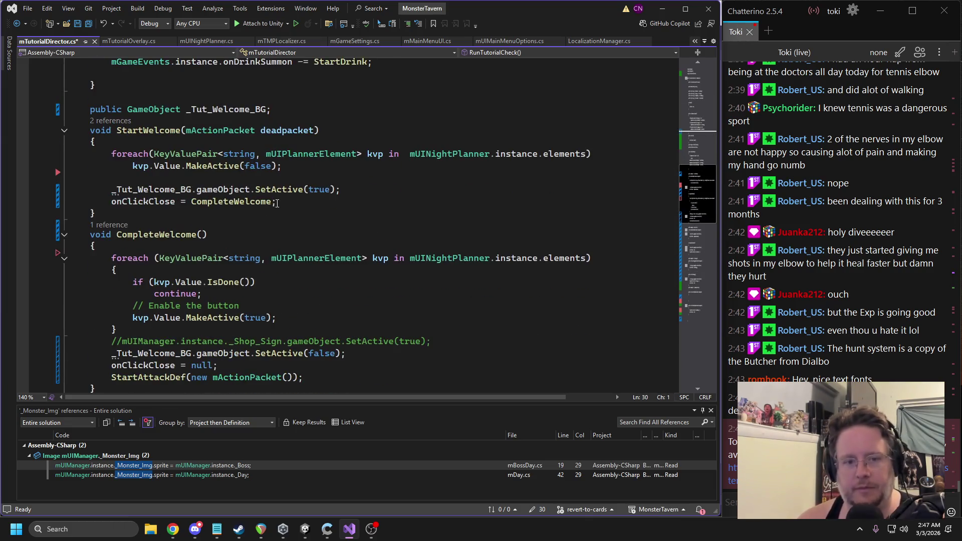
scroll(275, 190, "down", 3)
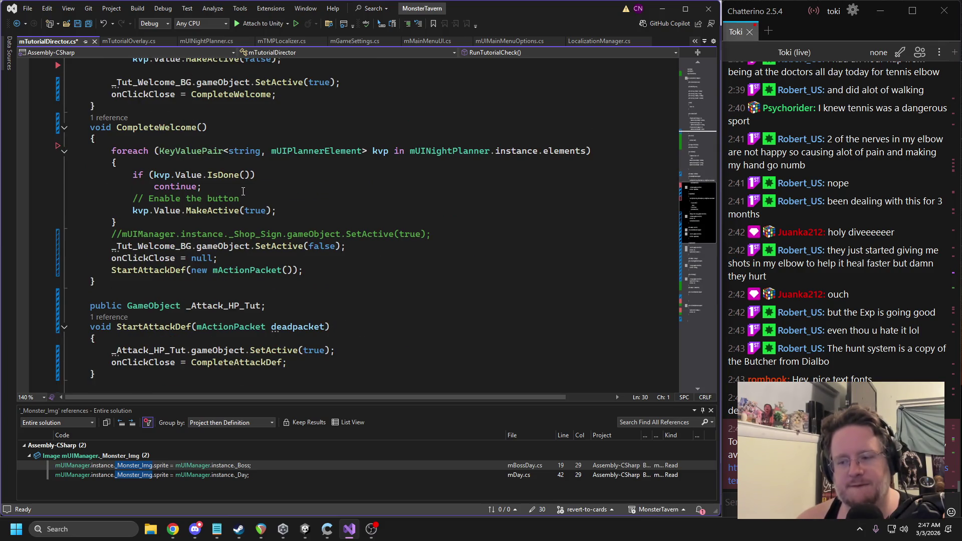
scroll(204, 174, "up", 4)
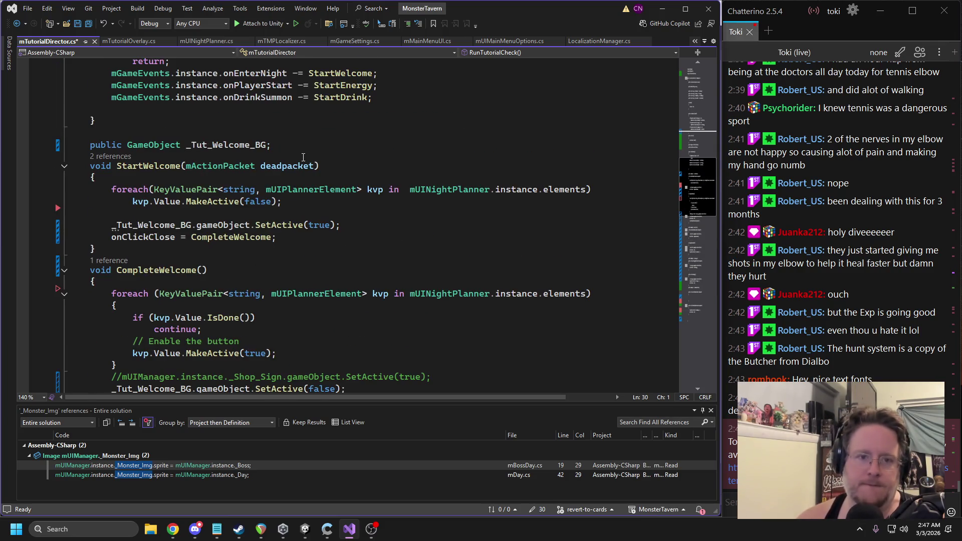
scroll(210, 184, "up", 2)
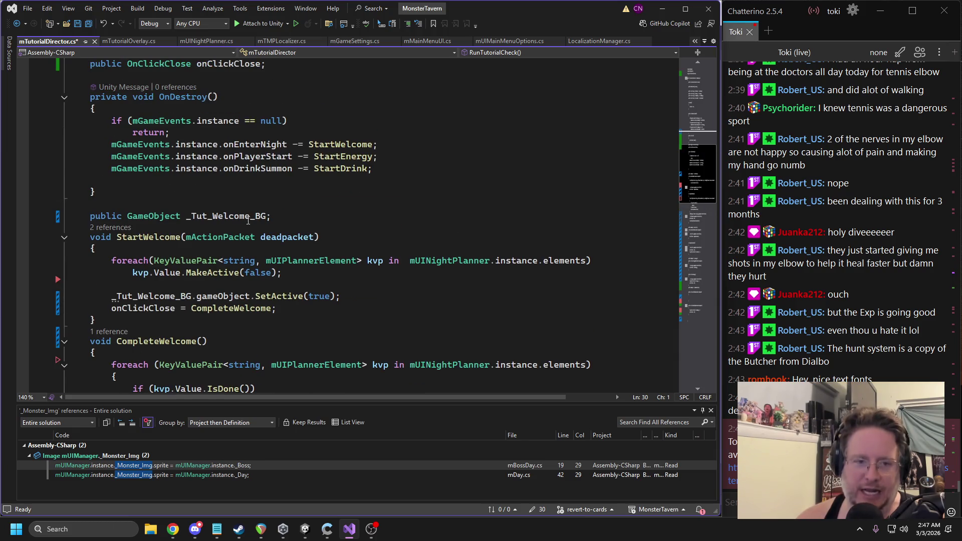
Step: Review CompleteWelcome's onClickClose = null line and StartAttackDef call, then go to CompleteAttackDef
double_click(231, 308)
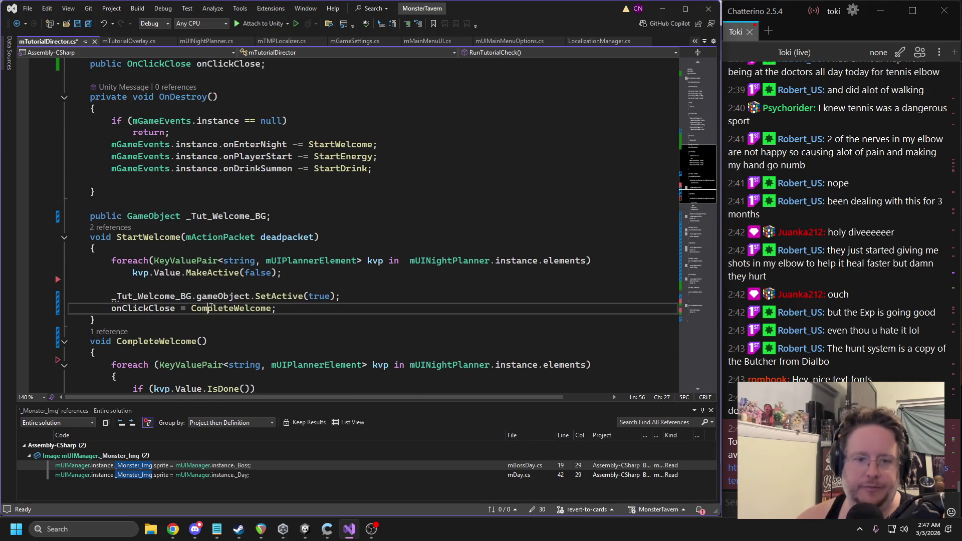
scroll(300, 291, "down", 5)
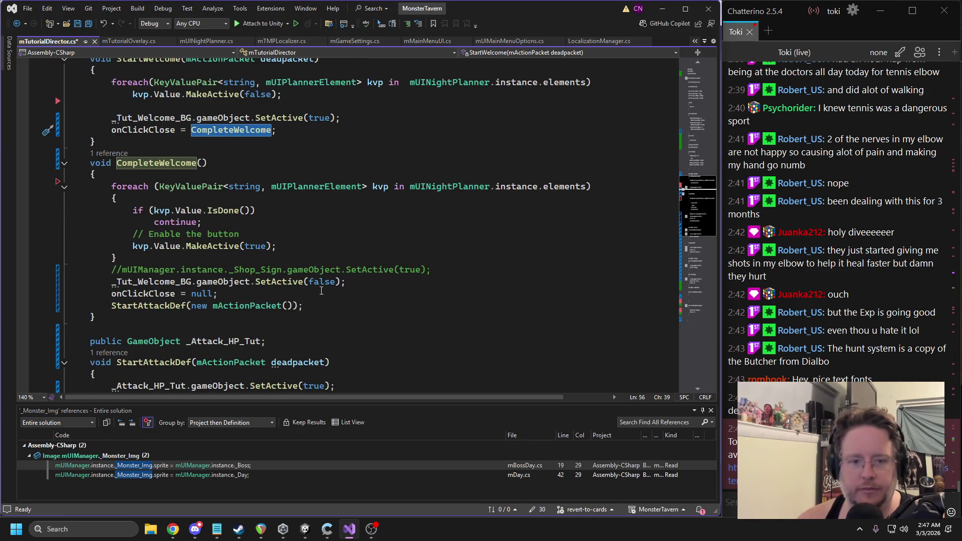
left_click(154, 295)
key("End")
key("shift+Home")
key("shift+Home")
scroll(268, 260, "down", 3)
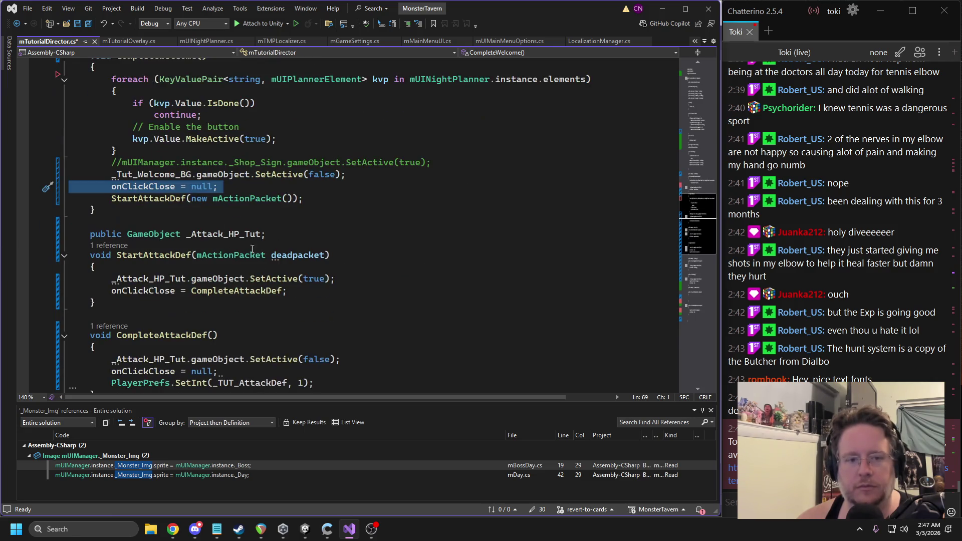
key("Down")
key("ctrl+Right")
key("ctrl+shift+Right")
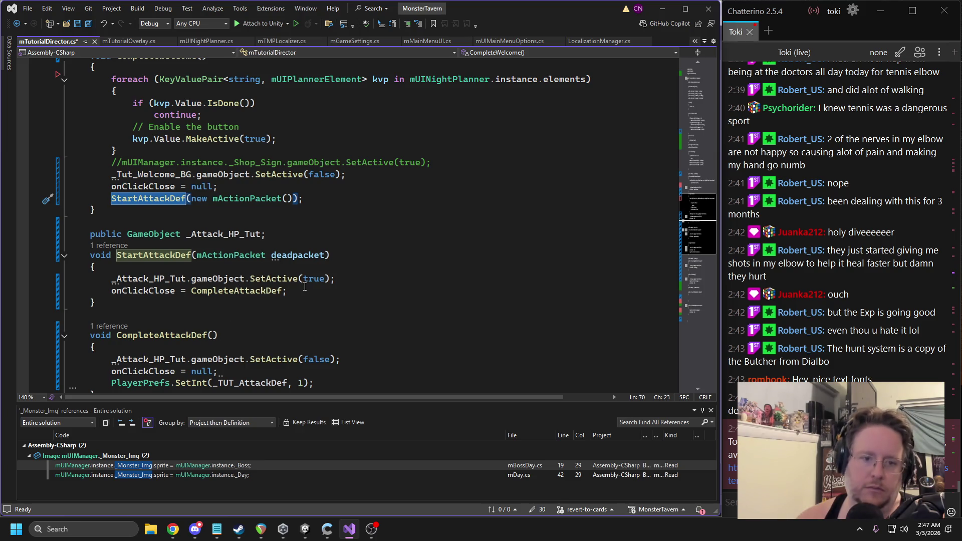
left_click(301, 289)
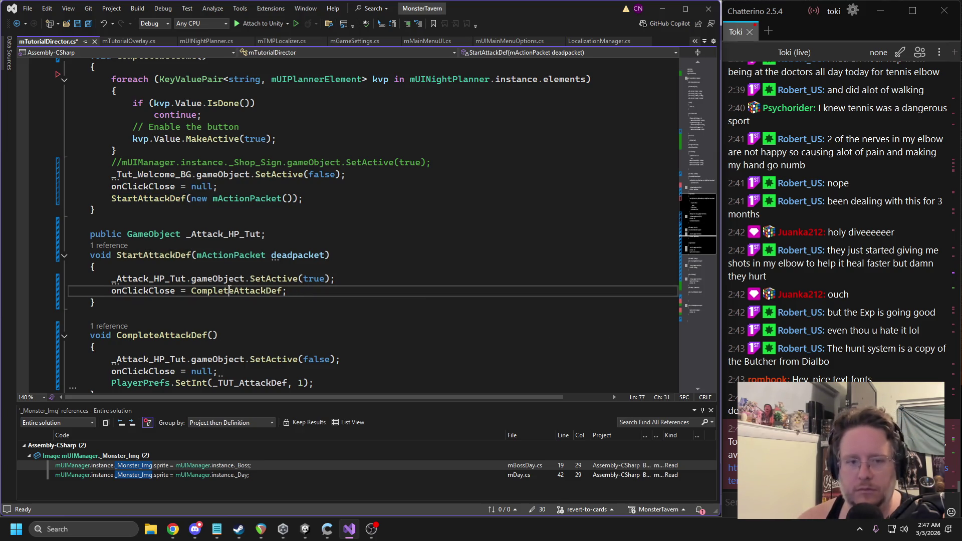
Step: Replace _TUT_AttackDef with _TUT_Welcome in CompleteAttackDef, save the script, and return to Unity
scroll(232, 310, "down", 1)
left_click(234, 347)
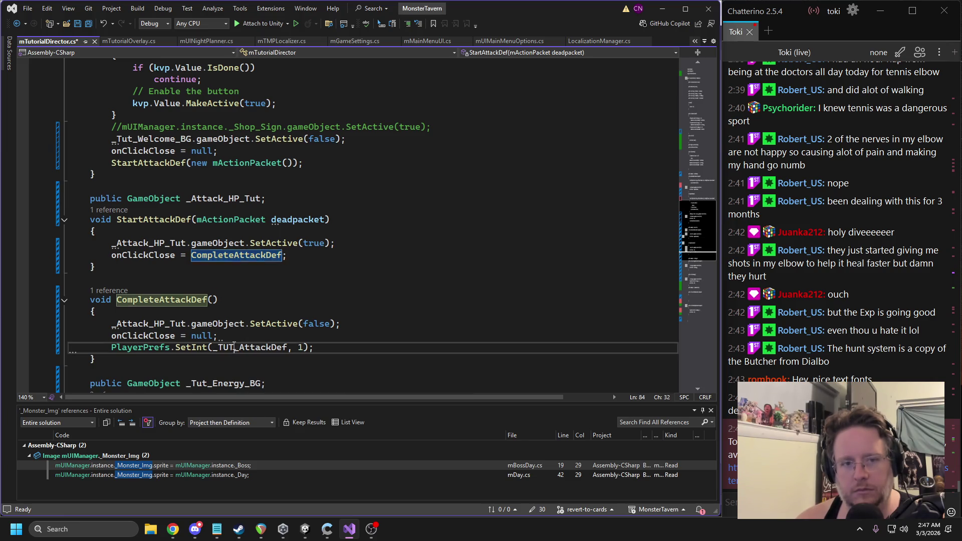
double_click(234, 346)
key("ctrl+v")
key("ctrl+z")
key("ctrl+z")
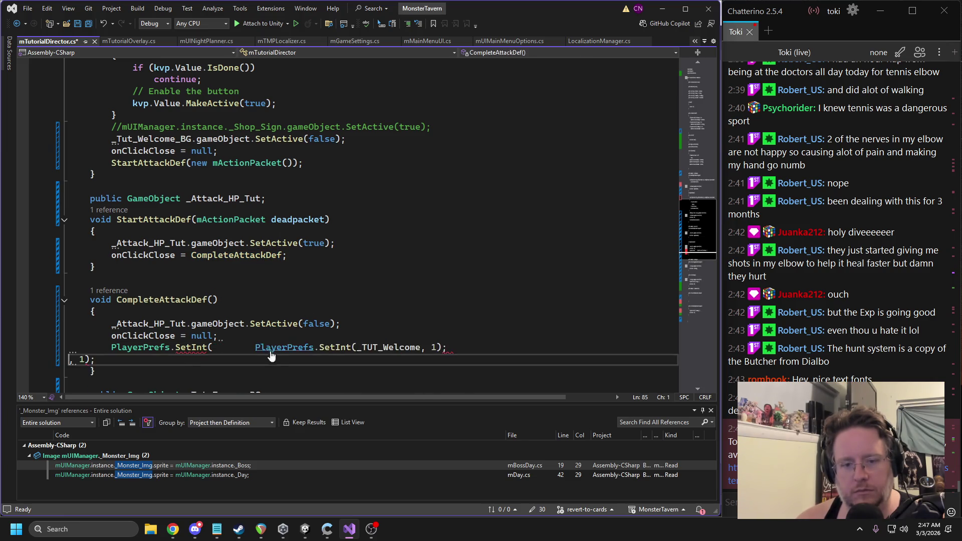
type("_TUT_")
key("Down")
key("Tab")
key("ctrl+s")
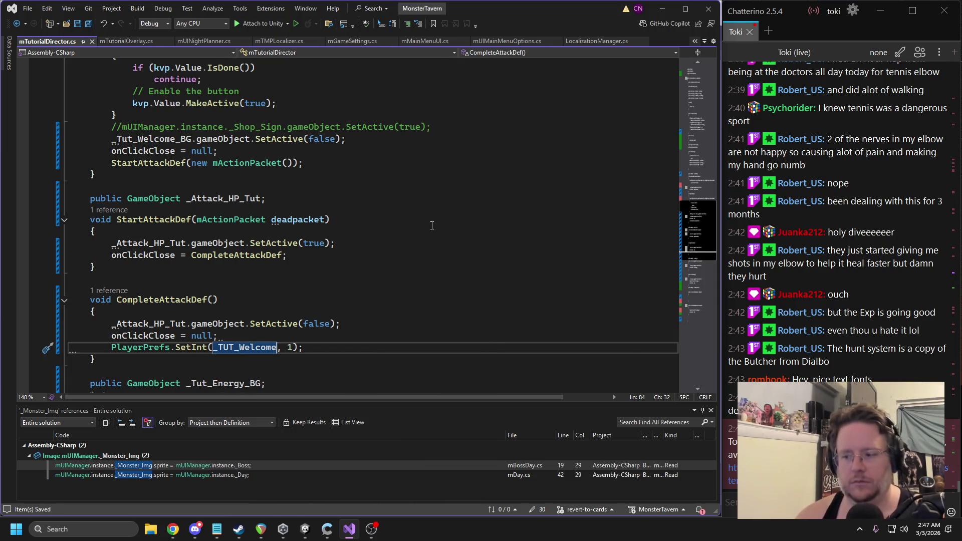
left_click(304, 533)
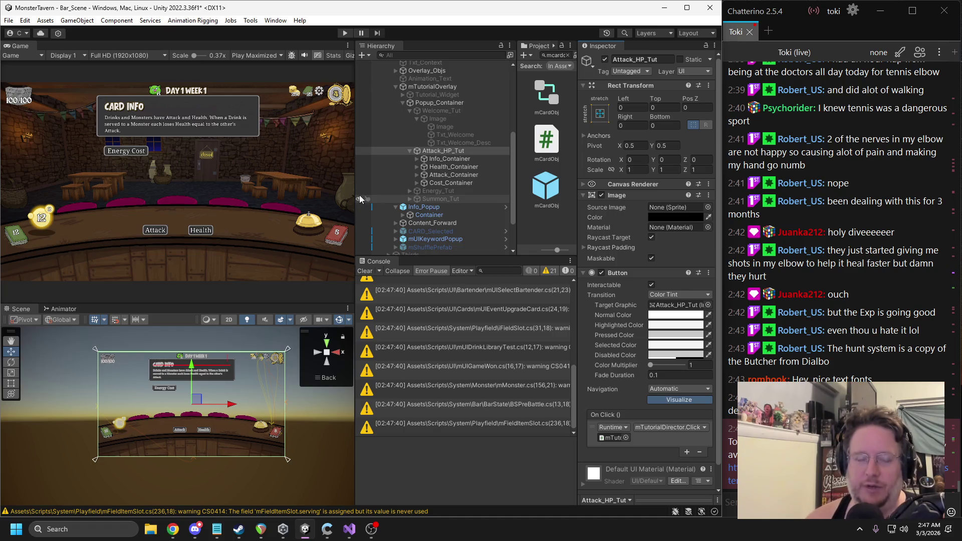
Step: Deactivate Attack_HP_Tut, snip the Sewer Brew card during play, then stop and search for Paint
left_click(605, 59)
left_click(344, 33)
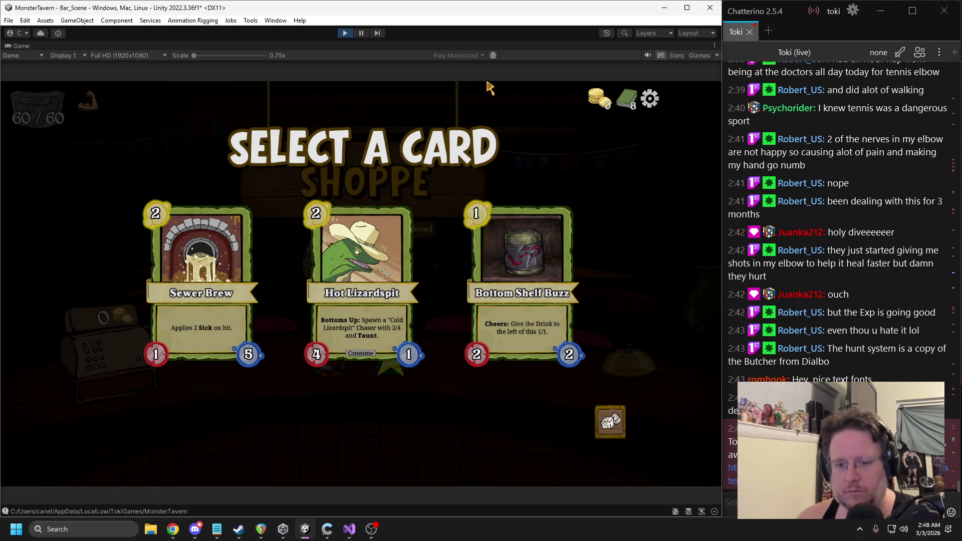
key("super+shift+s")
mouse_move(139, 193)
left_mouse_down()
mouse_move(247, 326)
mouse_move(267, 375)
left_mouse_up()
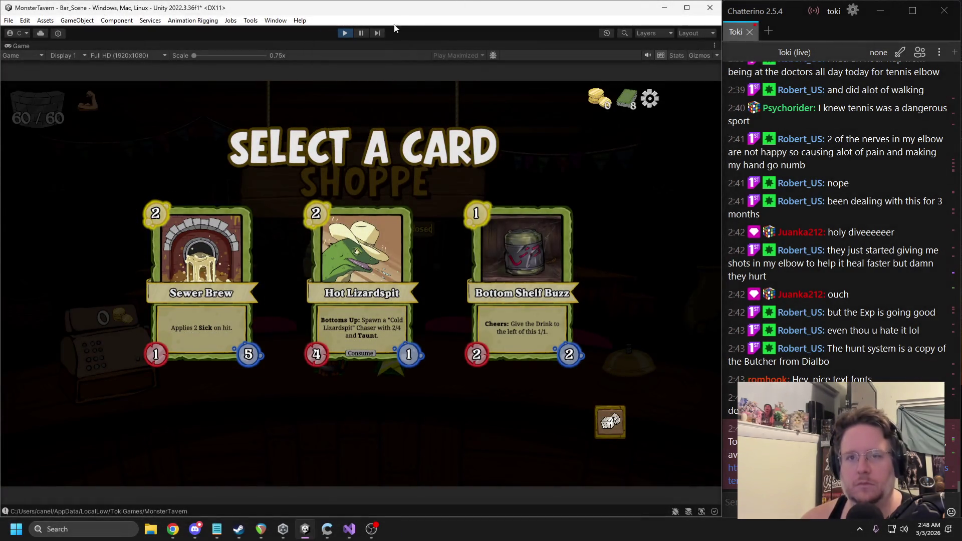
left_click(345, 33)
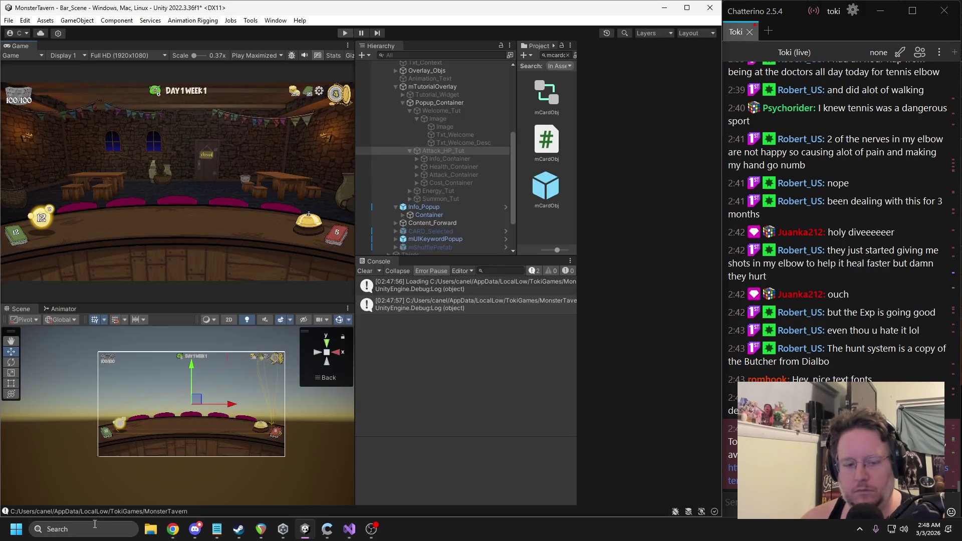
left_click(94, 524)
Step: Paste the Sewer Brew card into Paint, crop the canvas to it, then return to Windows search
type("pai")
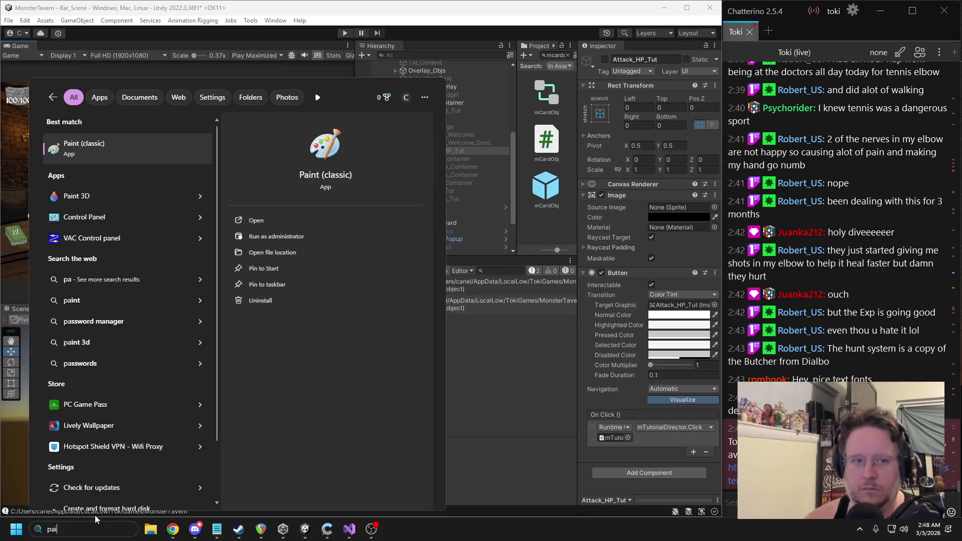
key("Escape")
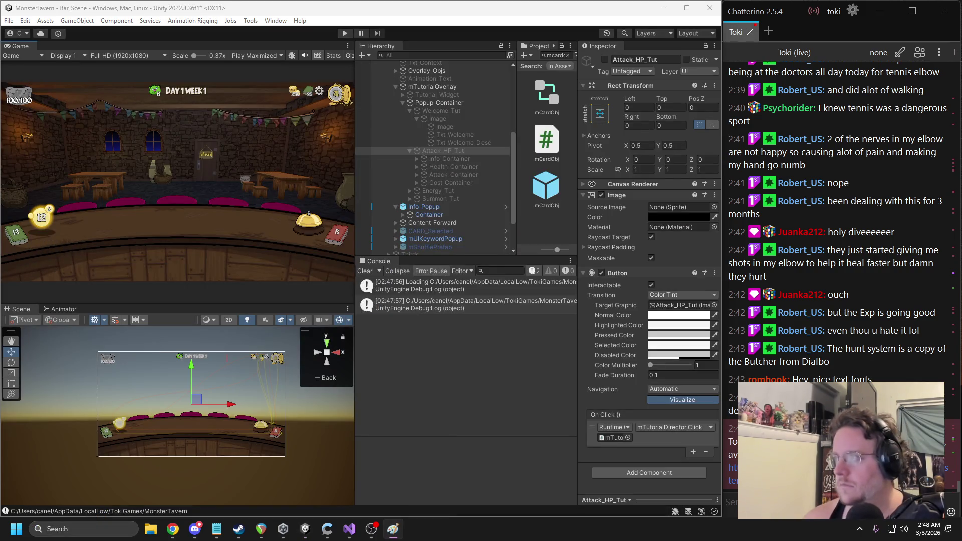
key("ctrl+v")
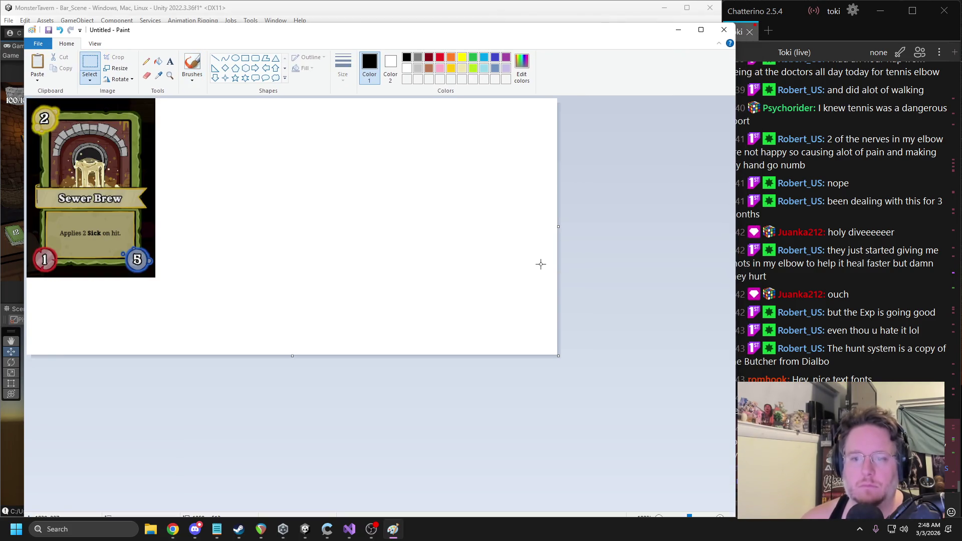
mouse_move(558, 356)
left_mouse_down()
mouse_move(191, 274)
mouse_move(157, 279)
left_mouse_up()
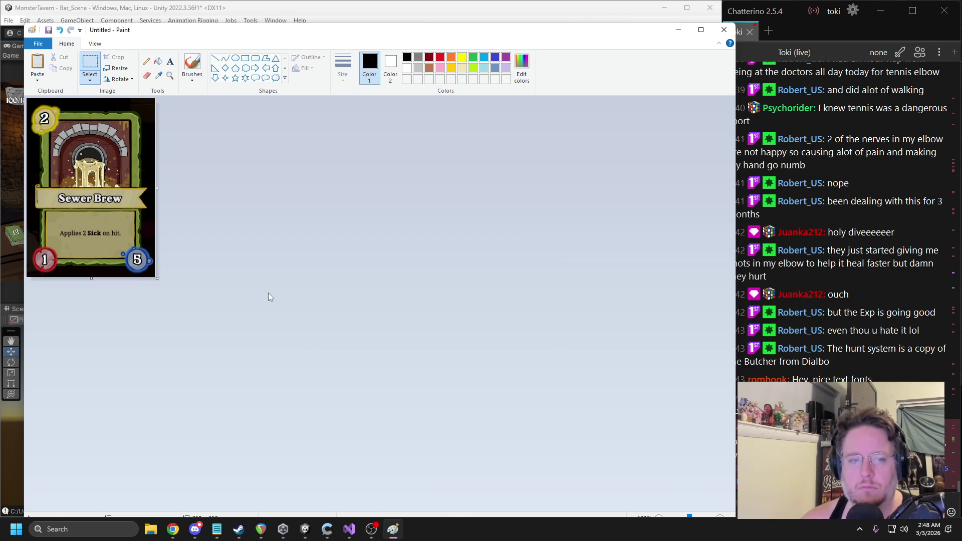
scroll(269, 293, "up", 2)
left_click_drag(416, 367, 413, 367)
key("alt+Tab")
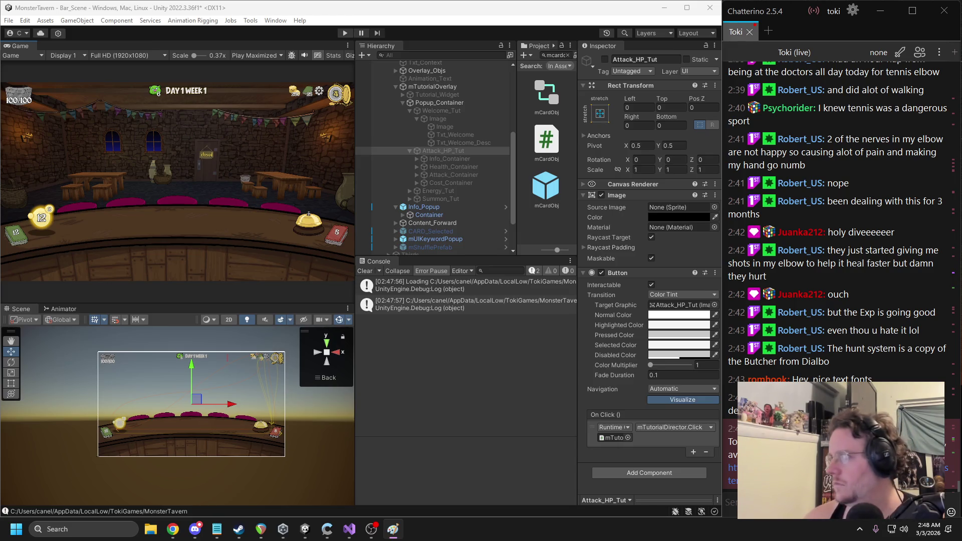
left_click(91, 529)
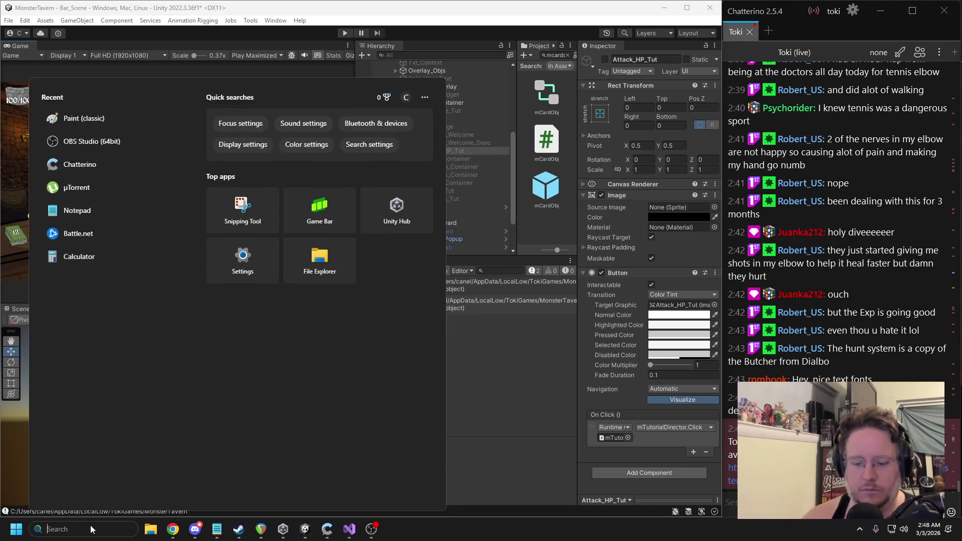
Step: Launch GIMP, then search Unity's Project panel for the Card_Tut texture
type("gimp")
key("Return")
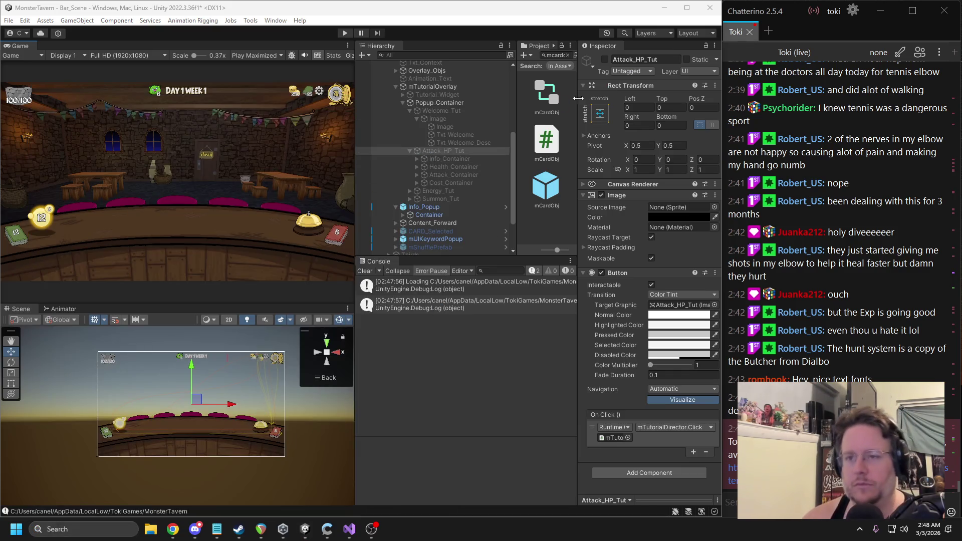
left_click(560, 58)
key("BackSpace")
key("BackSpace")
key("BackSpace")
type("_ut")
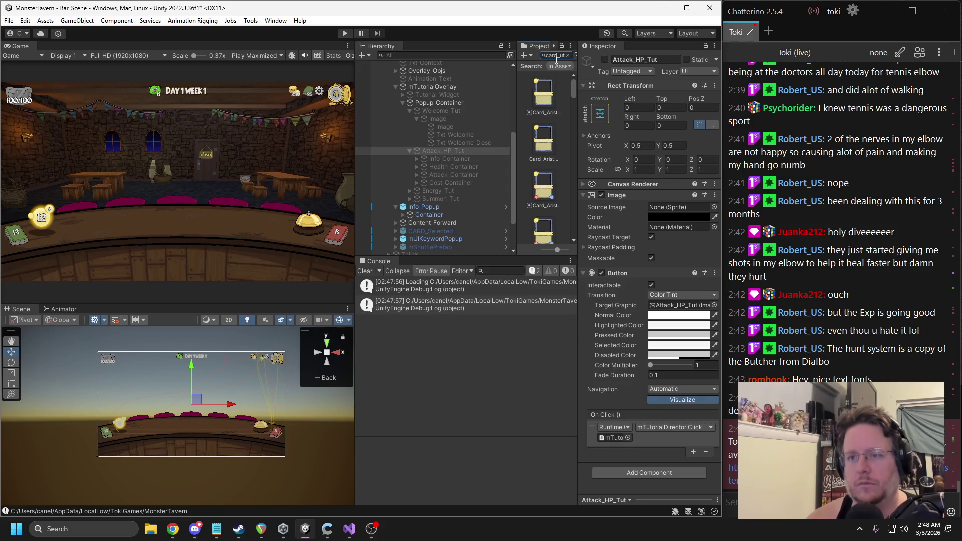
key("BackSpace")
key("BackSpace")
type("tut")
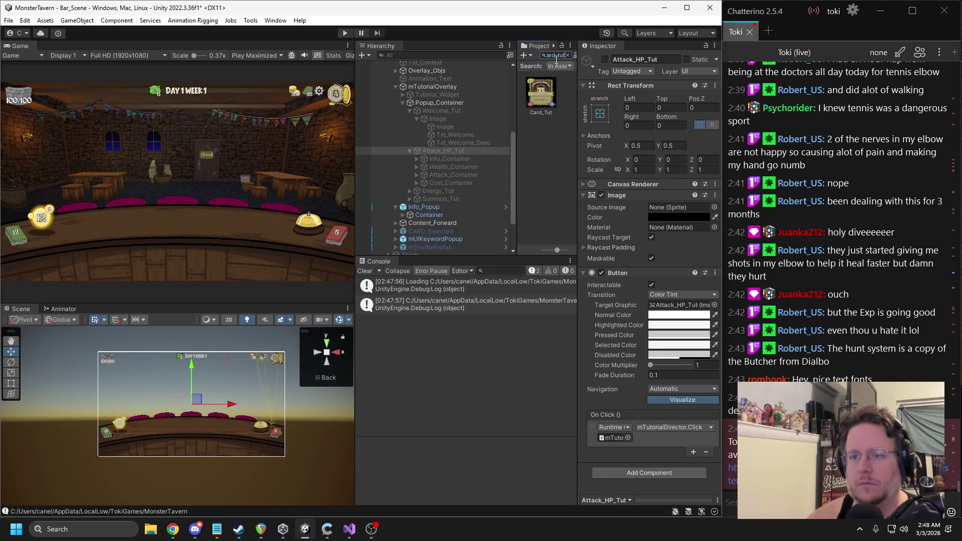
Step: Set the Card_Tut texture's Max Size from 2048 to 512 and apply it
left_click(530, 93)
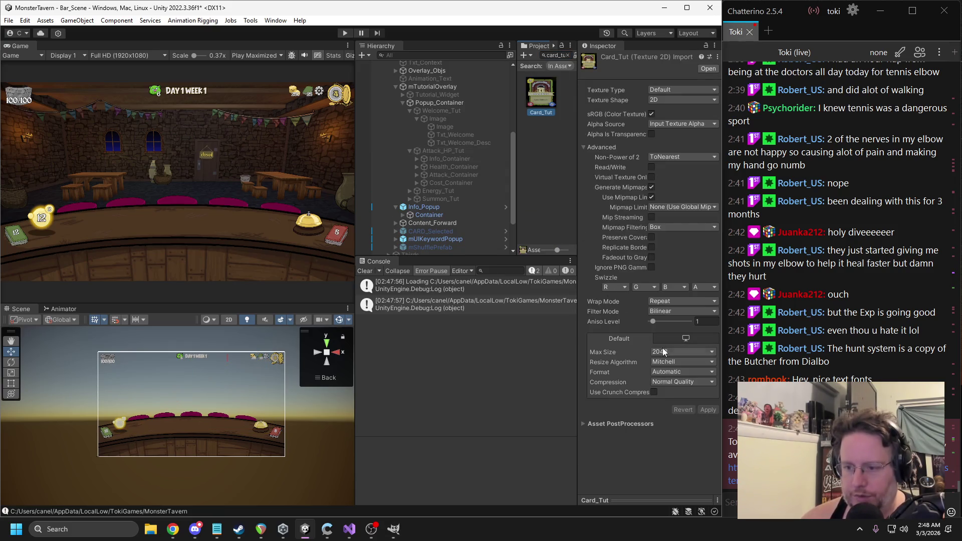
left_click(662, 350)
left_click(671, 399)
left_click(705, 360)
key("alt+Tab")
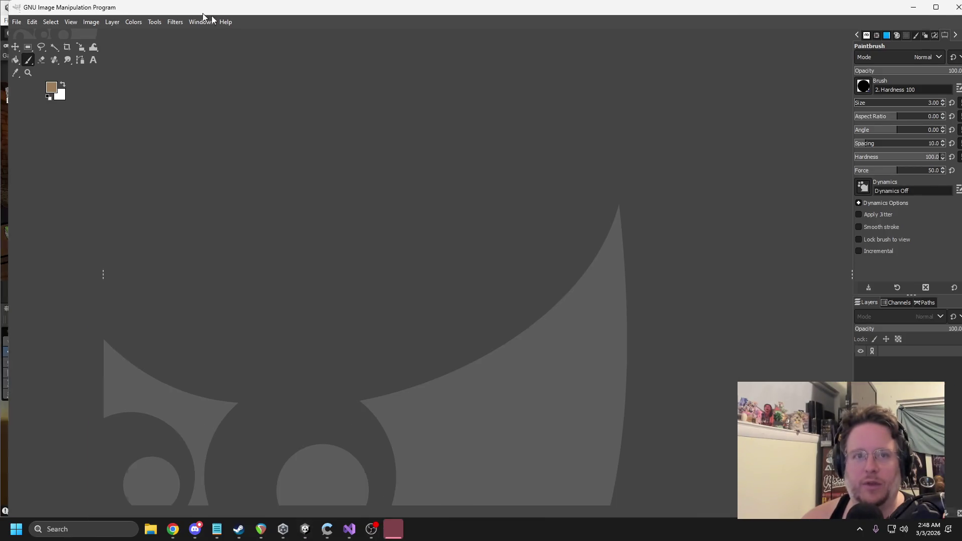
Step: Bring up GIMP with the card image and enlarge its window at the top-left
key("alt+Tab")
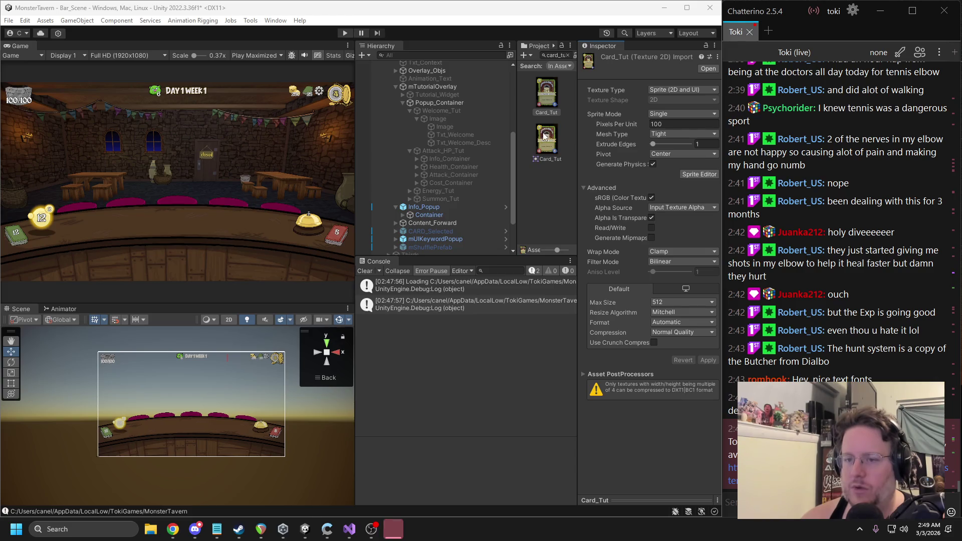
key("alt+Tab")
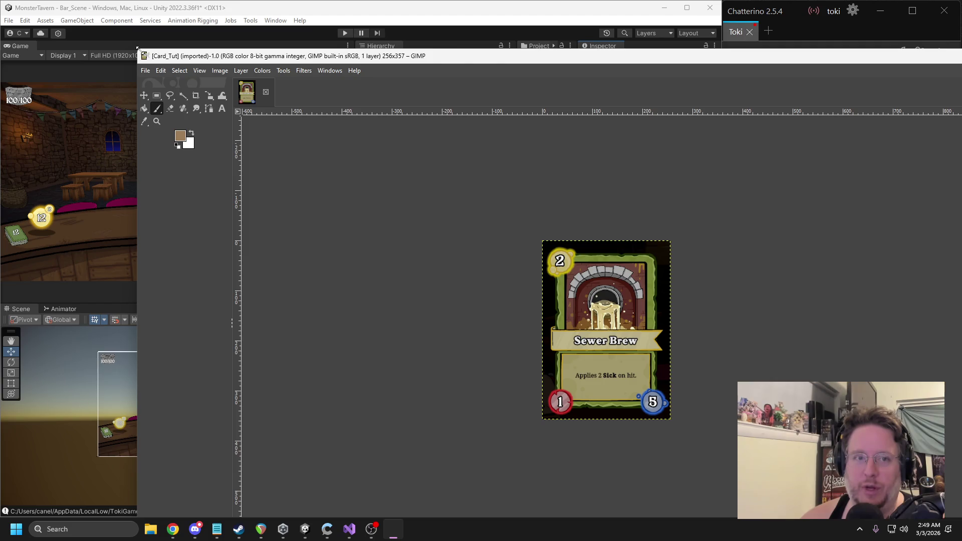
mouse_move(138, 50)
left_mouse_down()
mouse_move(515, 161)
mouse_move(636, 186)
left_mouse_up()
mouse_move(714, 197)
left_mouse_down()
mouse_move(130, 47)
mouse_move(111, 29)
left_mouse_up()
mouse_move(473, 404)
left_mouse_down()
mouse_move(612, 497)
mouse_move(715, 513)
left_mouse_up()
scroll(385, 252, "up", 1, "ctrl")
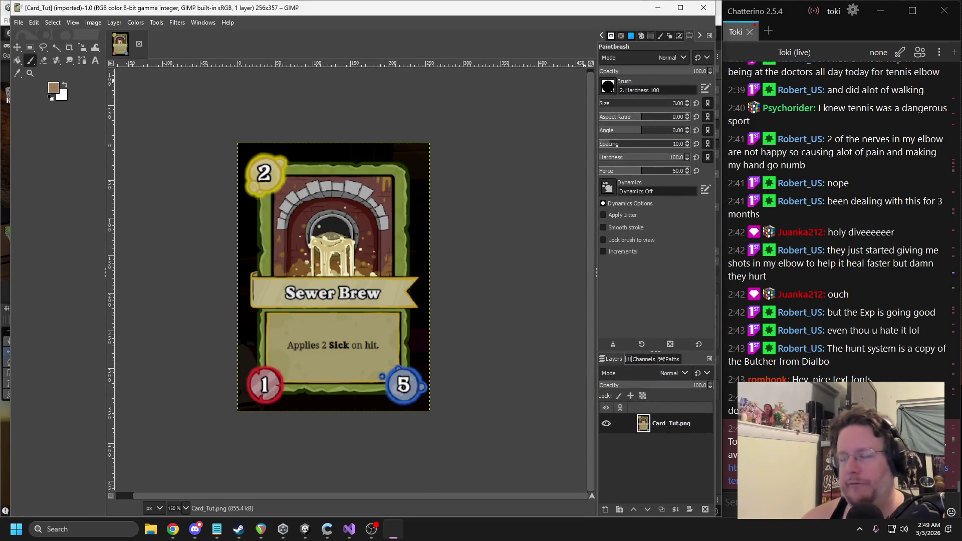
key("alt+Tab")
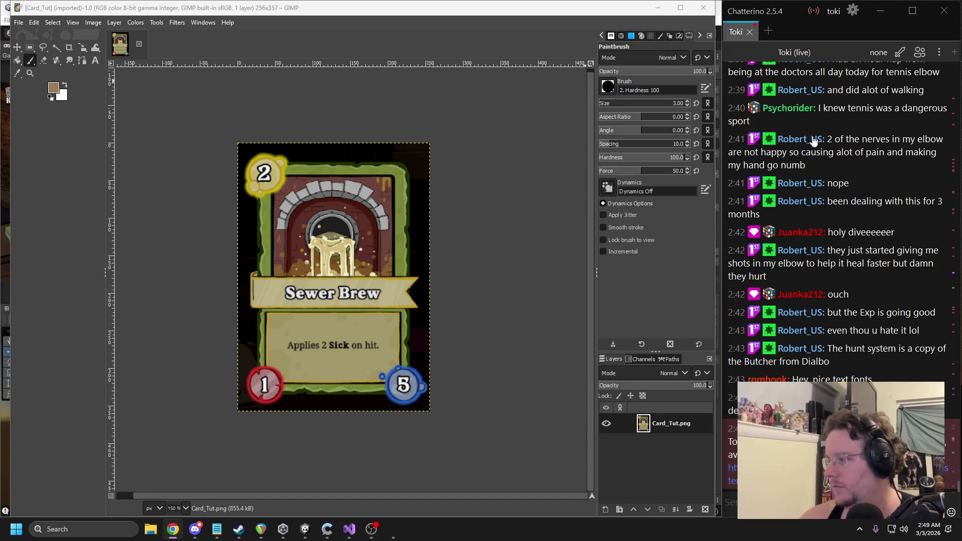
Step: Reset all GIMP tool options to their defaults and choose Fuzzy Select
left_click(203, 22)
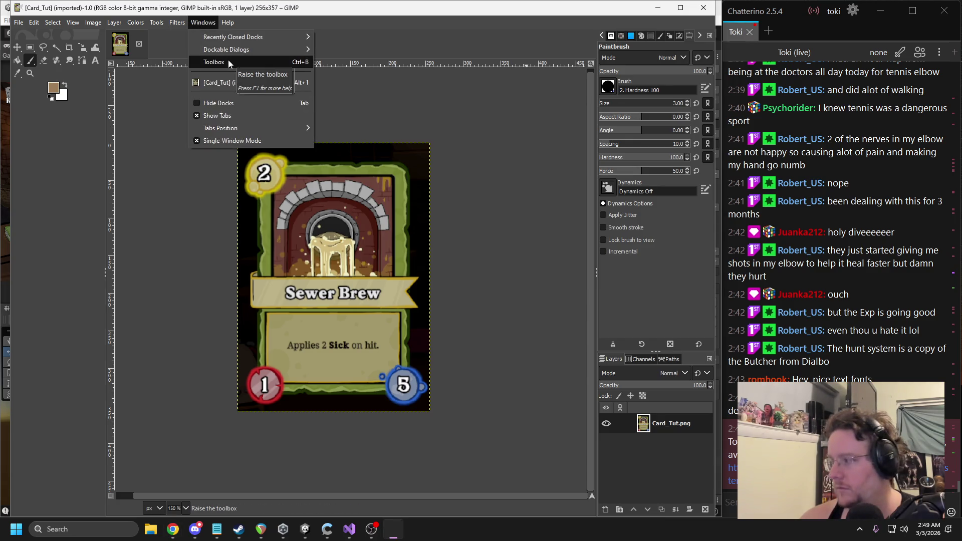
mouse_move(231, 50)
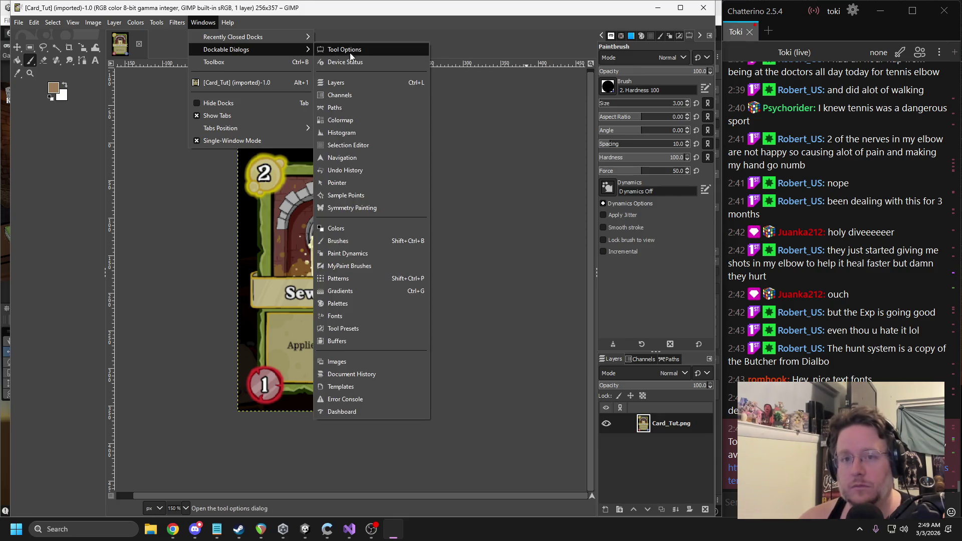
left_click(350, 53)
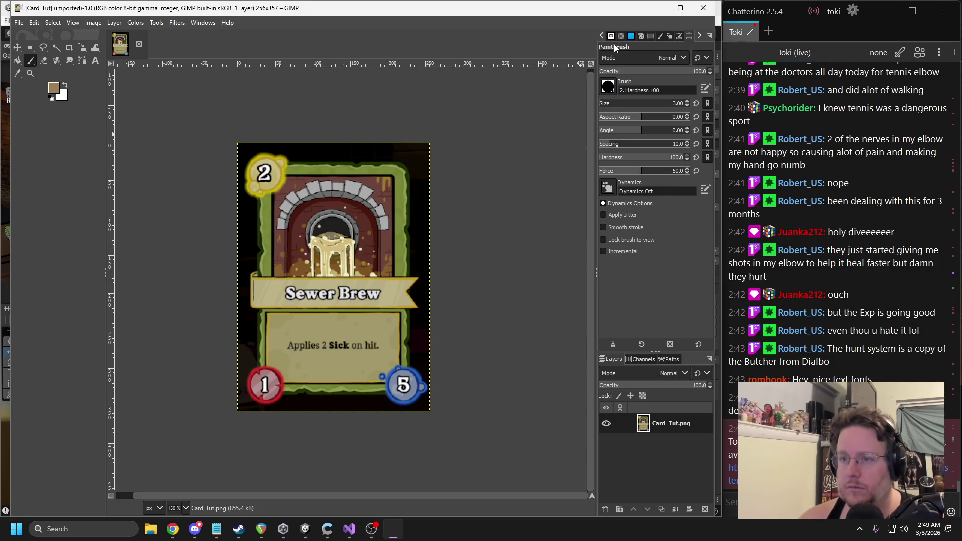
left_click(708, 38)
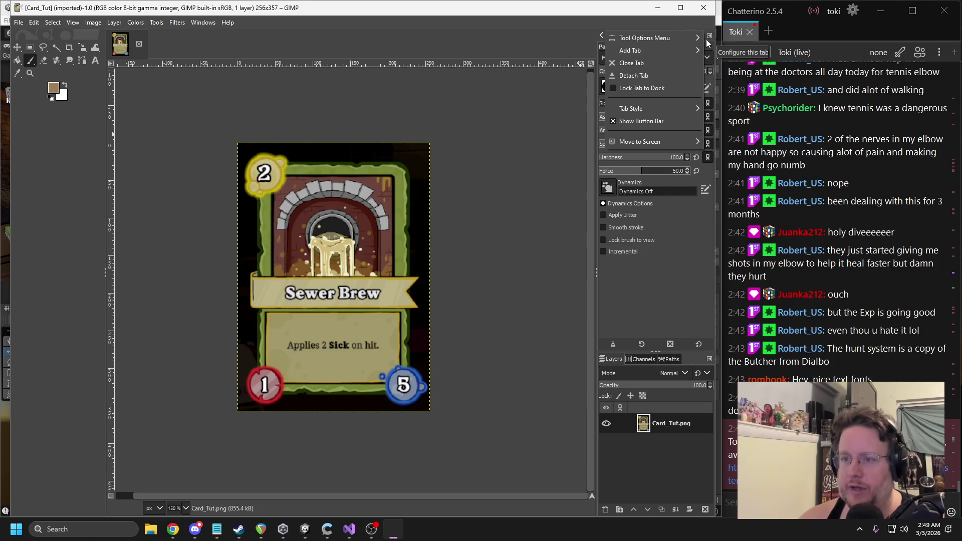
mouse_move(696, 42)
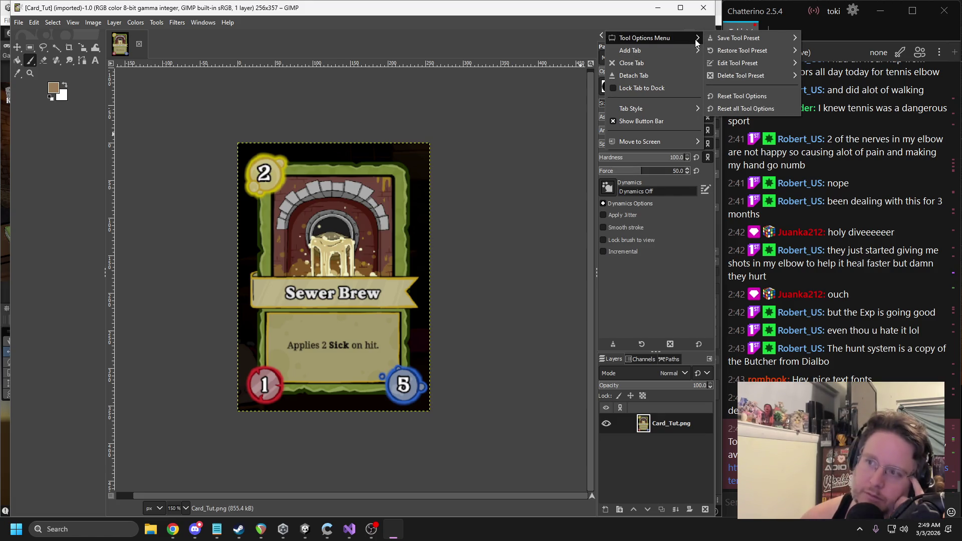
mouse_move(749, 76)
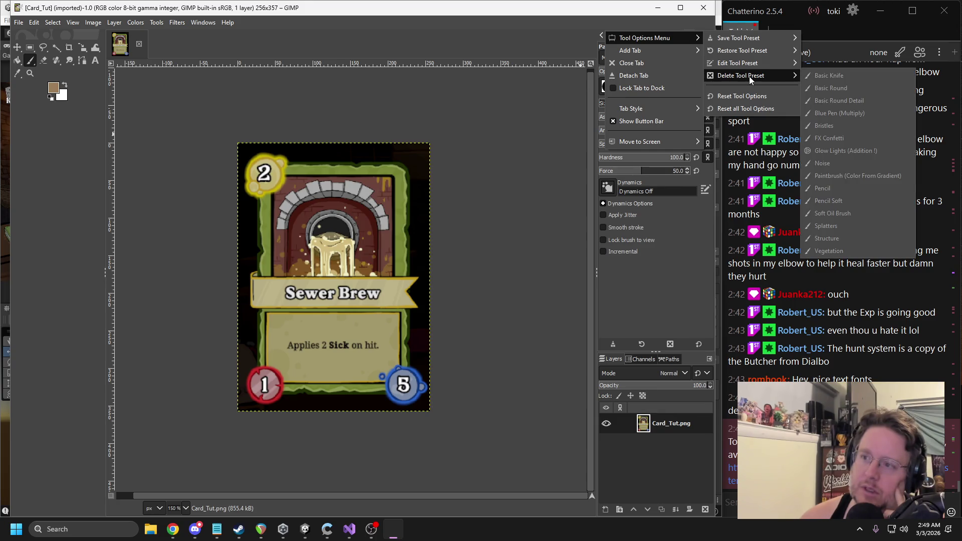
left_click(745, 111)
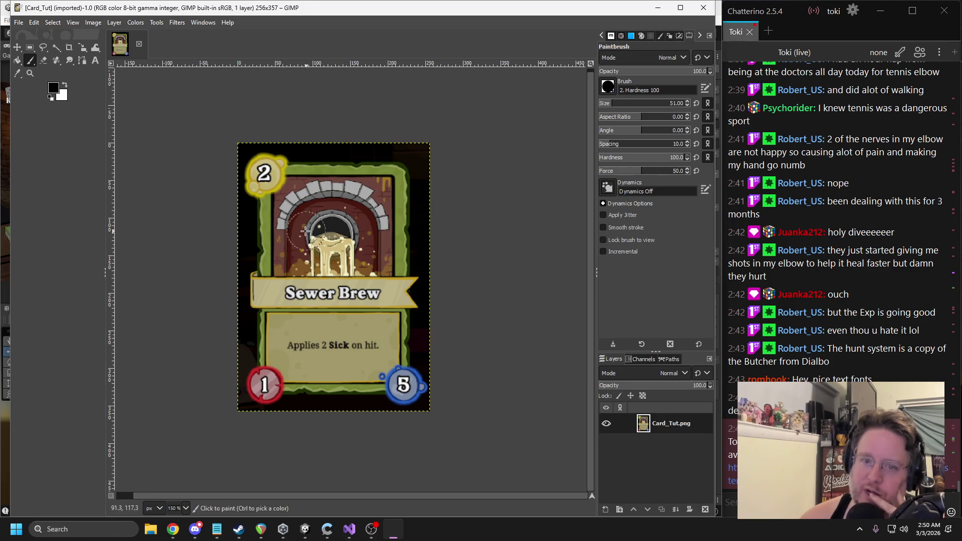
left_click(56, 47)
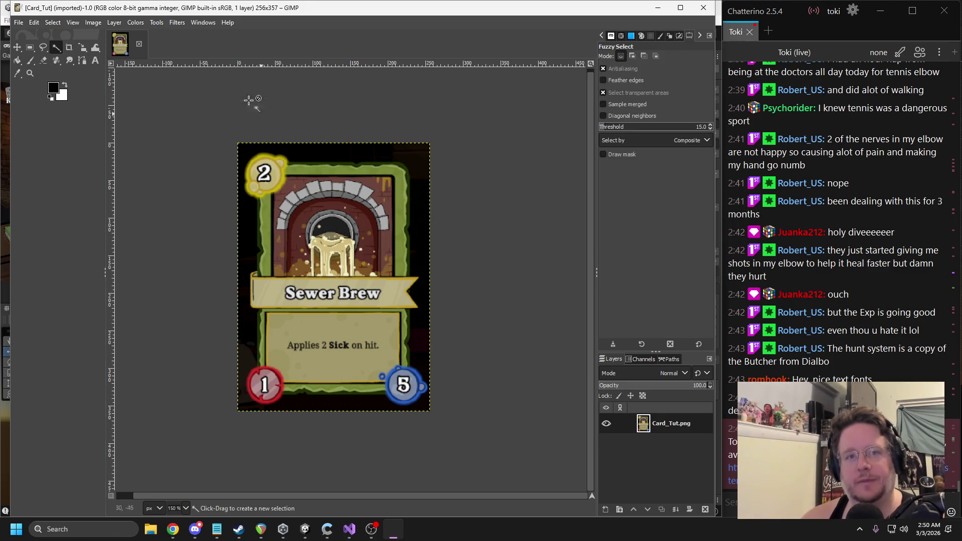
Step: Add an alpha channel to the Sewer Brew card layer
left_click(157, 23)
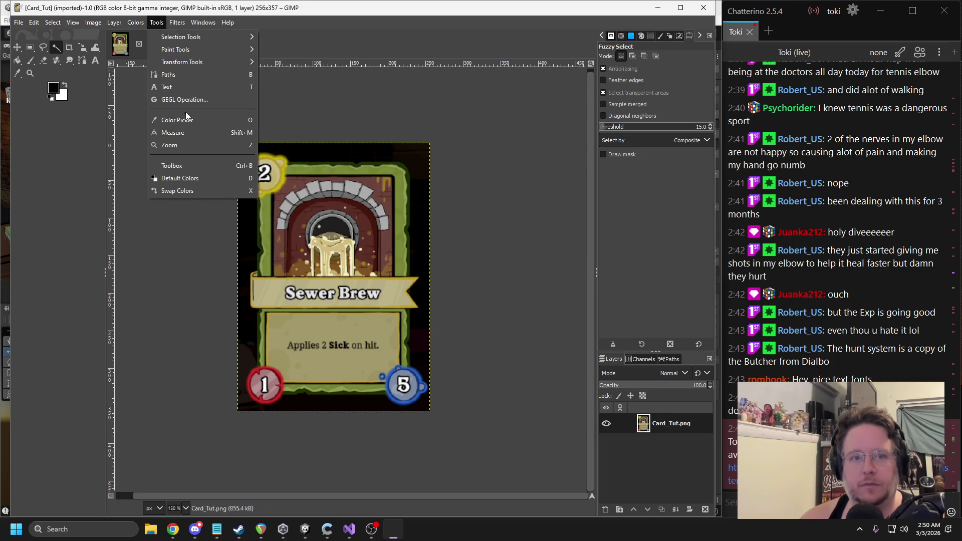
left_click(115, 22)
mouse_move(140, 145)
left_click(262, 145)
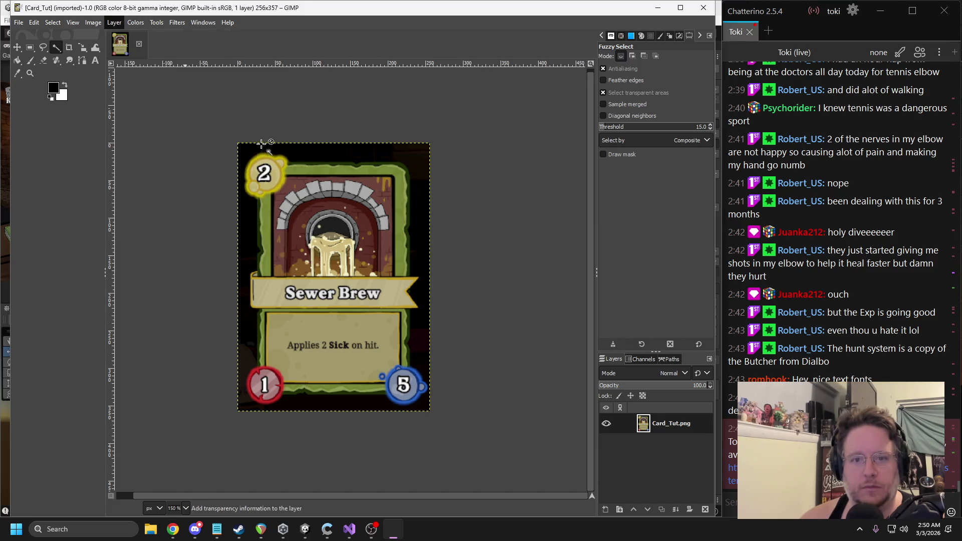
Step: Delete the fuzzy-selected black background around the card, then undo that deletion
mouse_move(413, 173)
left_mouse_down()
mouse_move(442, 165)
mouse_move(449, 174)
mouse_move(413, 173)
left_mouse_up()
key("Delete")
key("ctrl+shift+a")
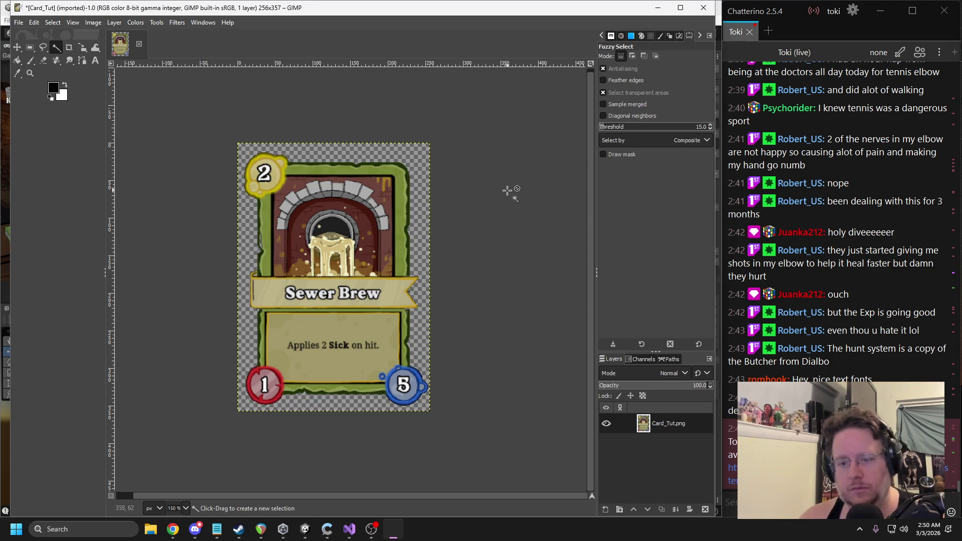
scroll(405, 209, "up", 5, "ctrl")
scroll(351, 200, "up", 5)
scroll(351, 225, "left", 5)
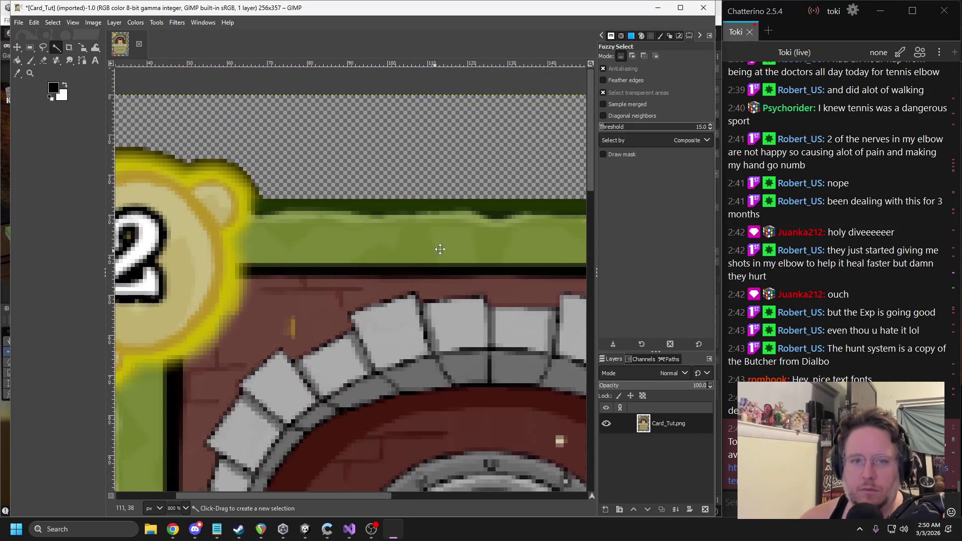
scroll(361, 230, "down", 10)
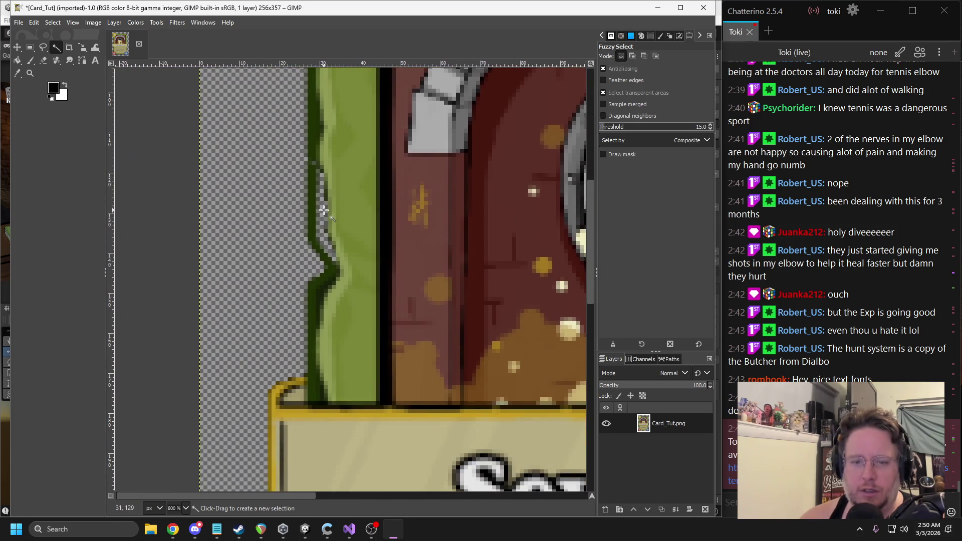
key("ctrl+z")
key("ctrl+z")
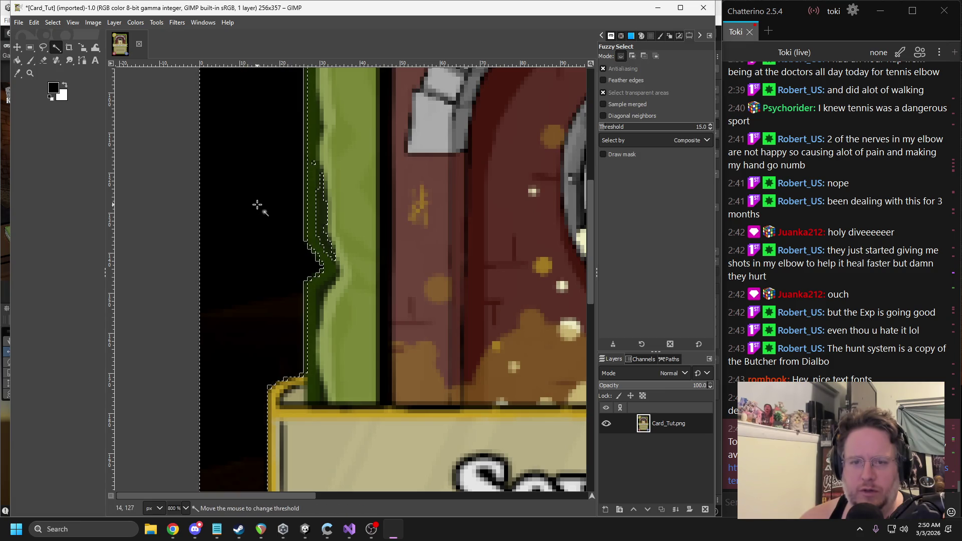
scroll(251, 202, "down", 5, "ctrl")
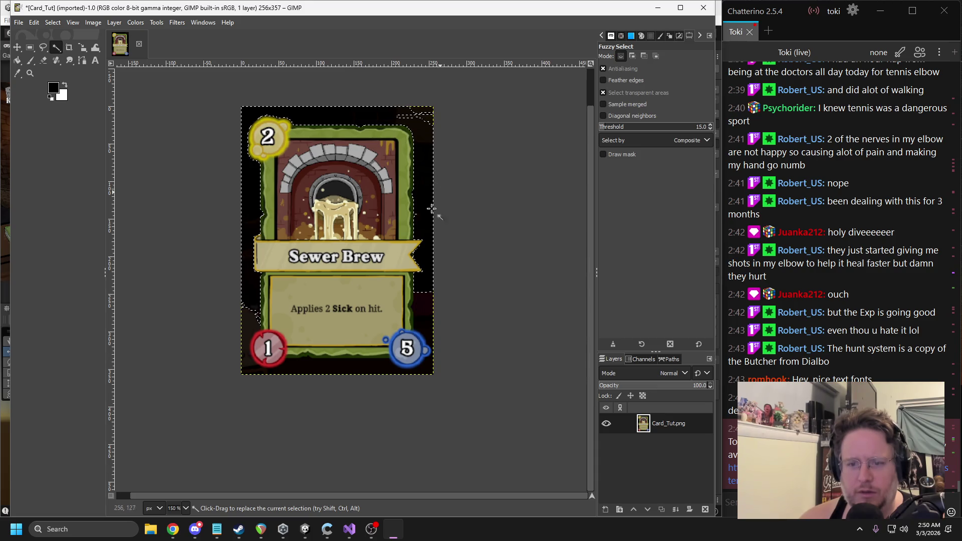
Step: Clear the black border and dark patches at the card's top-right and bottom to transparency
mouse_move(432, 301)
left_mouse_down()
mouse_move(462, 307)
mouse_move(374, 295)
mouse_move(384, 111)
left_mouse_up()
left_click(383, 116)
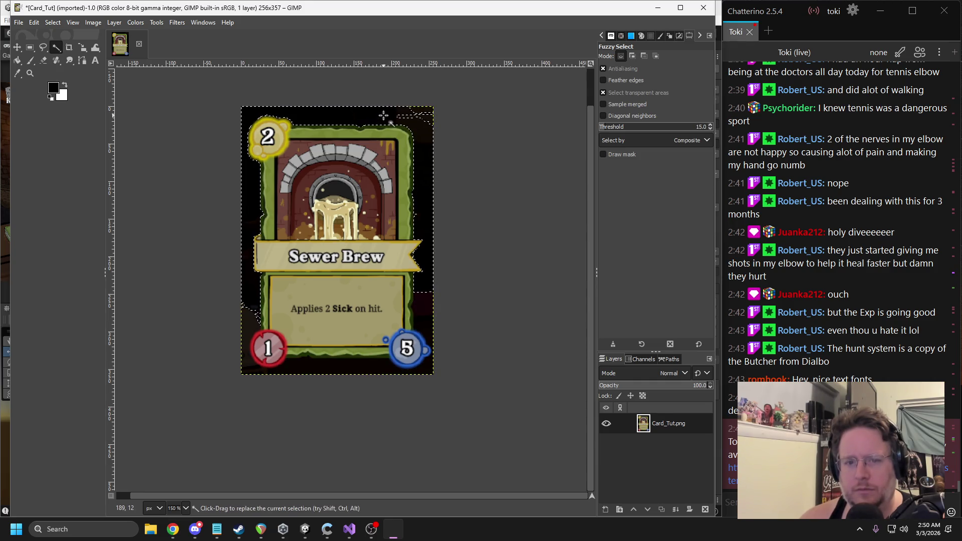
key("Delete")
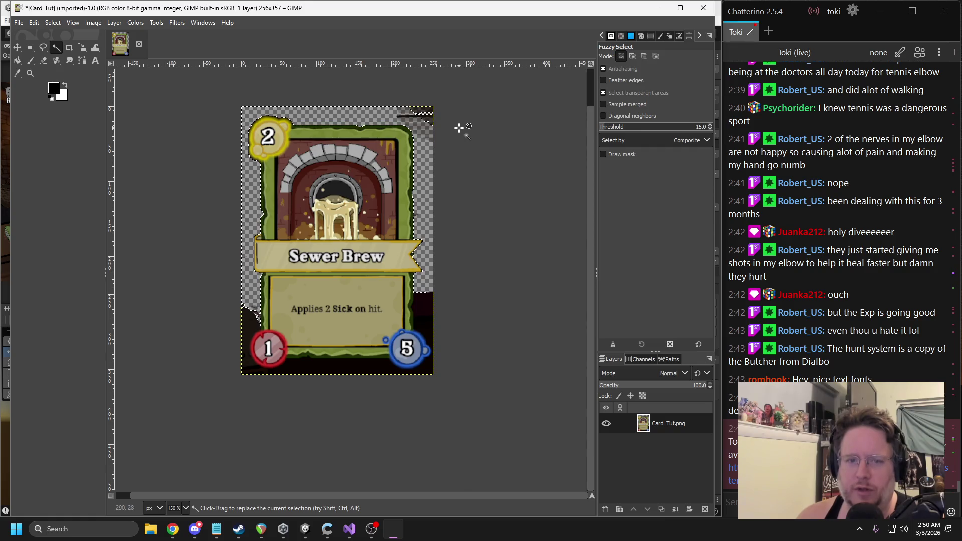
mouse_move(425, 116)
left_mouse_down()
mouse_move(457, 126)
mouse_move(431, 125)
mouse_move(470, 113)
mouse_move(417, 109)
mouse_move(458, 199)
left_mouse_up()
left_click(423, 311)
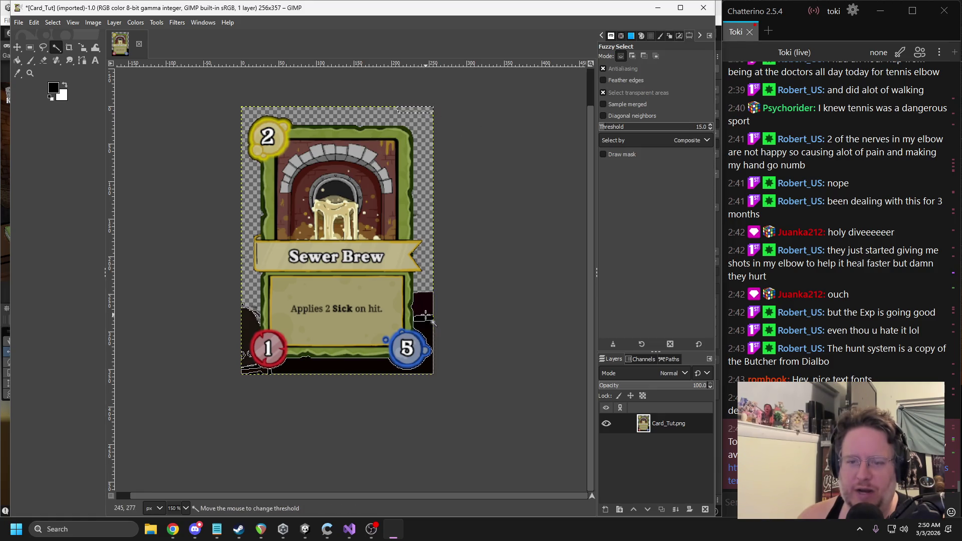
key("Delete")
left_click(434, 319)
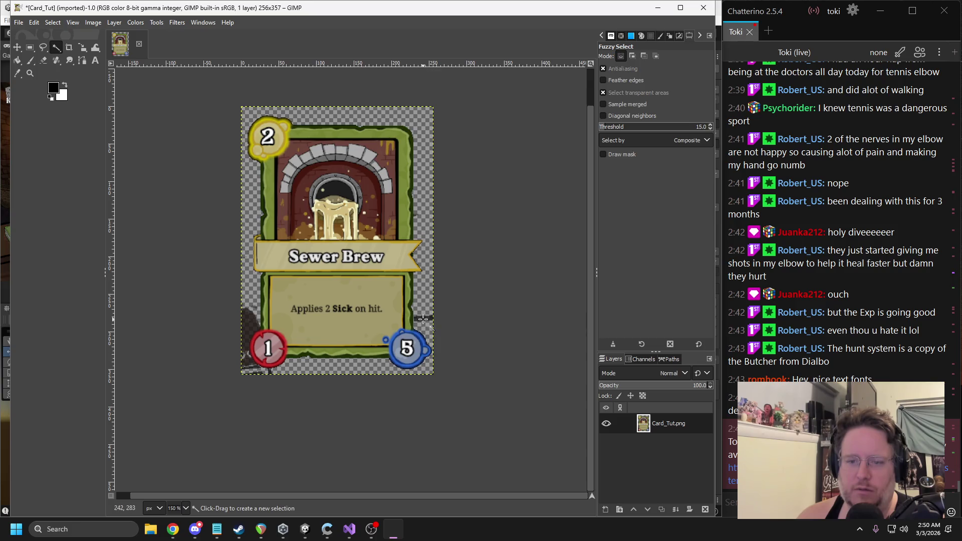
key("Delete")
key("ctrl+shift+a")
Step: Clear the dark strokes and blobs around the red 1 badge
scroll(301, 323, "up", 3)
scroll(328, 322, "left", 3)
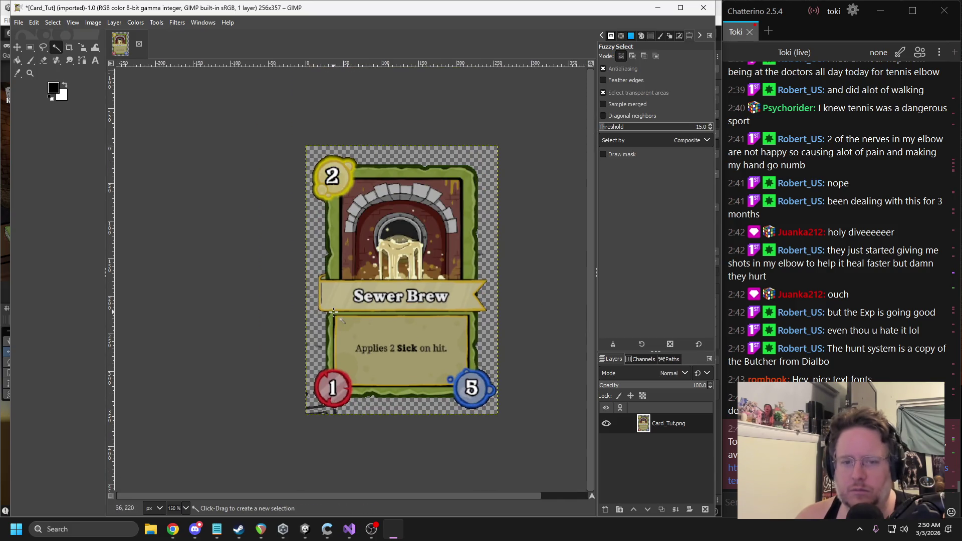
scroll(334, 312, "up", 4, "ctrl")
scroll(273, 277, "down", 5)
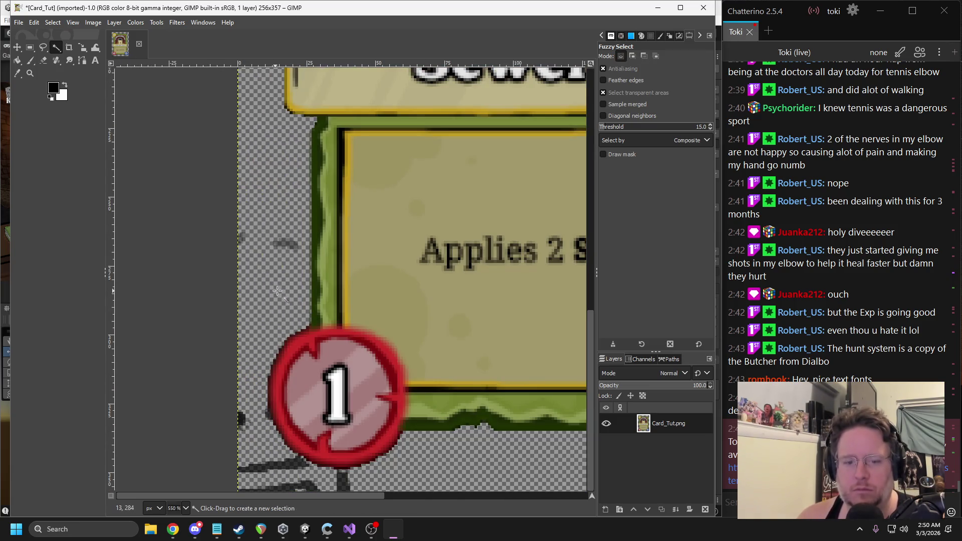
left_click(280, 459)
key("Delete")
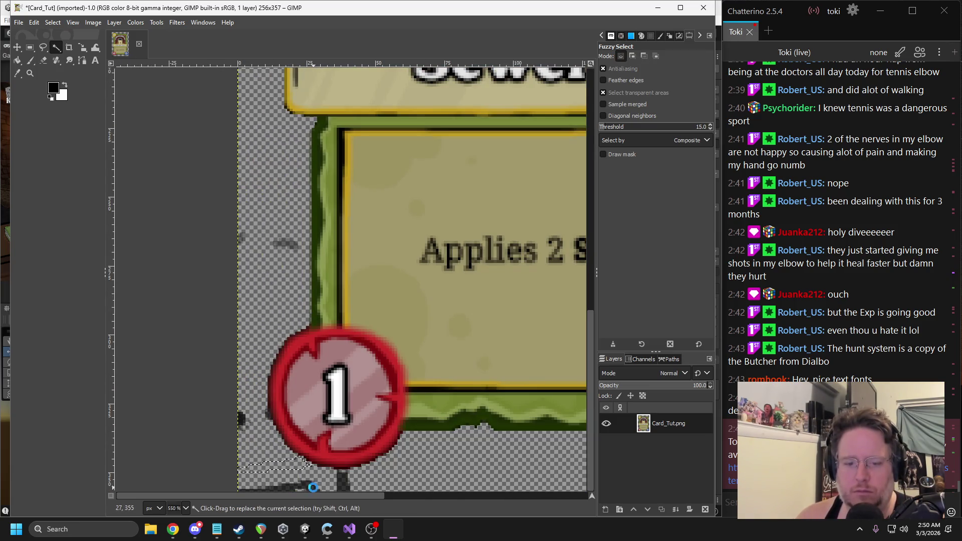
left_click(310, 486)
left_click(344, 484)
key("Delete")
left_click(267, 414)
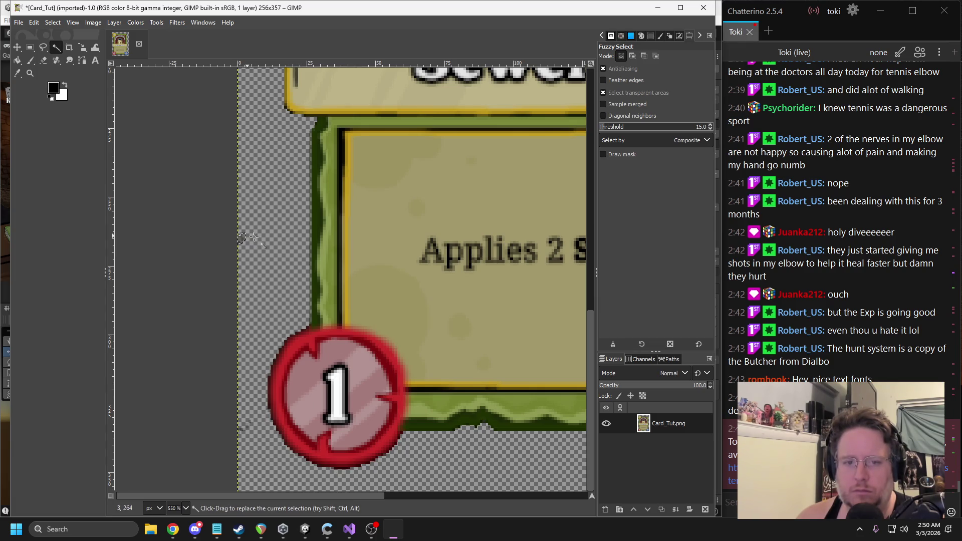
scroll(248, 240, "up", 10)
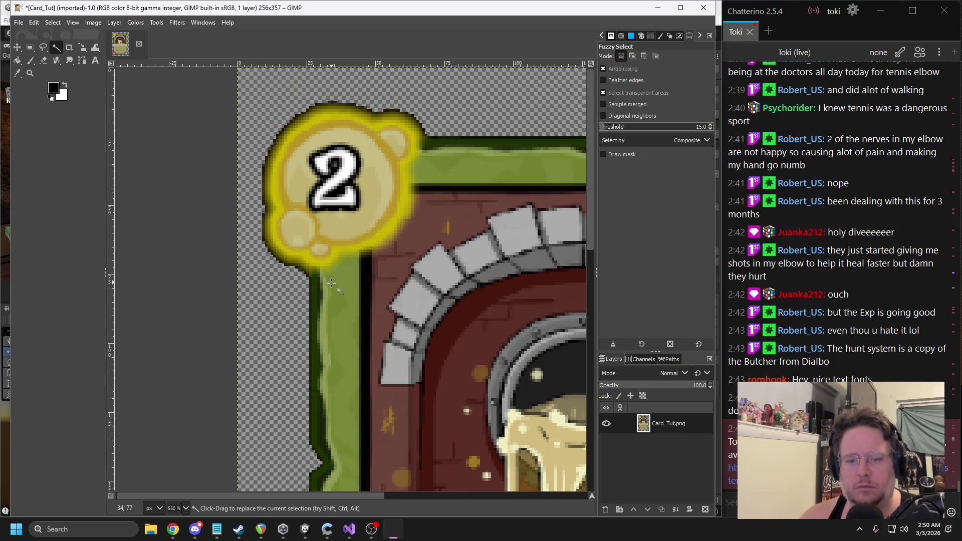
scroll(331, 283, "down", 5)
scroll(438, 290, "up", 1)
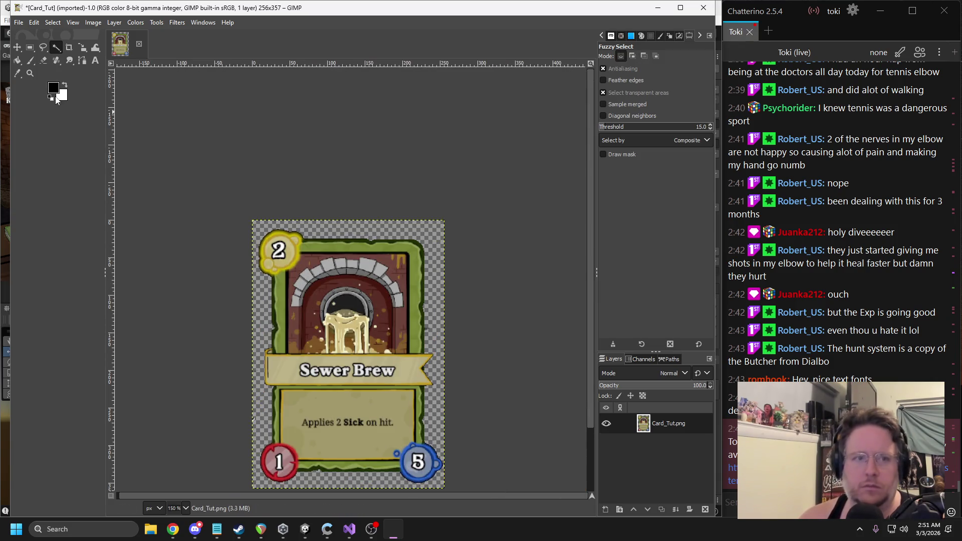
left_click(44, 60)
scroll(263, 220, "up", 5)
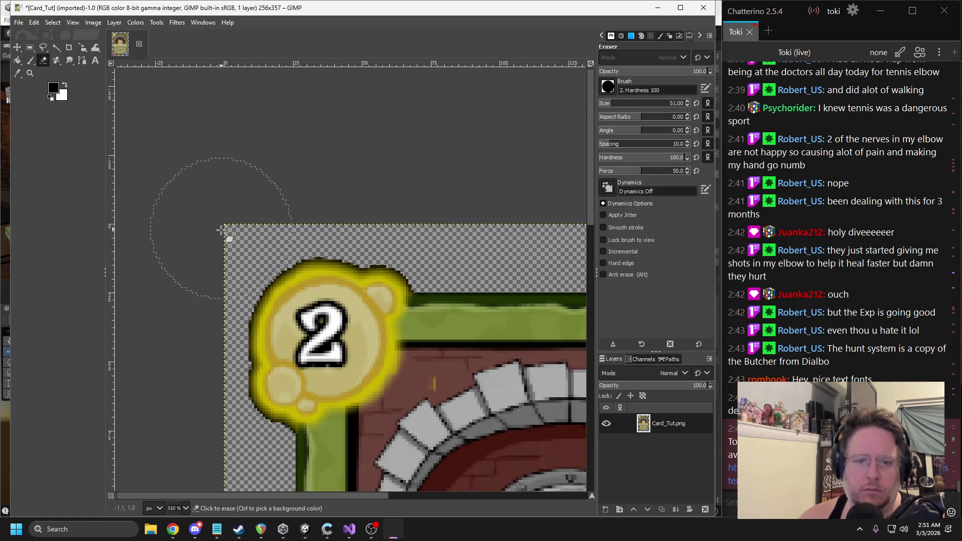
Step: Check the card's right-edge transparency and reduce the Eraser size from 51 to 21
scroll(318, 234, "down", 5)
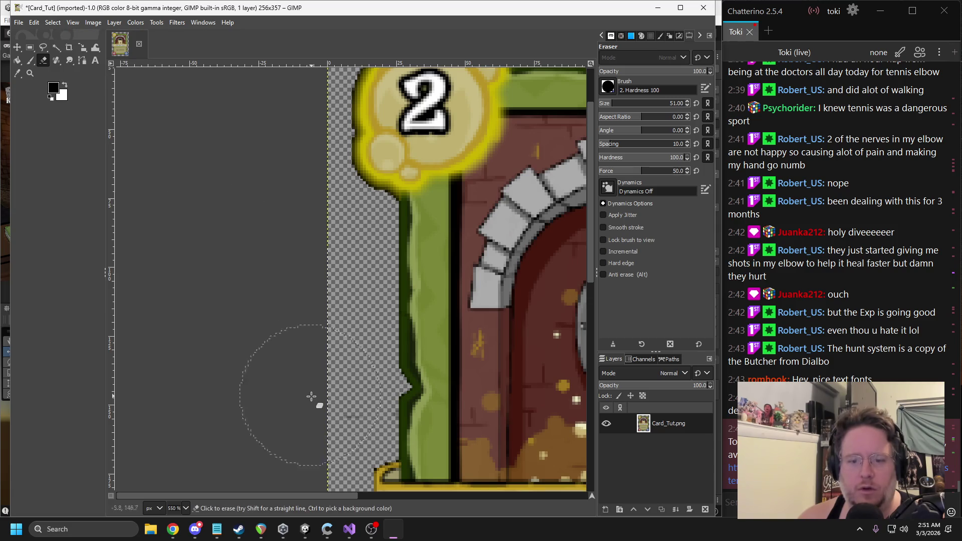
scroll(211, 231, "down", 10)
scroll(210, 230, "right", 3)
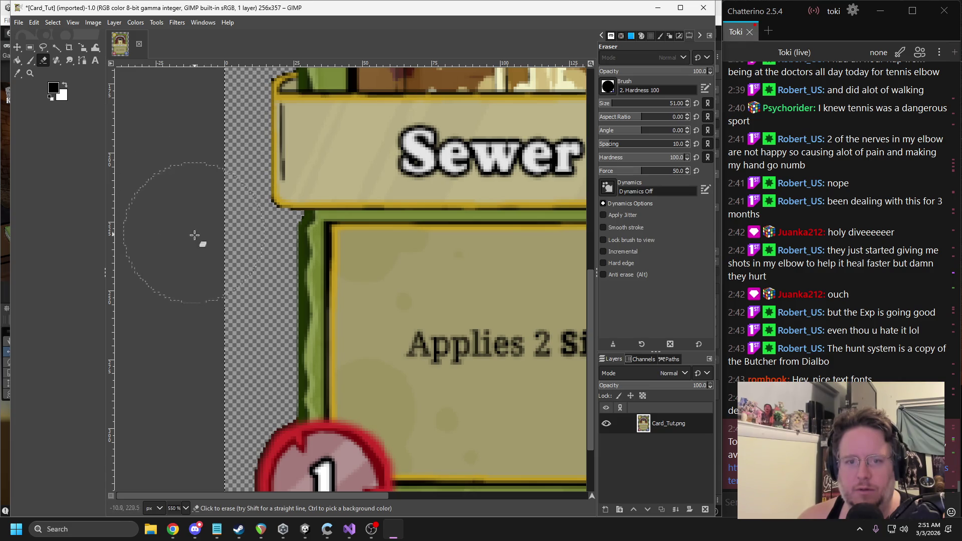
scroll(210, 390, "down", 6)
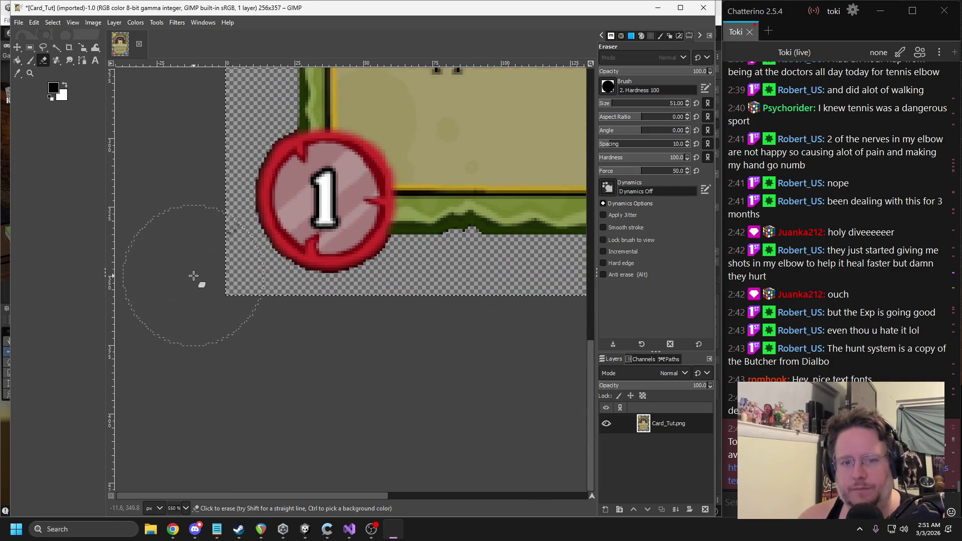
scroll(365, 363, "right", 5)
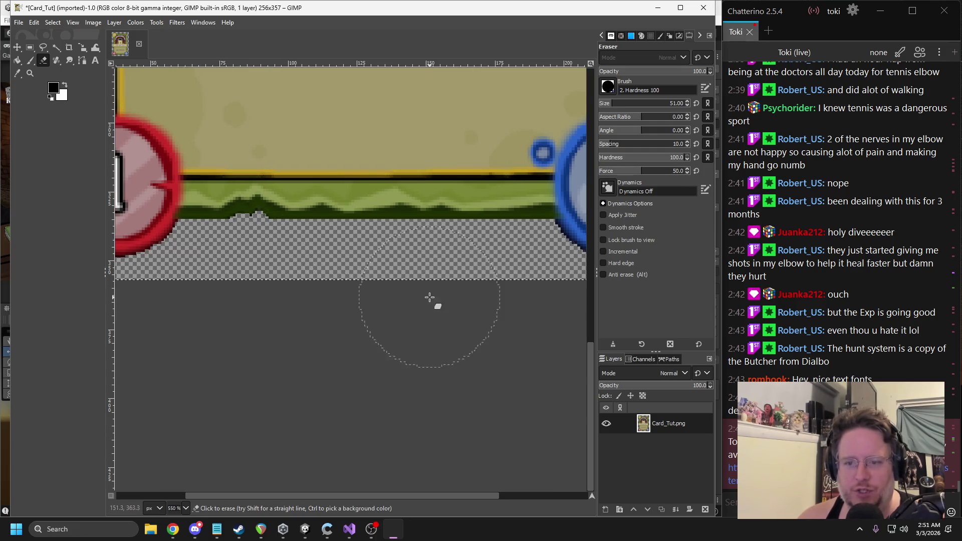
scroll(331, 300, "right", 5)
scroll(391, 295, "up", 3)
scroll(431, 280, "right", 1)
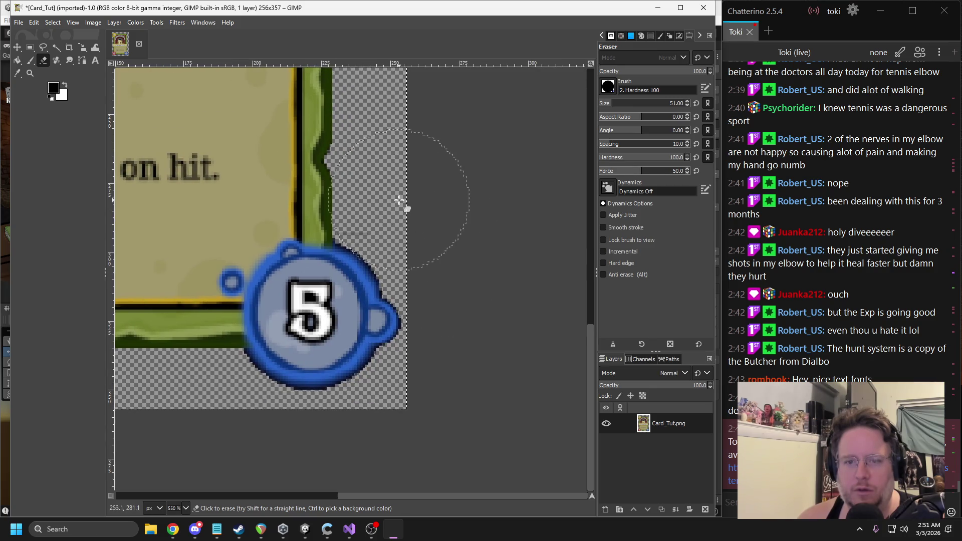
left_click_drag(608, 104, 558, 129)
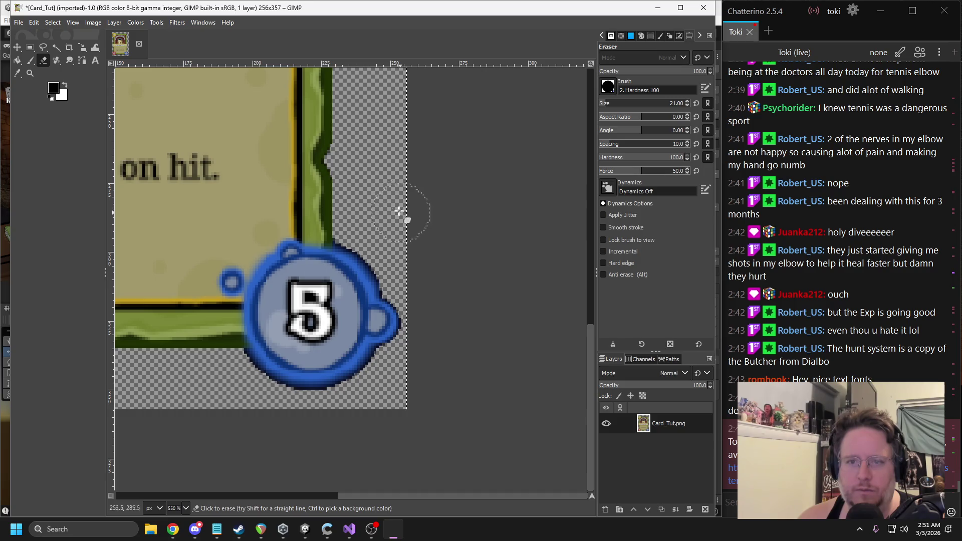
scroll(401, 287, "up", 5)
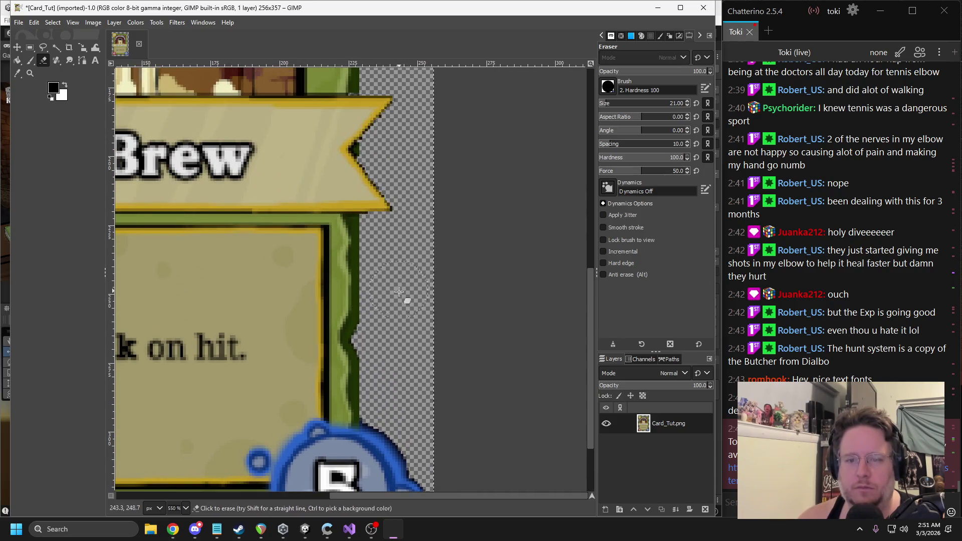
scroll(407, 246, "up", 3)
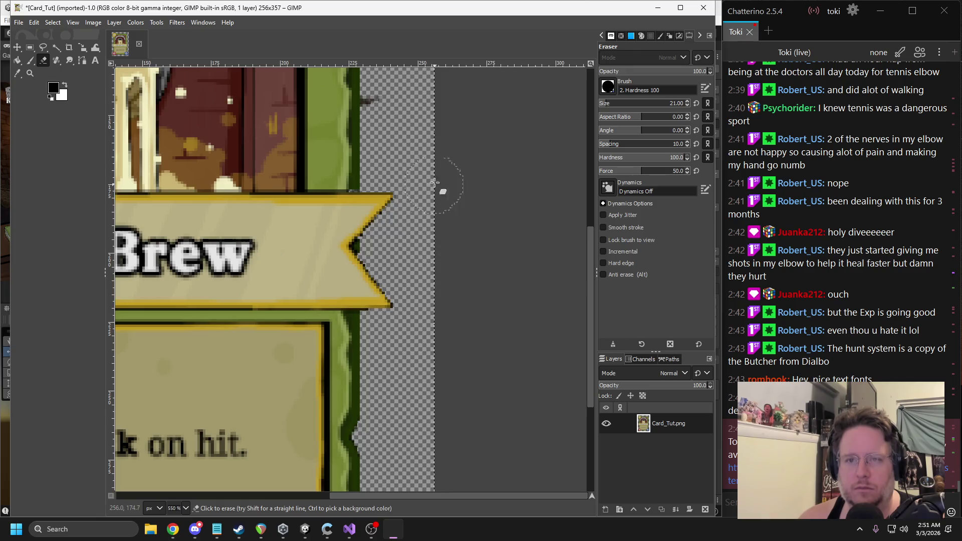
scroll(434, 186, "up", 3)
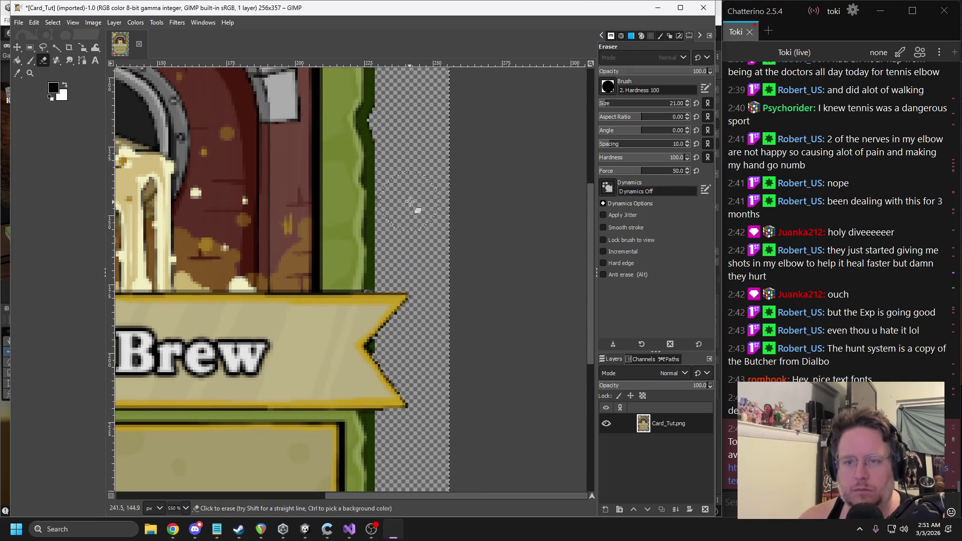
scroll(424, 160, "up", 10)
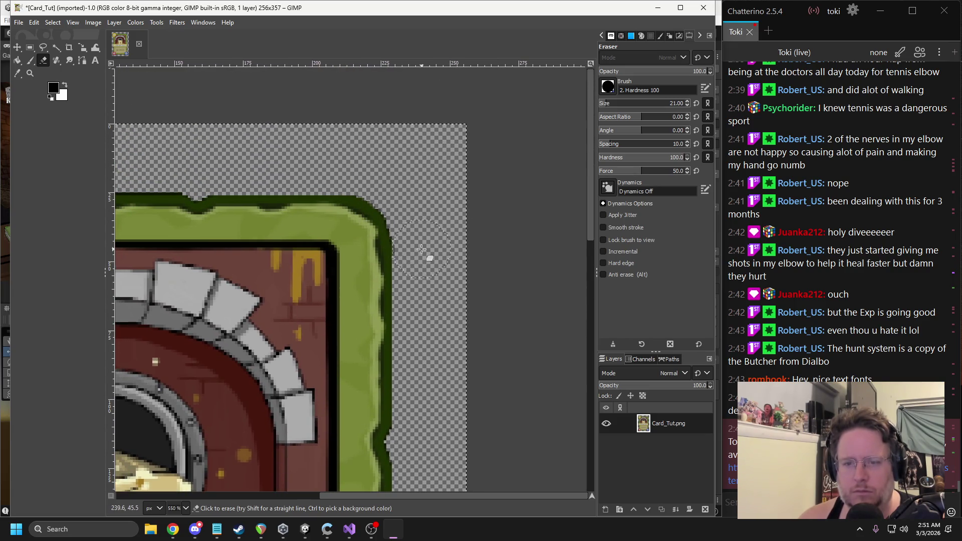
scroll(398, 186, "left", 10)
Step: Export the card over Card_Tut.png in Assets/UI, then quit GIMP discarding changes
key("2")
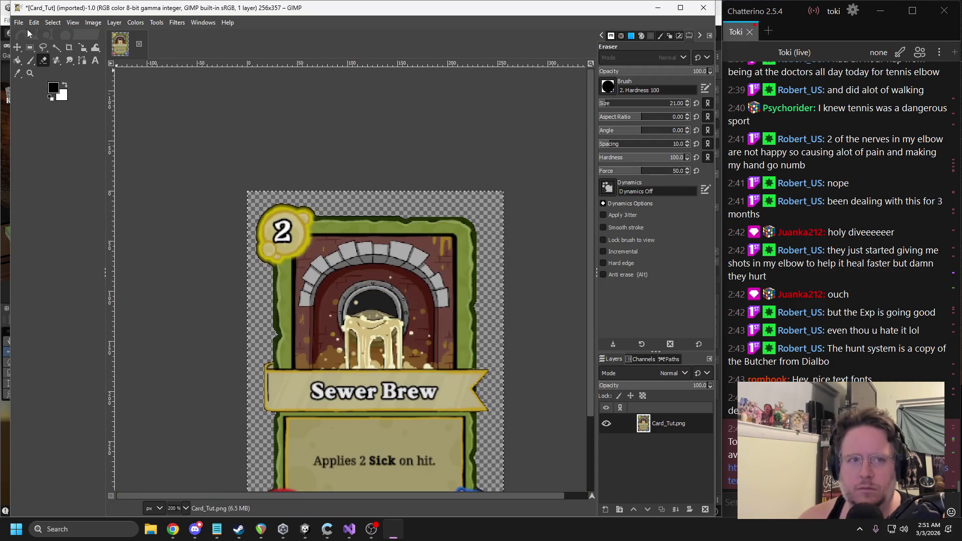
left_click(19, 23)
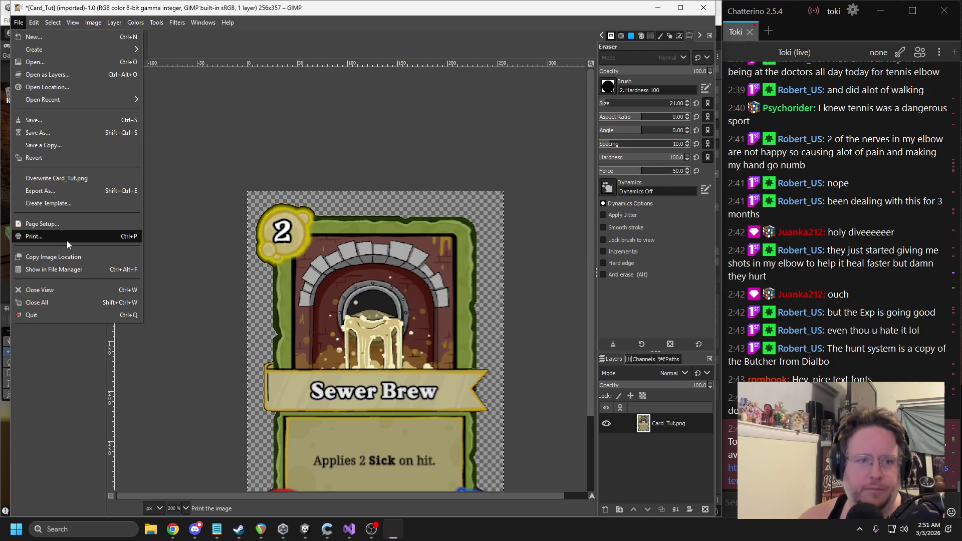
left_click(46, 191)
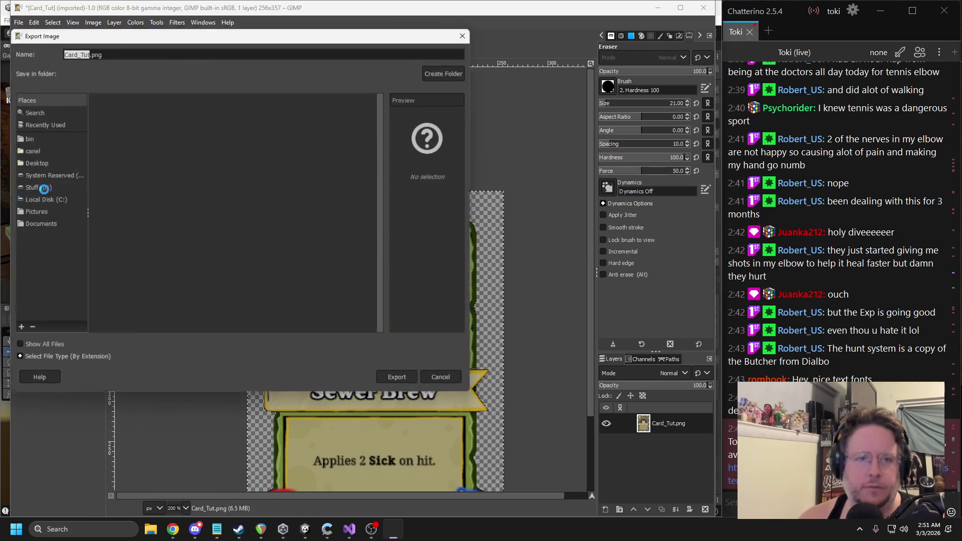
left_click(403, 382)
left_click(282, 261)
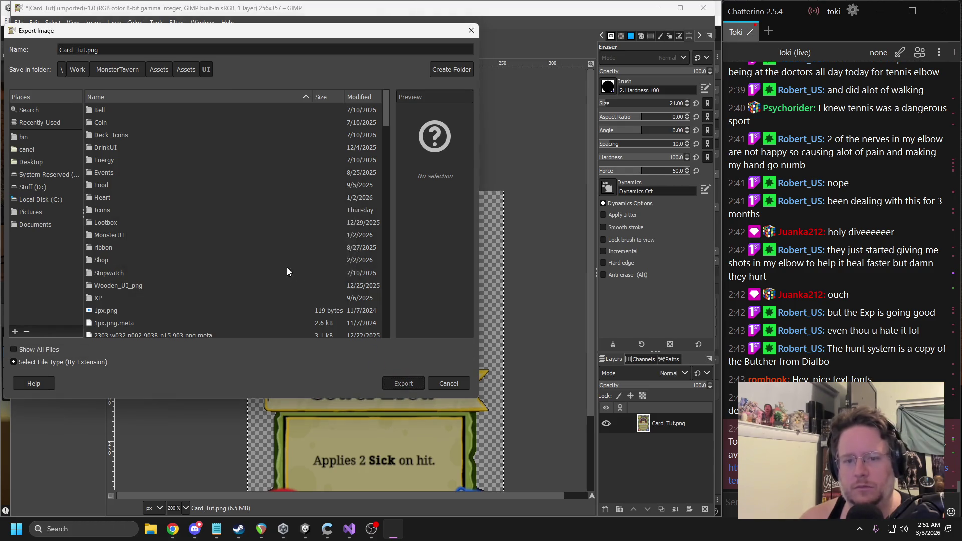
left_click(466, 395)
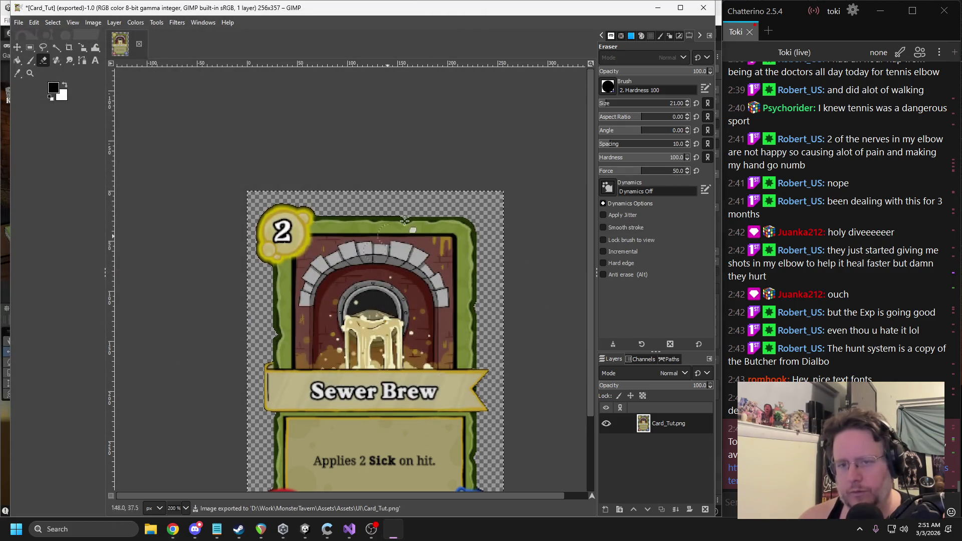
left_click(703, 8)
left_click(163, 151)
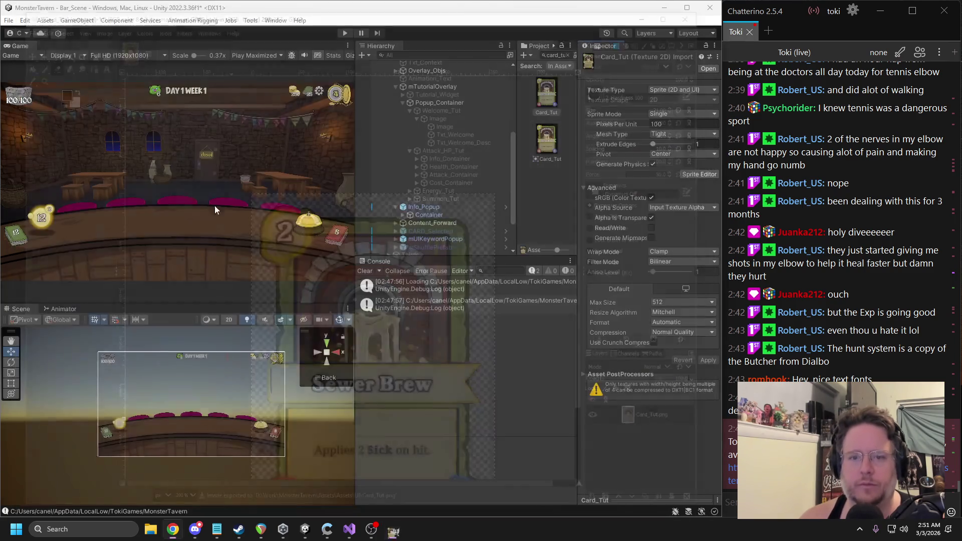
Step: Collapse Welcome_Tut and switch the Attack_HP_Tut popup on
left_click(422, 111)
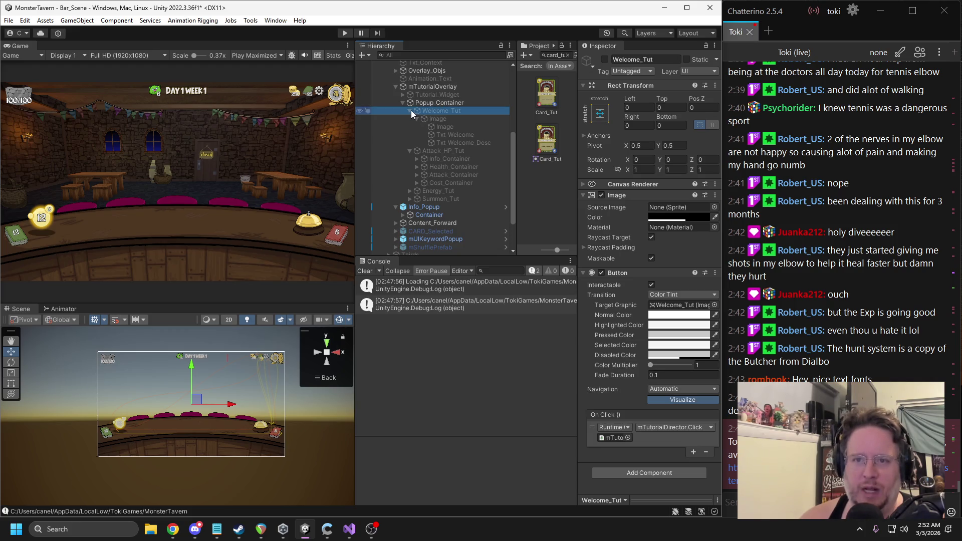
left_click(410, 110)
left_click(431, 119)
left_click(604, 59)
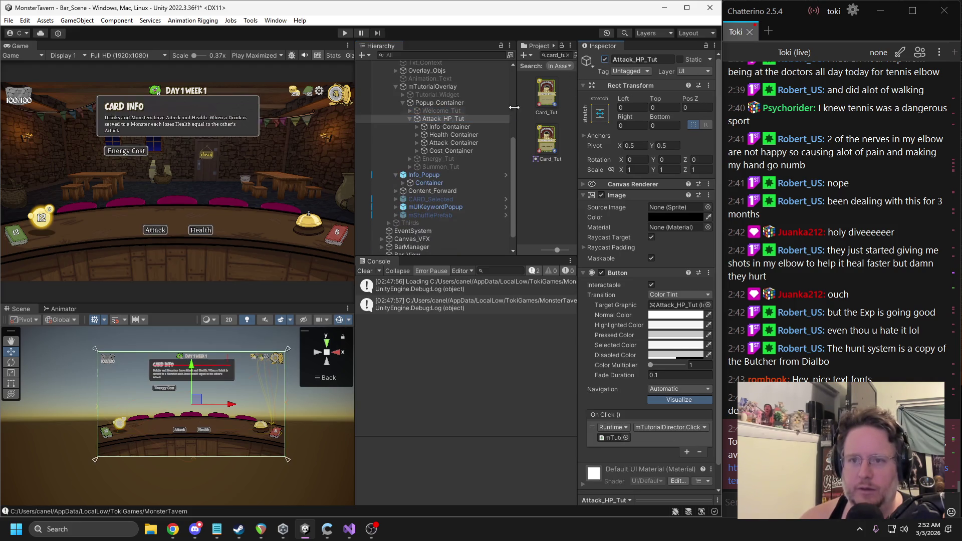
Step: Adjust Attack_HP_Tut's background colour, comparing it against Welcome_Tut's
right_click(439, 119)
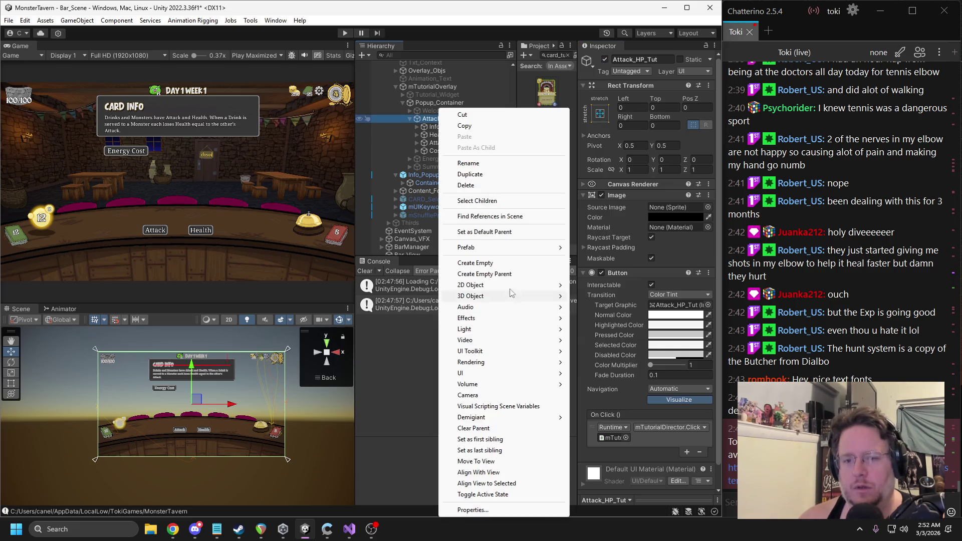
left_click(661, 218)
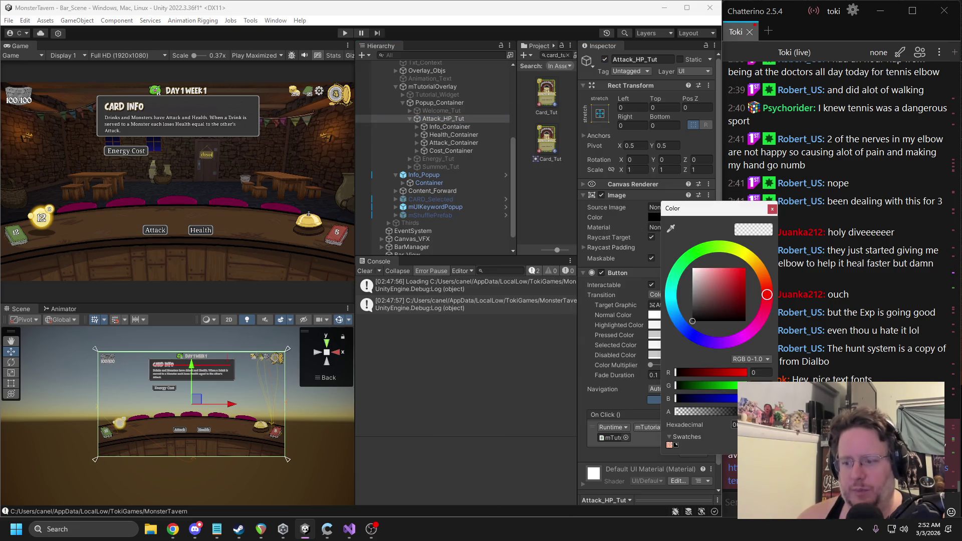
left_click_drag(676, 412, 781, 411)
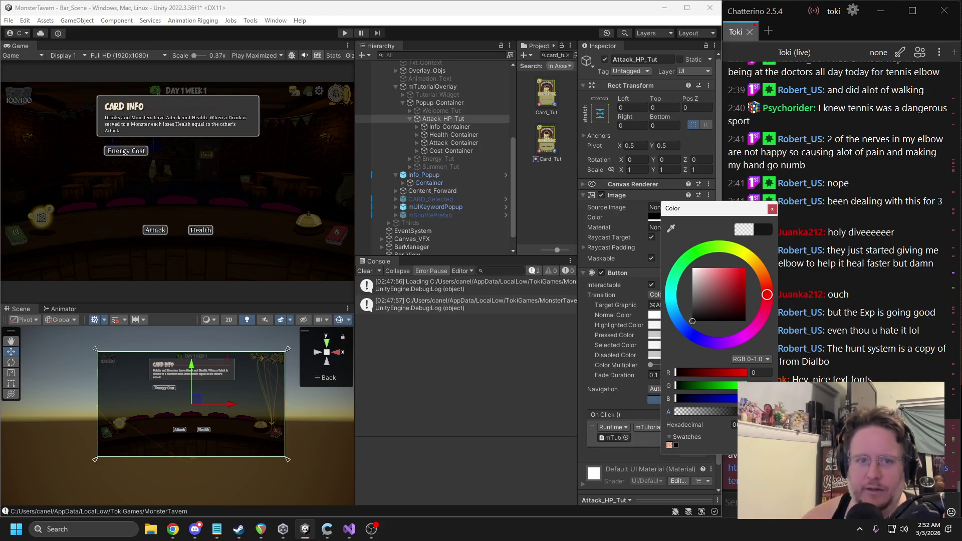
left_click(416, 110)
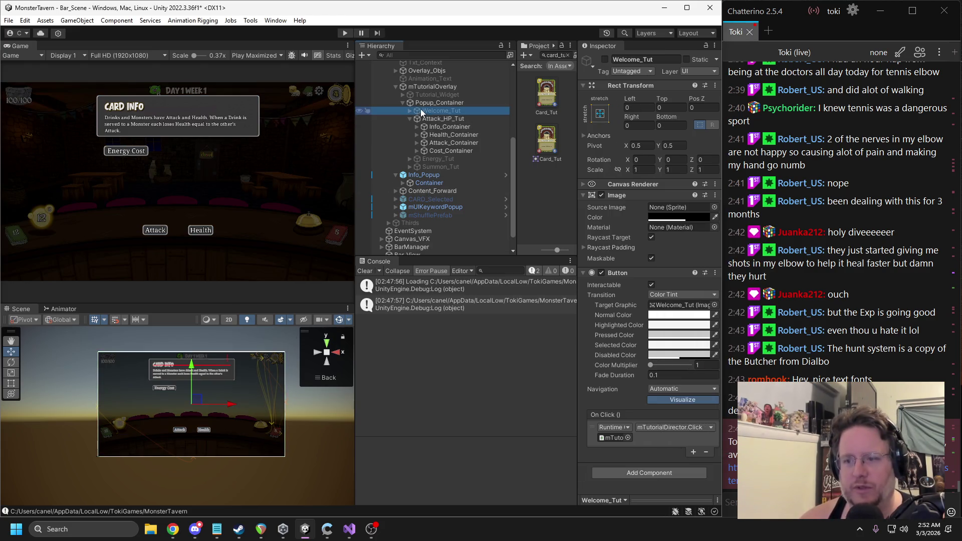
left_click(685, 217)
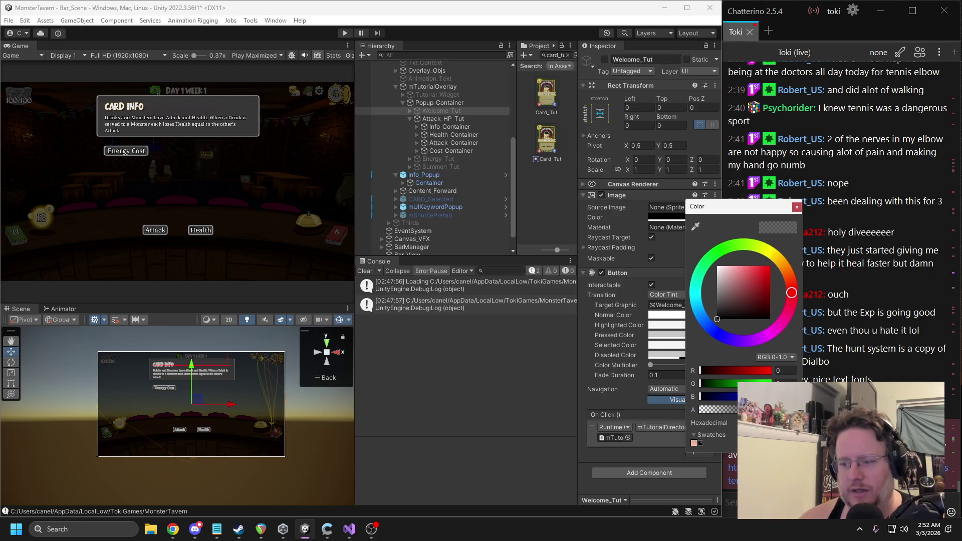
left_click(796, 207)
left_click(441, 119)
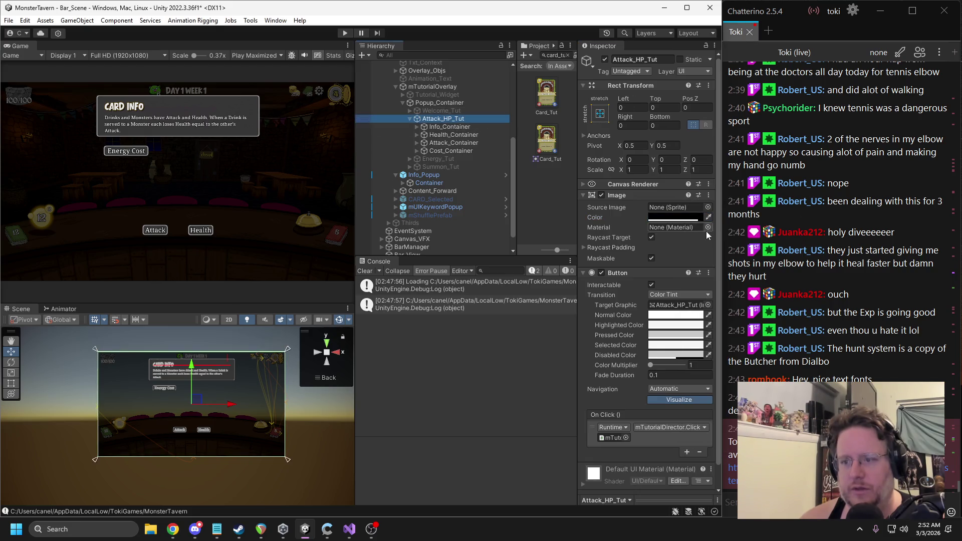
left_click(687, 218)
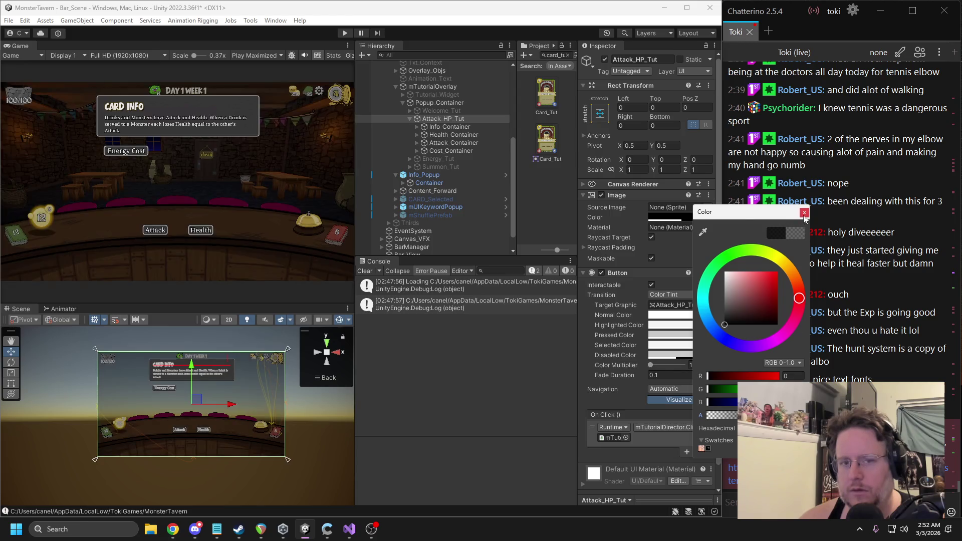
left_click(804, 212)
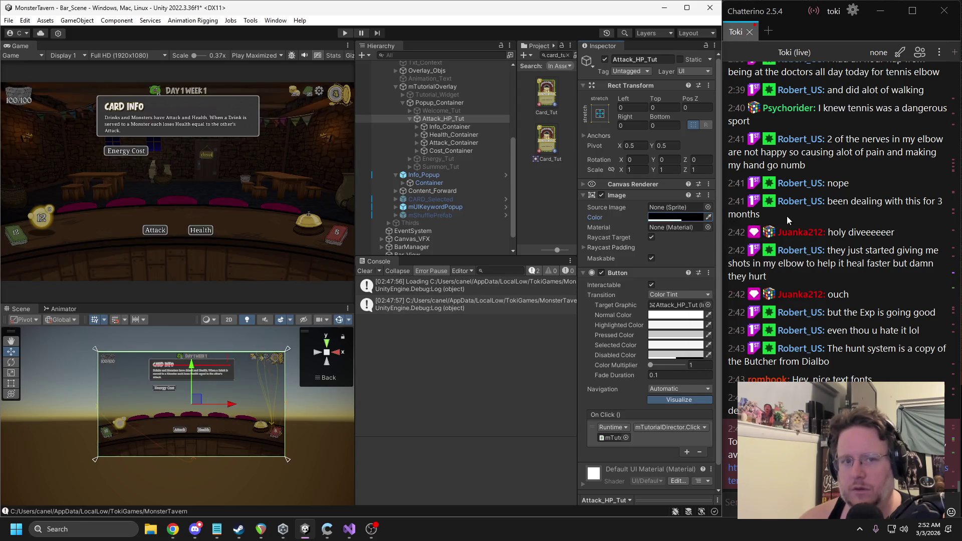
right_click(430, 119)
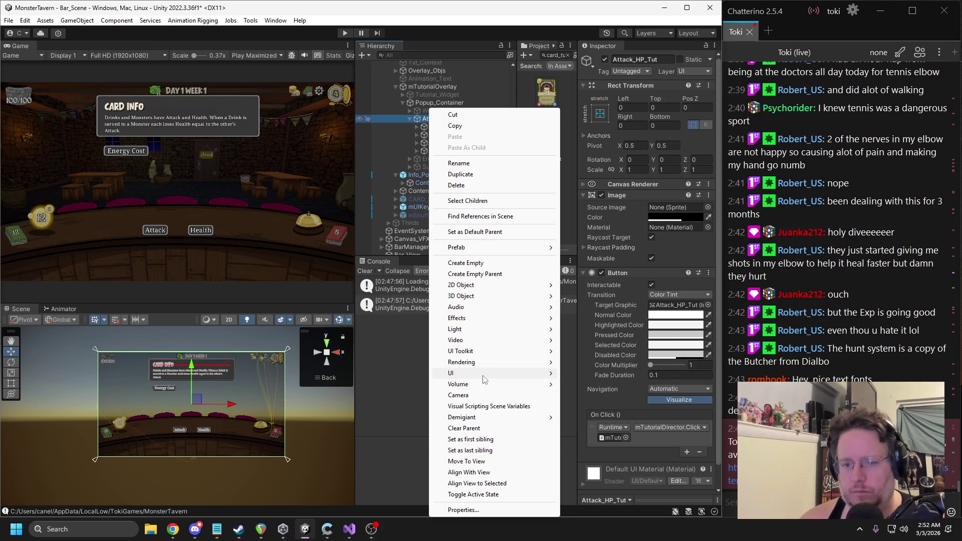
Step: Add a Card_Tut image under Attack_HP_Tut at native 256×357, scaled to 1.3
mouse_move(481, 373)
left_click(594, 196)
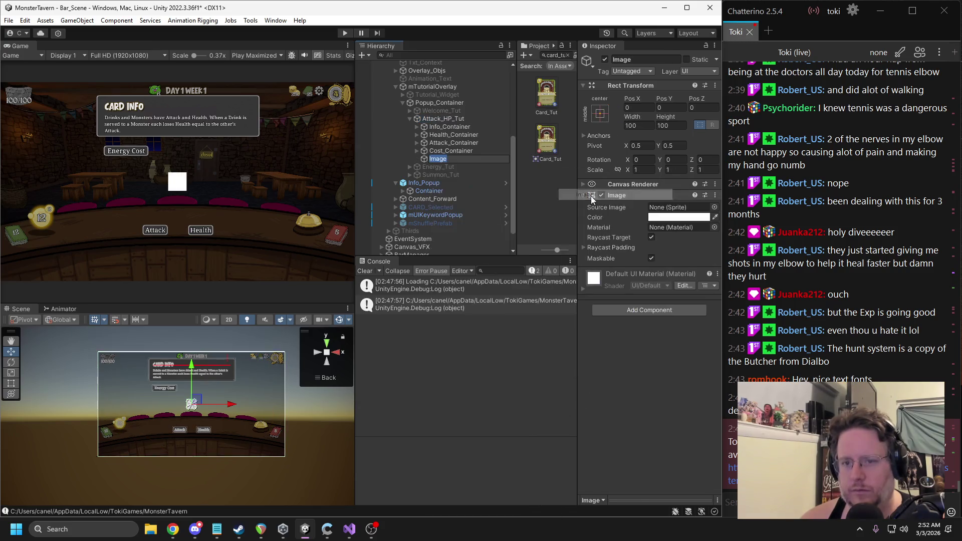
left_click_drag(556, 151, 677, 207)
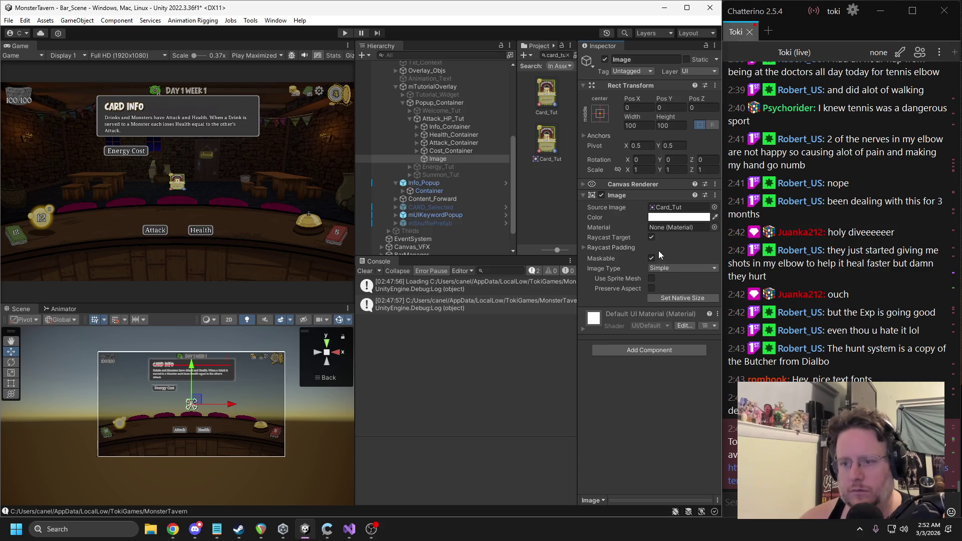
left_click(671, 299)
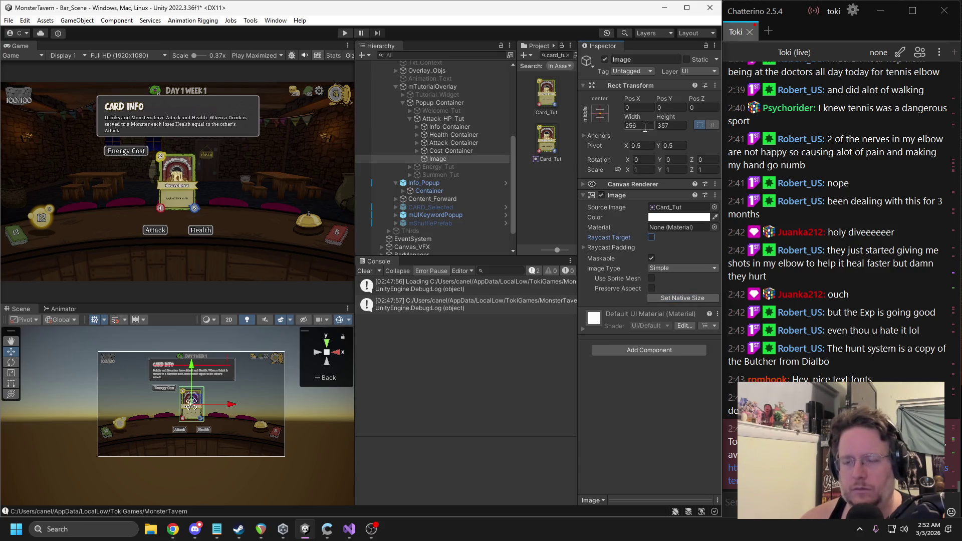
type(".5")
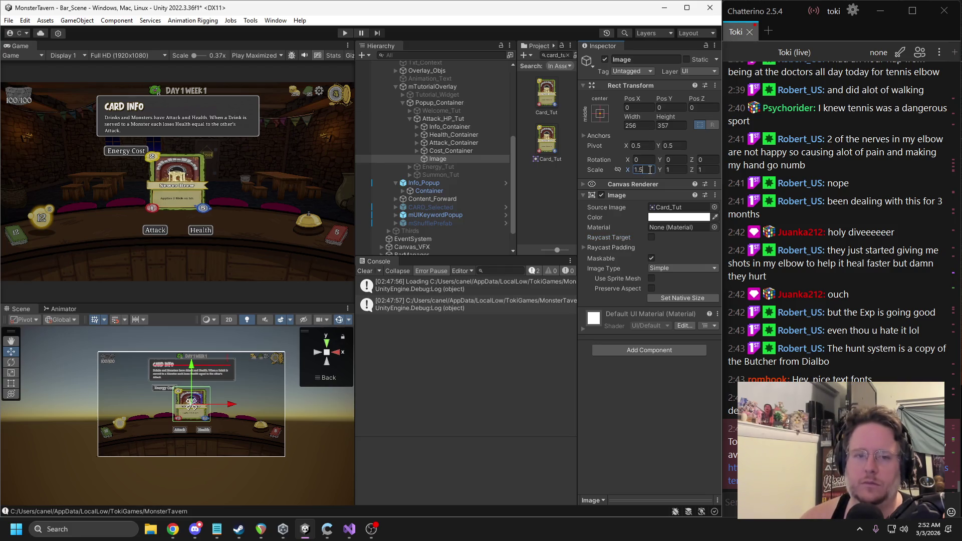
type(".5")
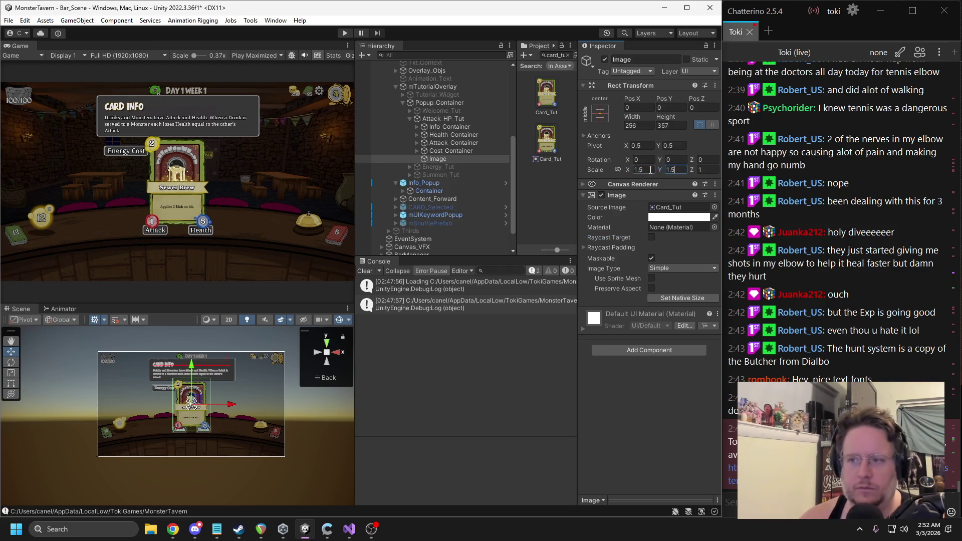
left_click_drag(627, 169, 599, 171)
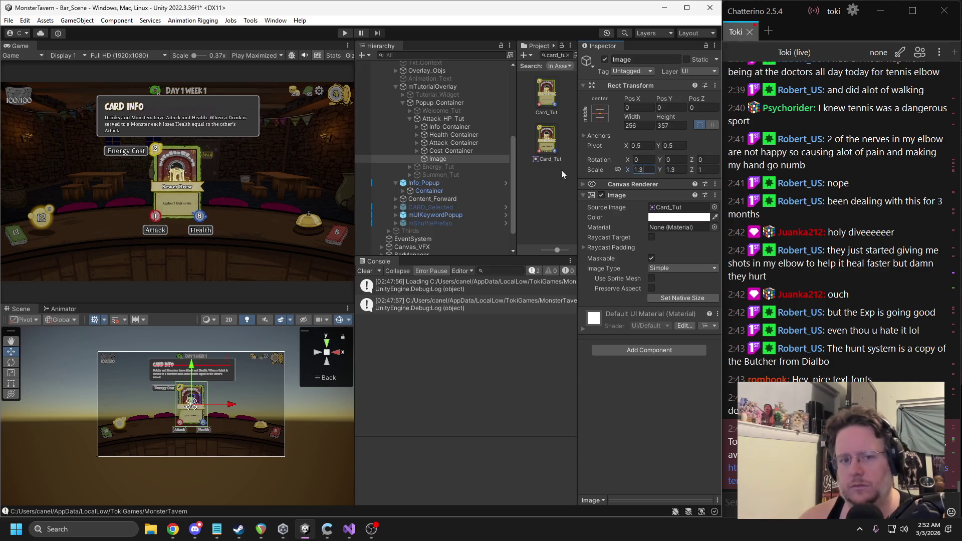
Step: Nudge the card right and move Info_Container down to Pos Y -375
mouse_move(198, 403)
left_mouse_down()
mouse_move(243, 406)
mouse_move(198, 403)
left_mouse_up()
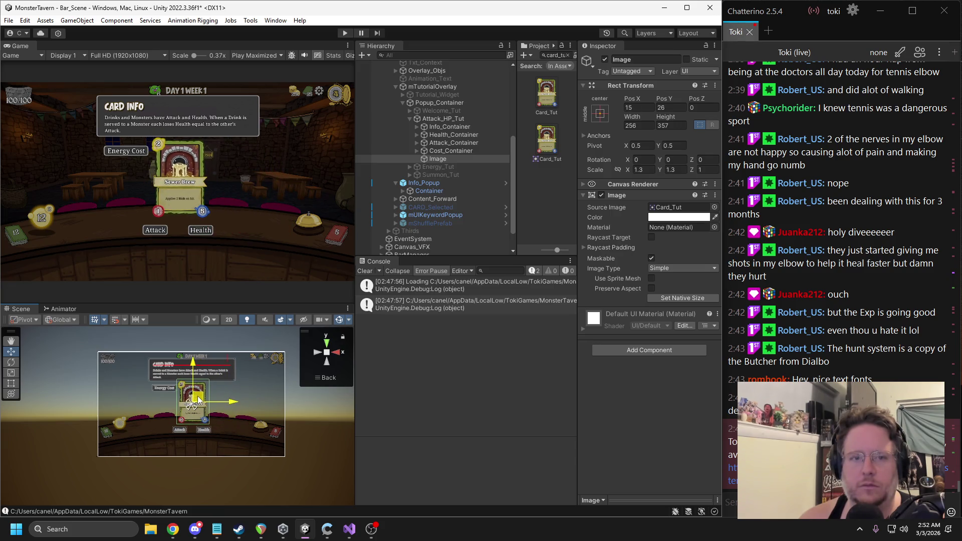
left_click(447, 128)
left_click_drag(191, 340, 182, 412)
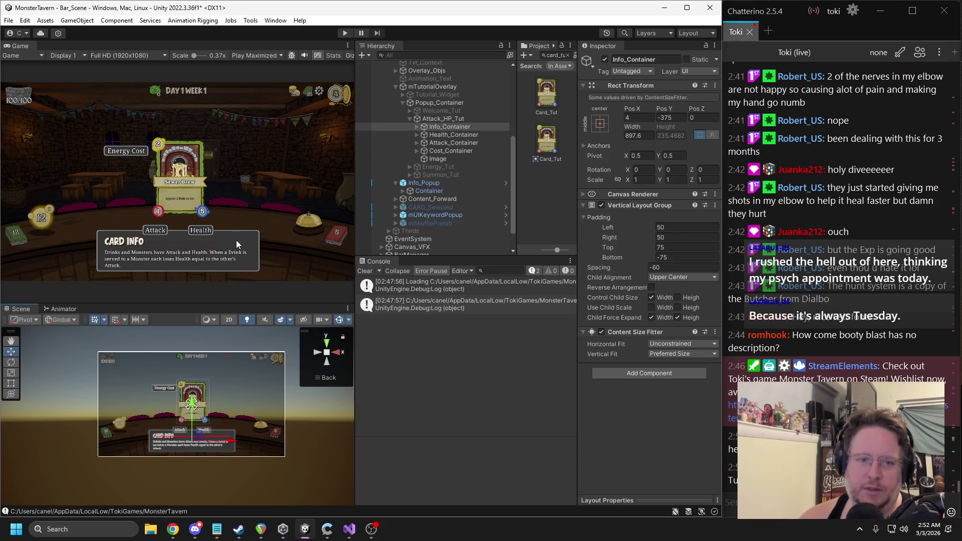
Step: Move the Health label up and to the right in the Scene view
scroll(224, 240, "up", 1)
left_click_drag(225, 239, 245, 244)
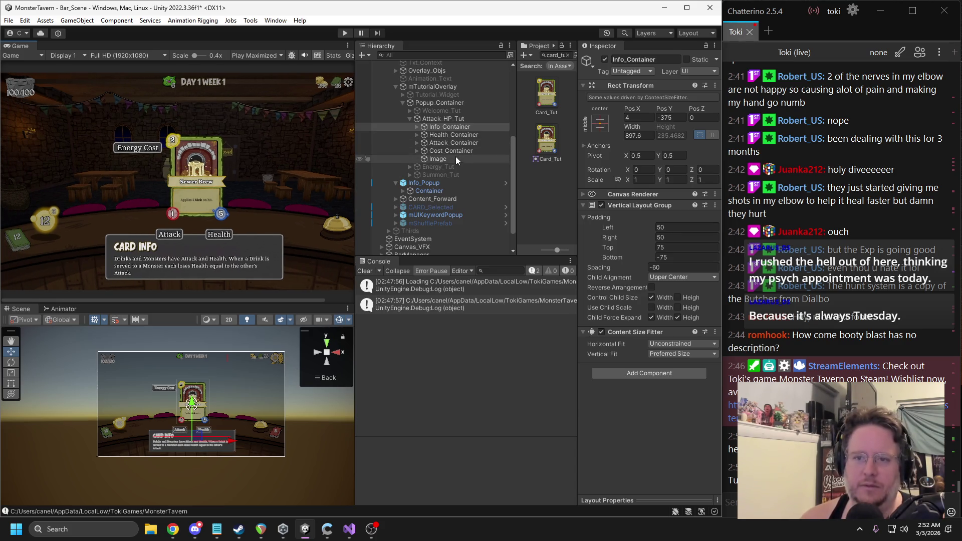
left_click(450, 158)
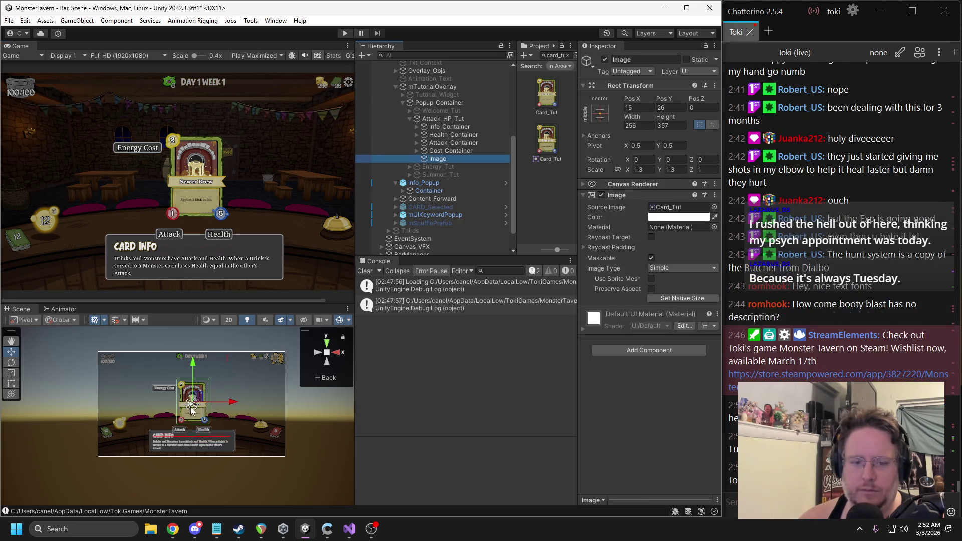
left_click(442, 151)
left_click(441, 127)
left_click(438, 135)
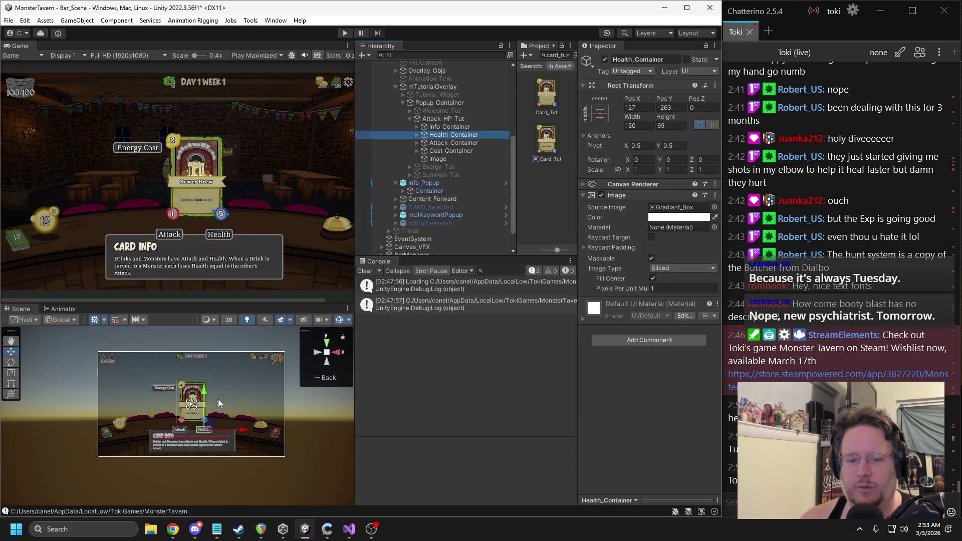
key("f")
scroll(189, 414, "down", 4)
mouse_move(189, 413)
left_mouse_down()
mouse_move(268, 350)
mouse_move(229, 389)
mouse_move(239, 391)
left_mouse_up()
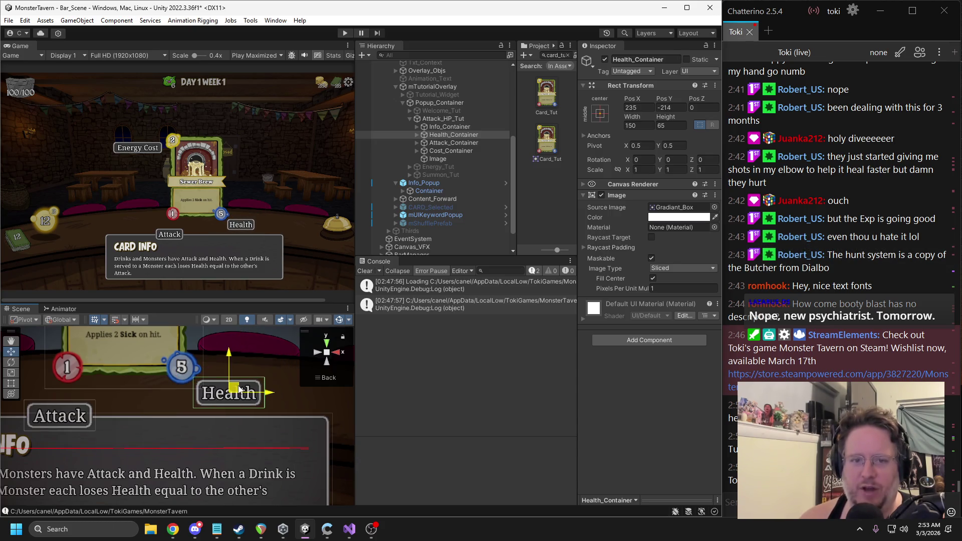
Step: Shift the Attack label over to the right side
left_click(449, 143)
left_click_drag(135, 416, 219, 427)
mouse_move(152, 421)
left_mouse_down()
mouse_move(321, 399)
mouse_move(159, 410)
left_mouse_up()
scroll(254, 400, "down", 2)
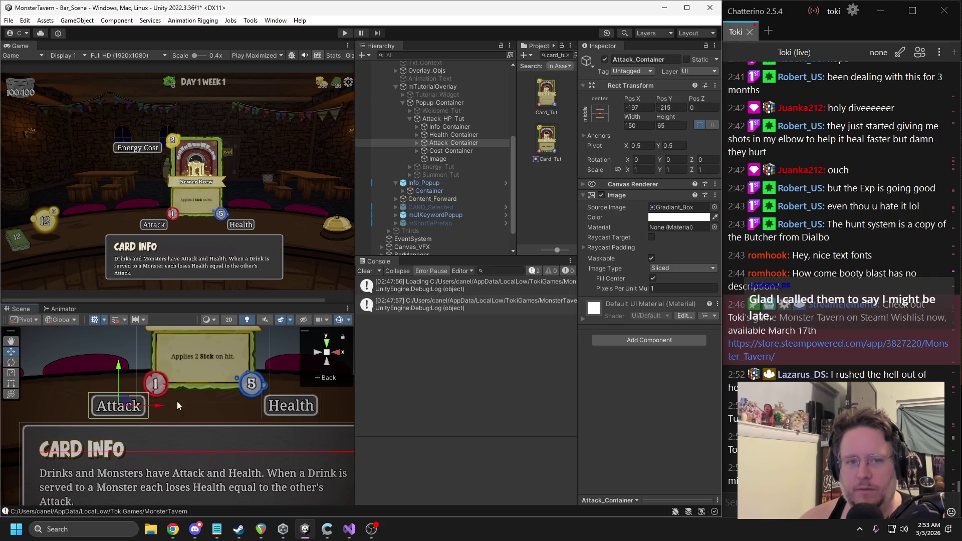
Step: Move the Energy Cost label up and to the right
left_click(446, 150)
key("f")
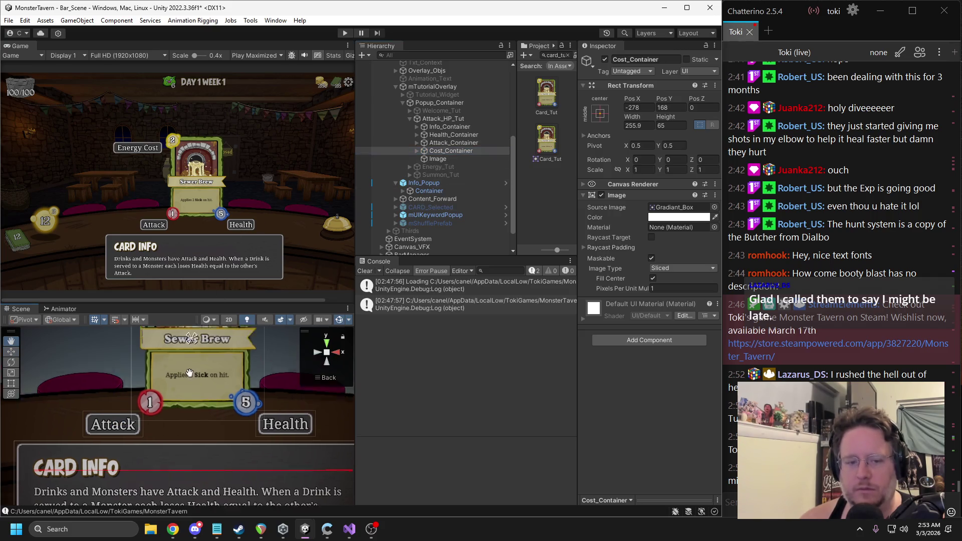
scroll(152, 418, "down", 2)
left_click_drag(115, 341, 162, 319)
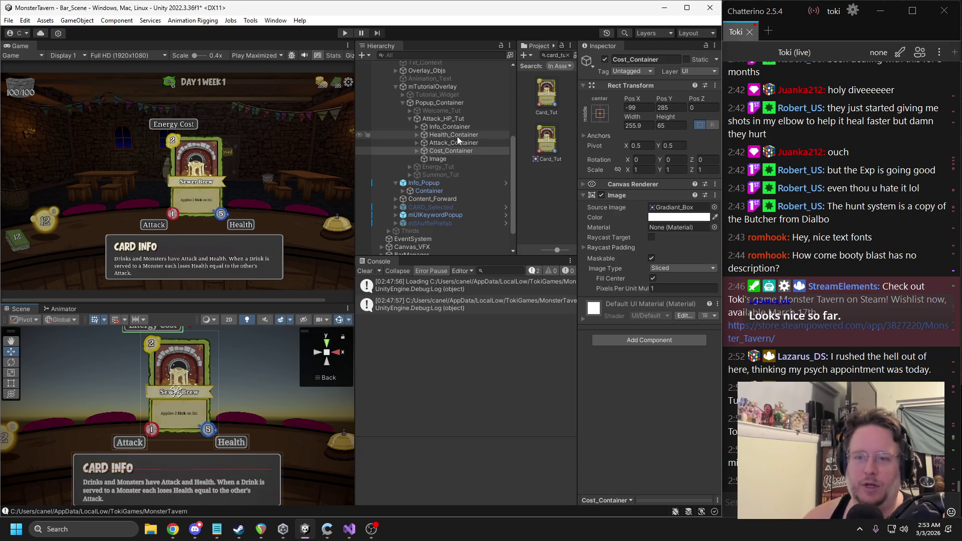
Step: Center the Sewer Brew card by setting its Image Pos X to 0, keeping scale 1.3
left_click(442, 158)
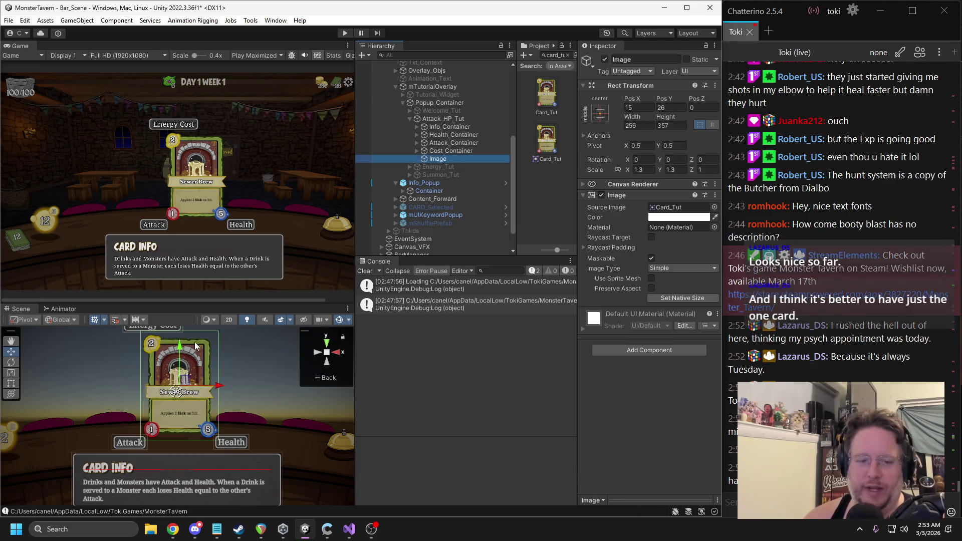
left_click(638, 169)
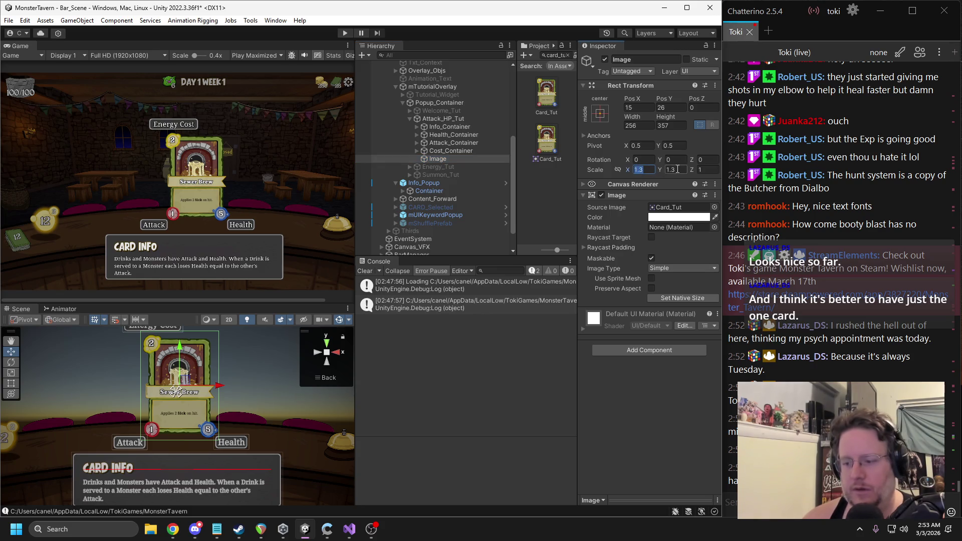
type("11")
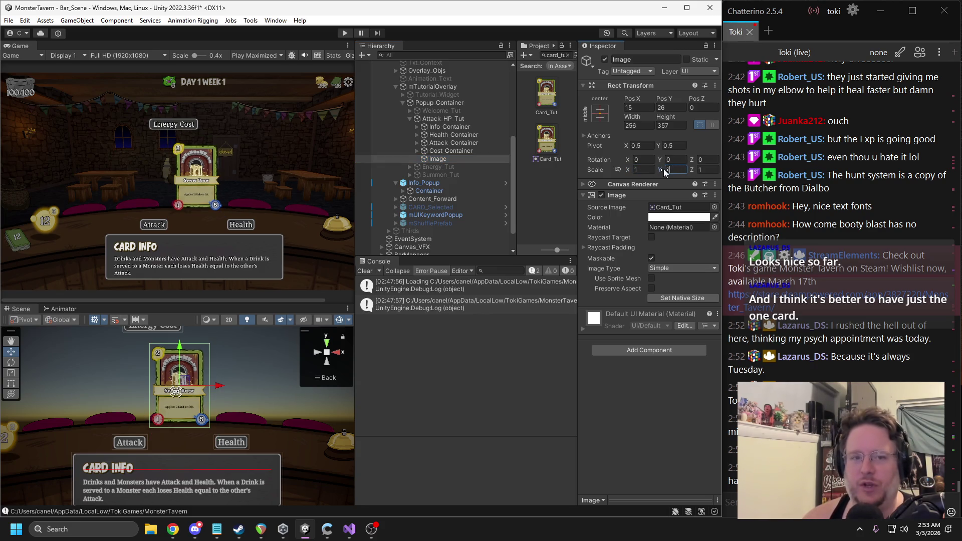
key("ctrl+z")
key("ctrl+z")
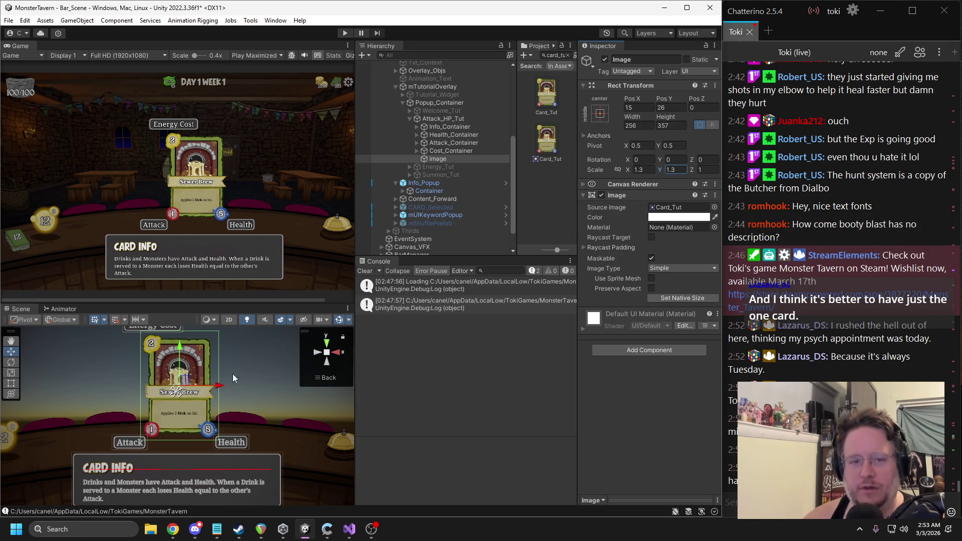
left_click_drag(179, 348, 178, 334)
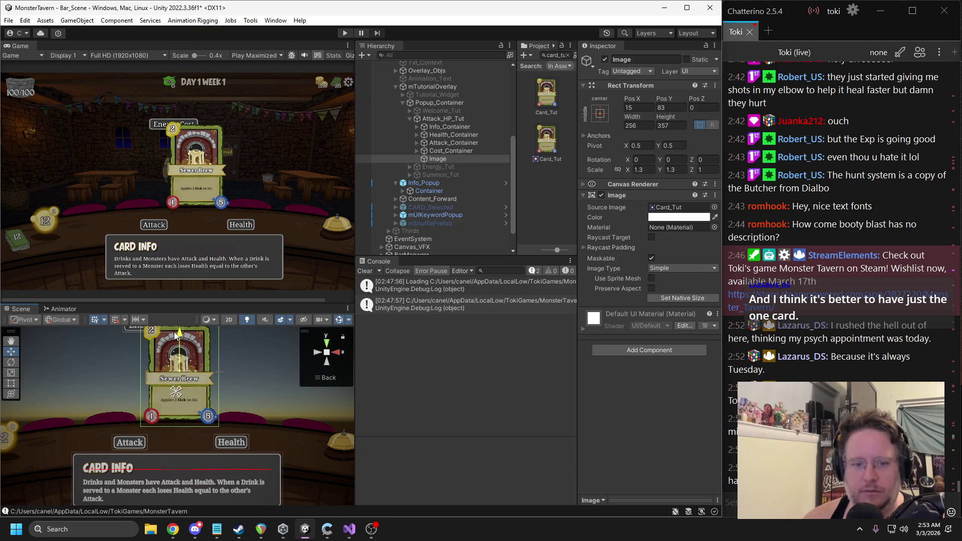
scroll(186, 391, "down", 2)
left_click_drag(178, 405, 172, 400)
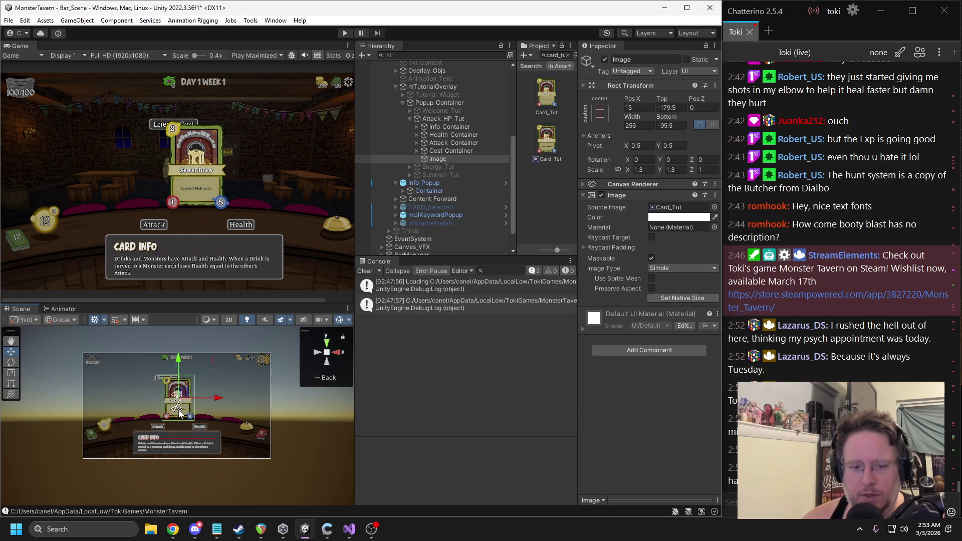
key("ctrl+z")
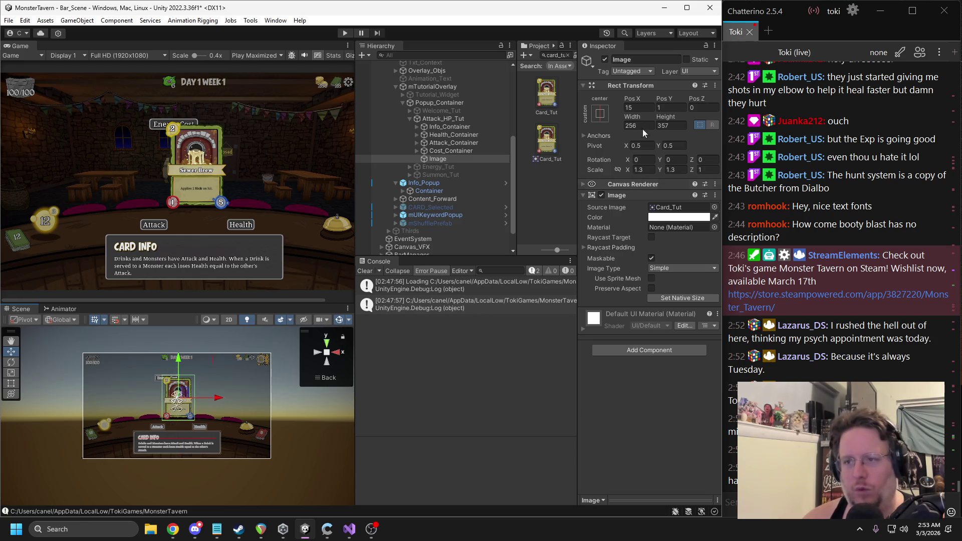
double_click(633, 107)
type("00")
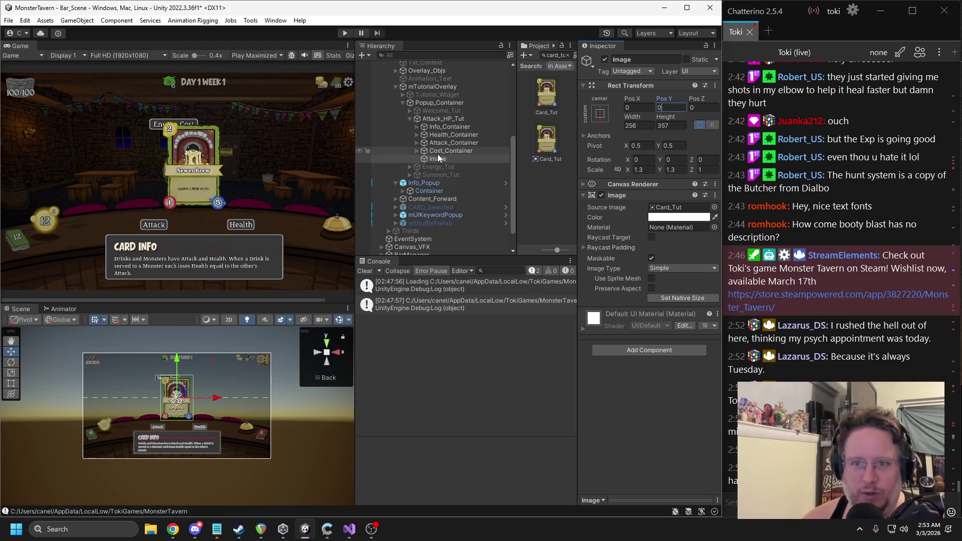
Step: Move the Energy Cost label up and to the left
left_click(443, 152)
key("f")
mouse_move(183, 404)
left_mouse_down()
mouse_move(174, 375)
mouse_move(57, 427)
left_mouse_up()
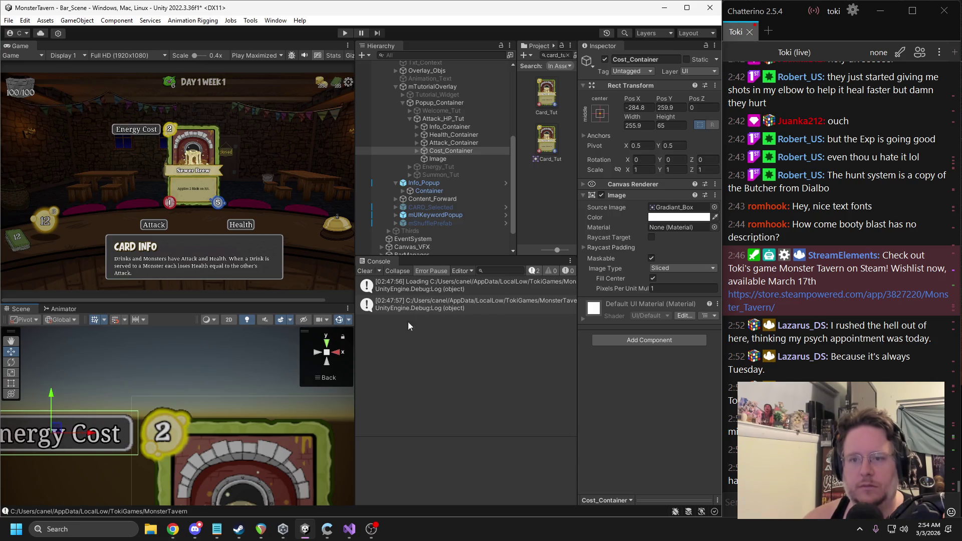
Step: Raise the Attack label beside the red circle and bring Health level with it
double_click(454, 143)
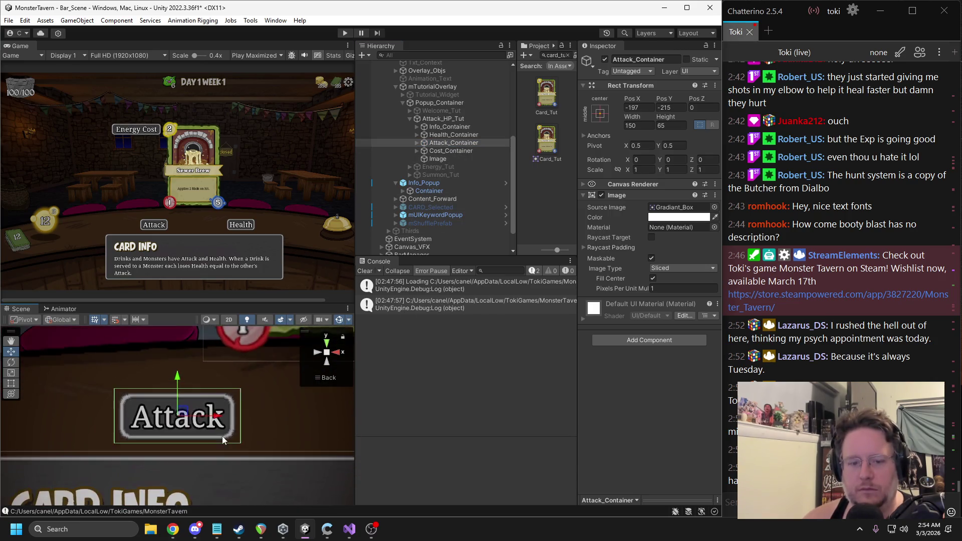
left_click_drag(184, 411, 167, 363)
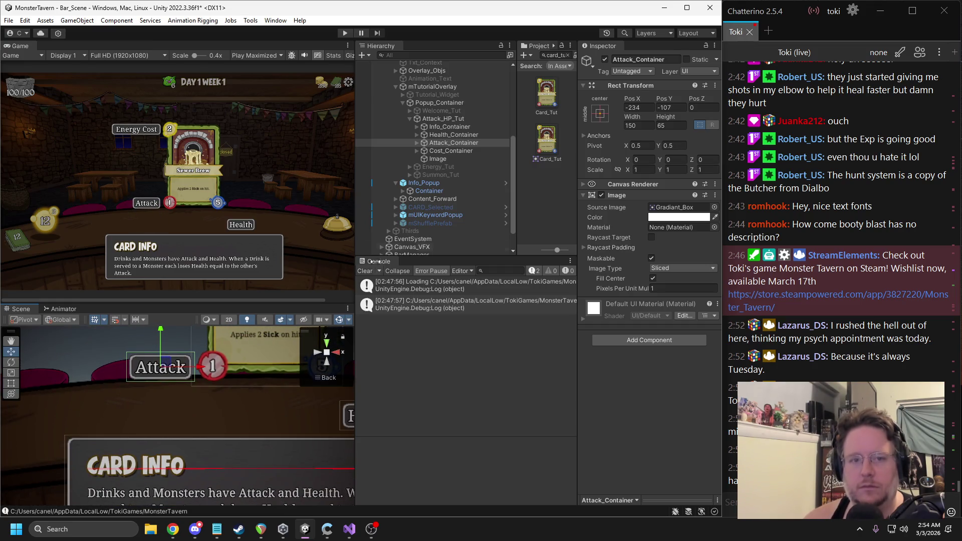
left_click(449, 135)
key("f")
left_click_drag(212, 434, 212, 397)
scroll(271, 405, "down", 2)
mouse_move(286, 408)
left_mouse_down()
mouse_move(166, 411)
mouse_move(287, 411)
left_mouse_up()
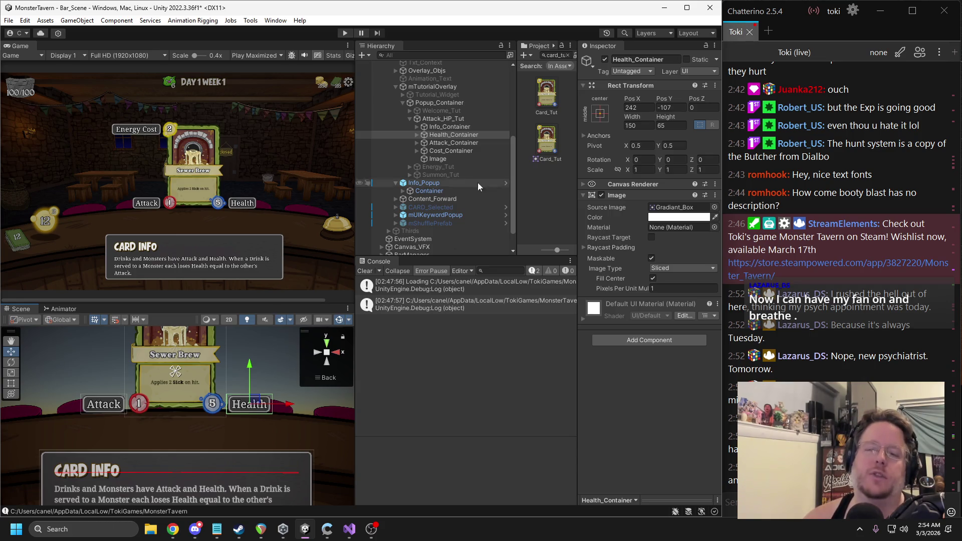
Step: Center the Energy Cost label just above the card at Pos X -112, Pos Y 330
left_click(419, 151)
scroll(200, 405, "down", 3)
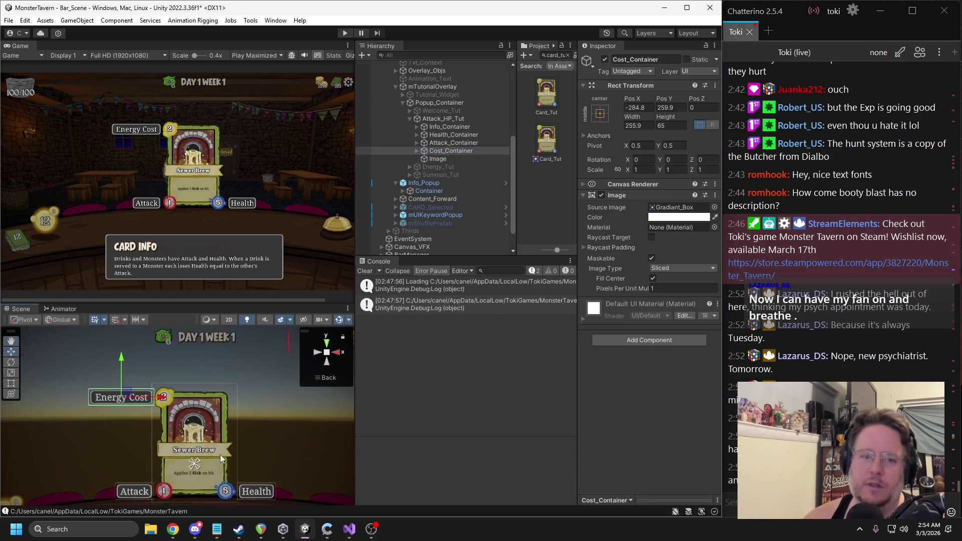
left_click_drag(138, 395, 148, 378)
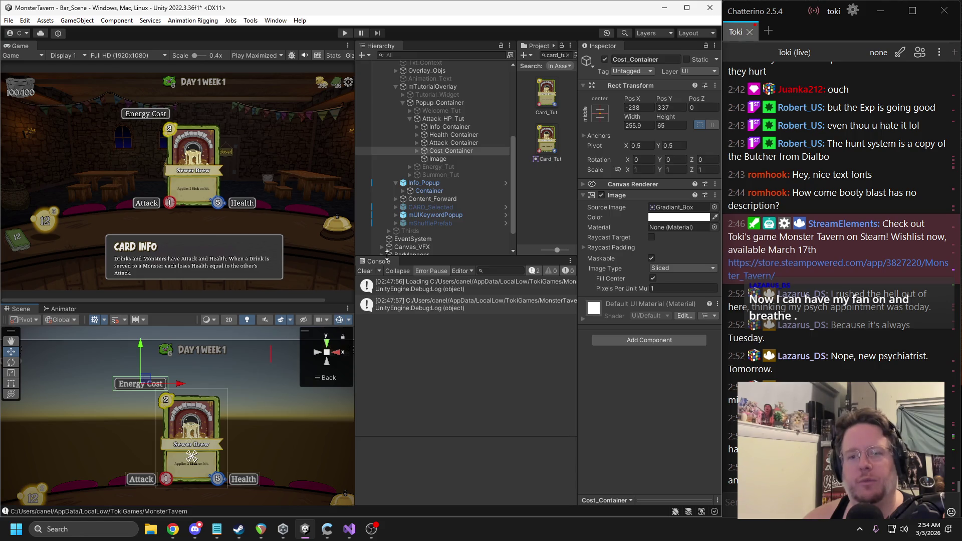
mouse_move(150, 379)
left_mouse_down()
mouse_move(200, 380)
mouse_move(177, 381)
left_mouse_up()
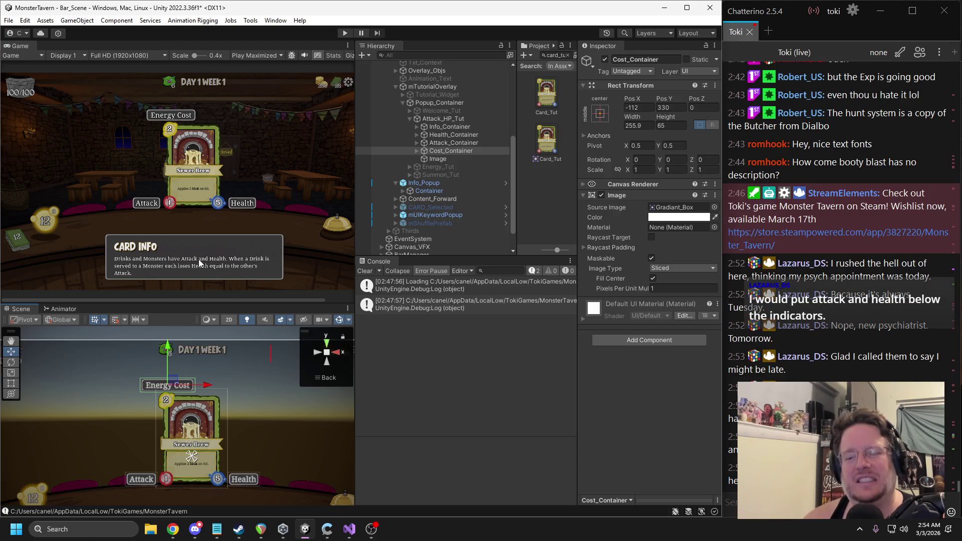
Step: Lower Attack and Health under the red and blue circles to Pos Y -184, Health at Pos X 119
left_click(453, 143)
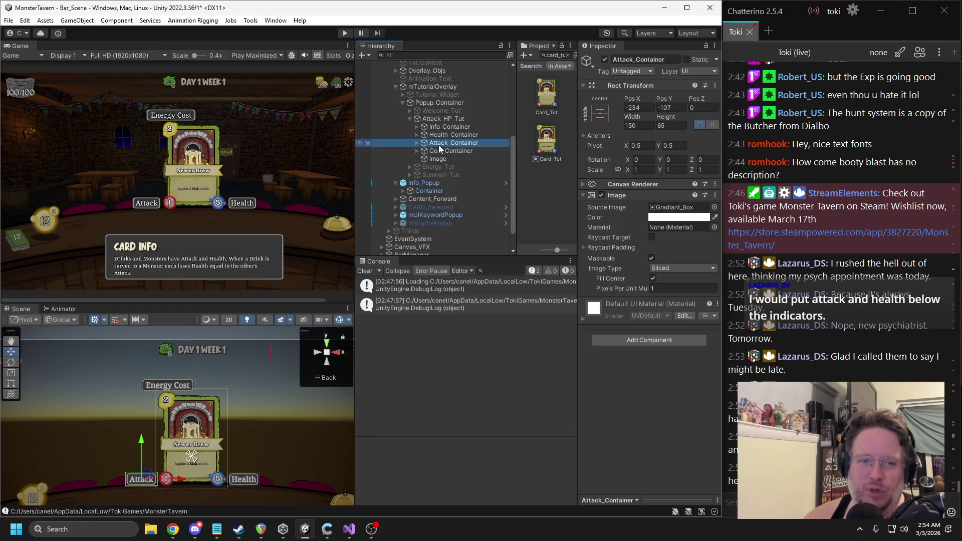
left_click_drag(137, 420, 161, 434)
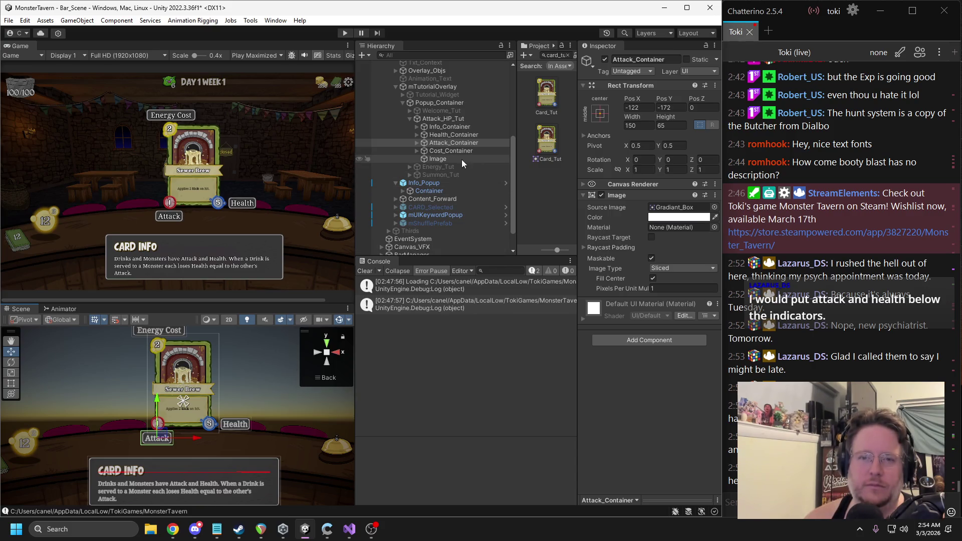
left_click(448, 134)
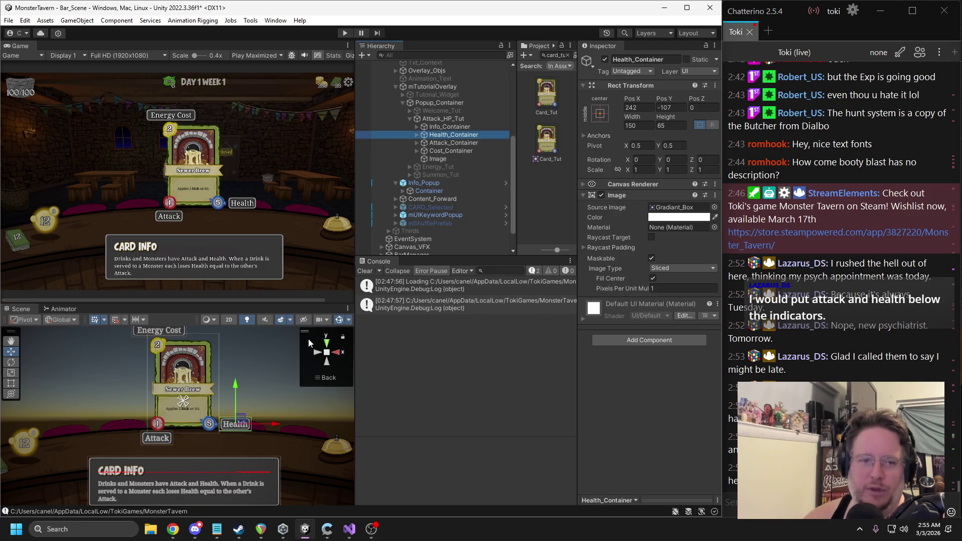
mouse_move(238, 420)
left_mouse_down()
mouse_move(159, 436)
mouse_move(246, 440)
left_mouse_up()
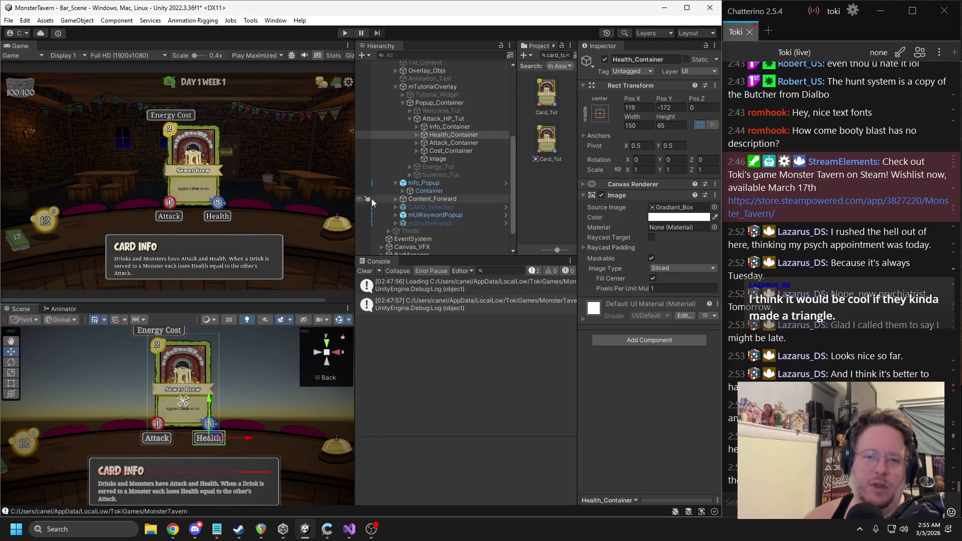
left_click(450, 143, "ctrl")
left_click_drag(157, 399, 157, 403)
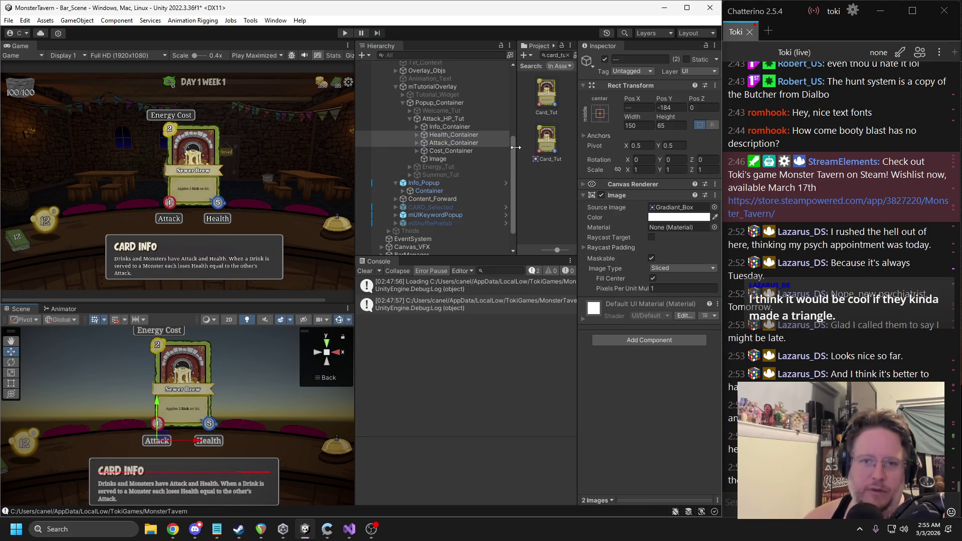
left_click(446, 152)
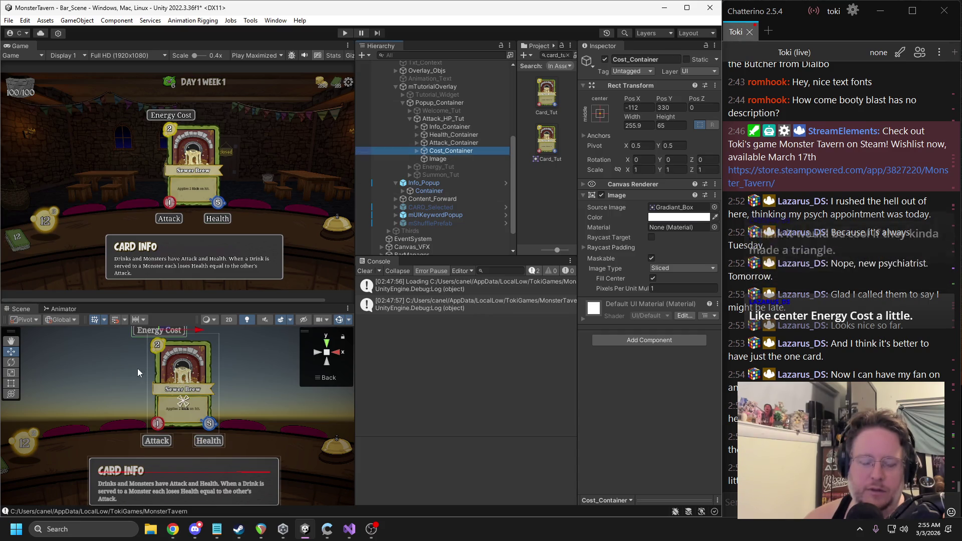
Step: Nudge the Energy Cost label right, slightly up, then back left above the card
scroll(199, 368, "down", 2)
left_click_drag(199, 369, 221, 369)
scroll(202, 369, "up", 1)
left_click_drag(184, 352, 184, 350)
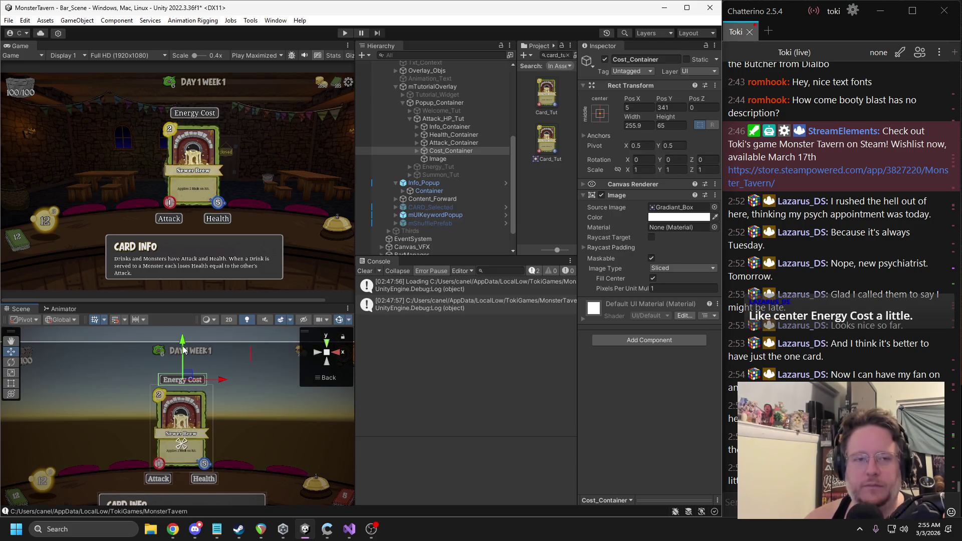
mouse_move(222, 377)
left_mouse_down()
mouse_move(191, 383)
mouse_move(201, 384)
left_mouse_up()
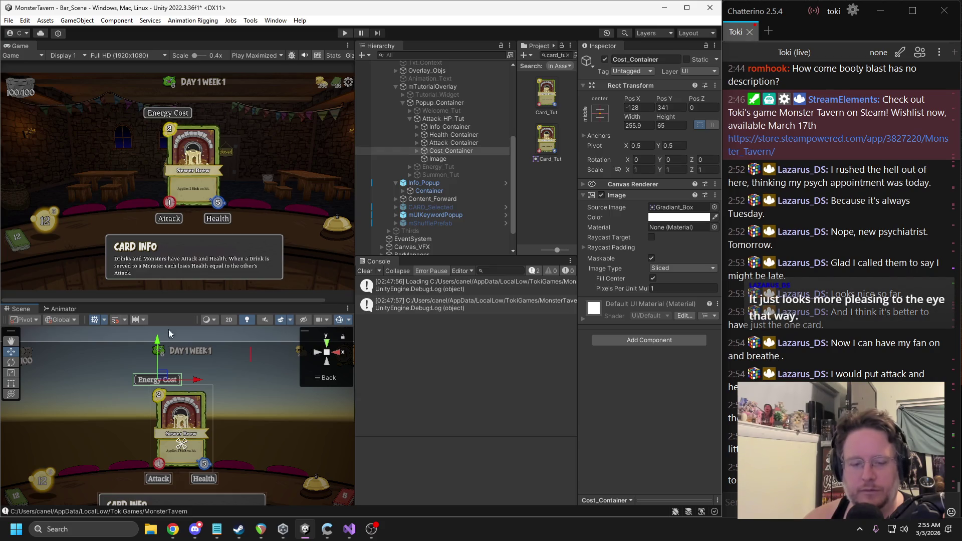
Step: Spread Cost_Container's anchors to Left 185.05, Top -631.5, Right 446.05, Bottom 794.5
scroll(233, 456, "down", 2)
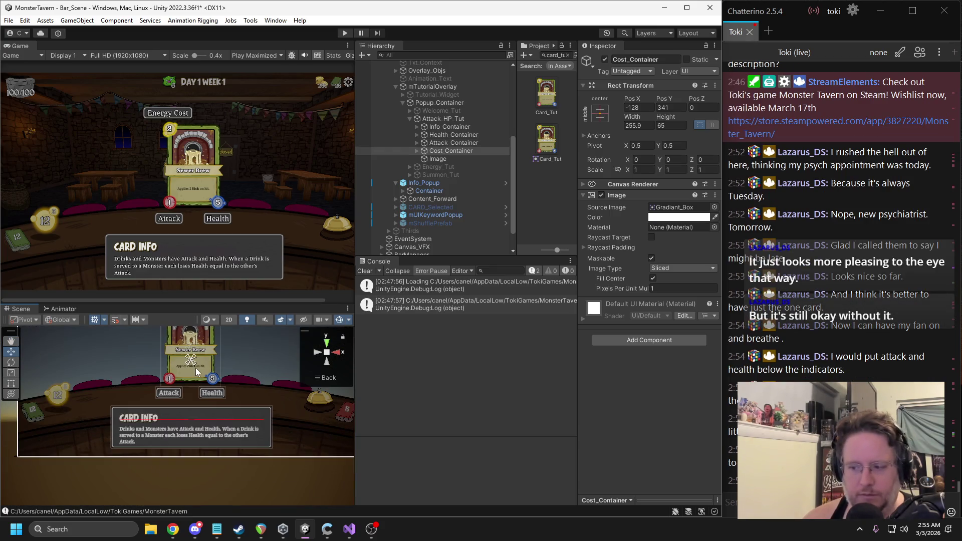
left_click_drag(193, 363, 275, 452)
left_click_drag(189, 361, 111, 406)
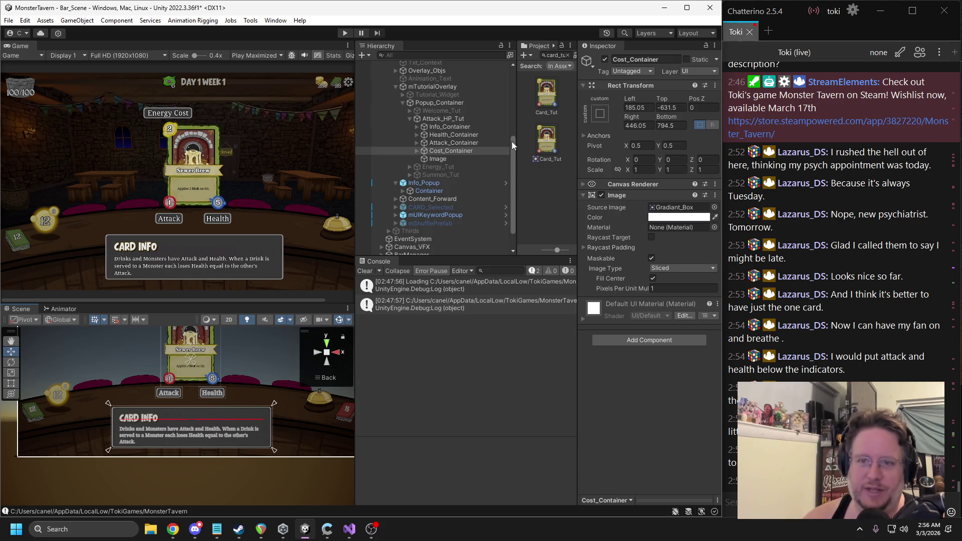
Step: Split Attack_Container's anchors out to the Attack label's corners
left_click(444, 119)
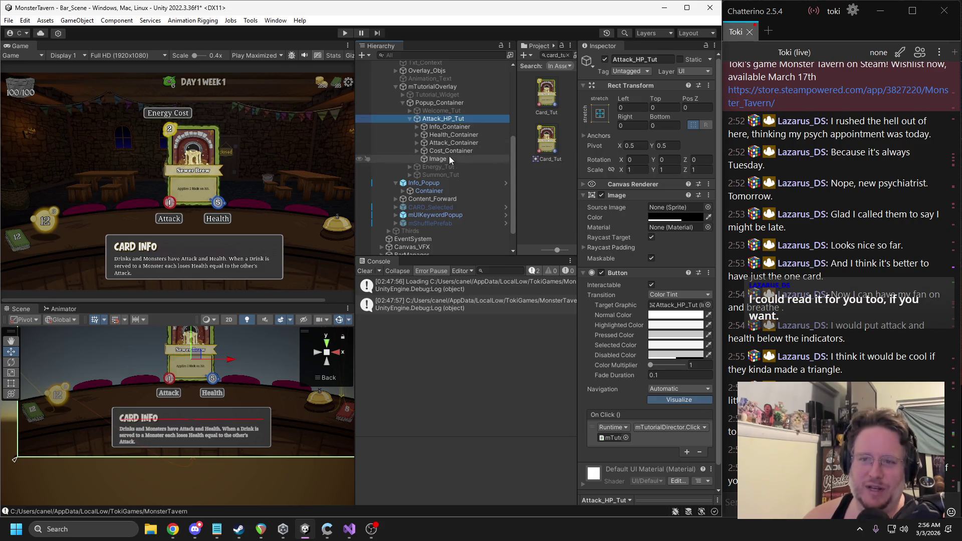
left_click(448, 143)
key("f")
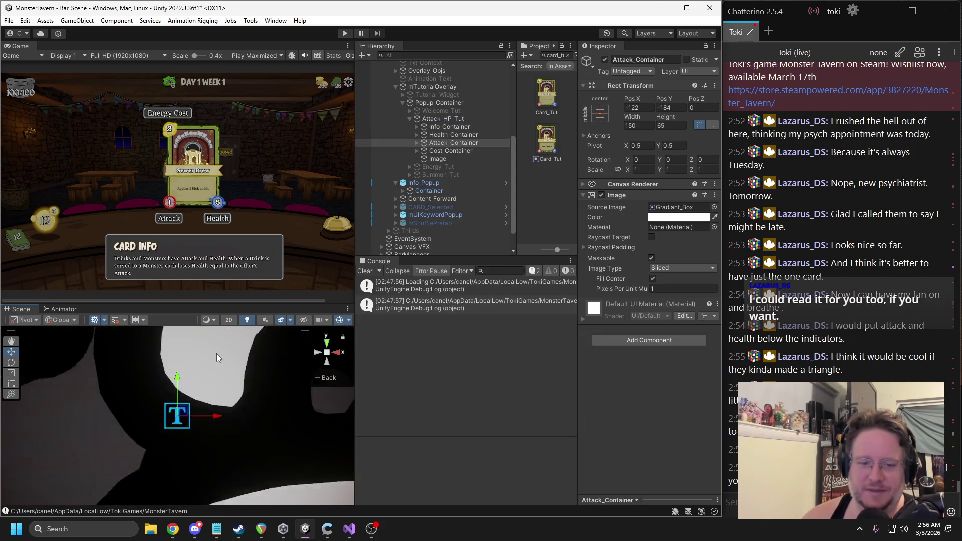
scroll(226, 340, "down", 5)
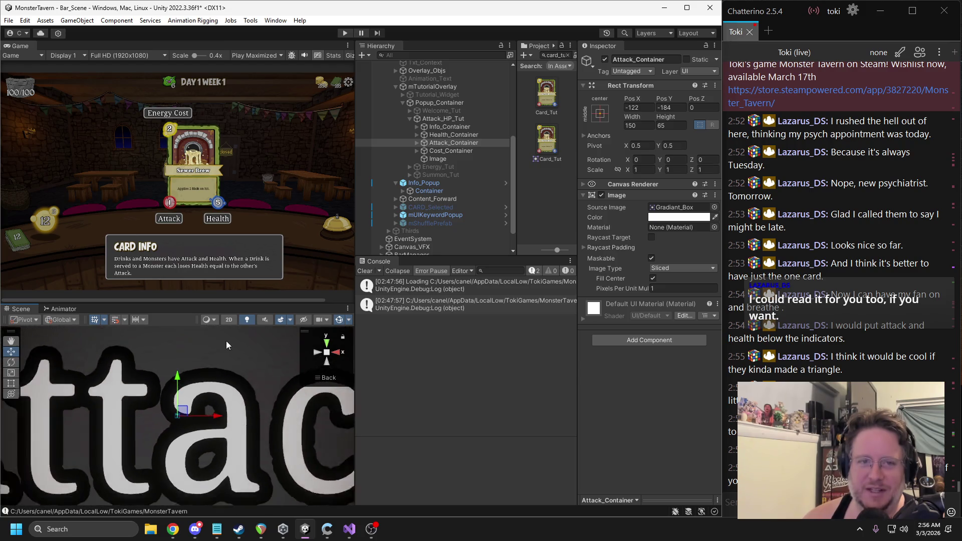
scroll(210, 347, "down", 8)
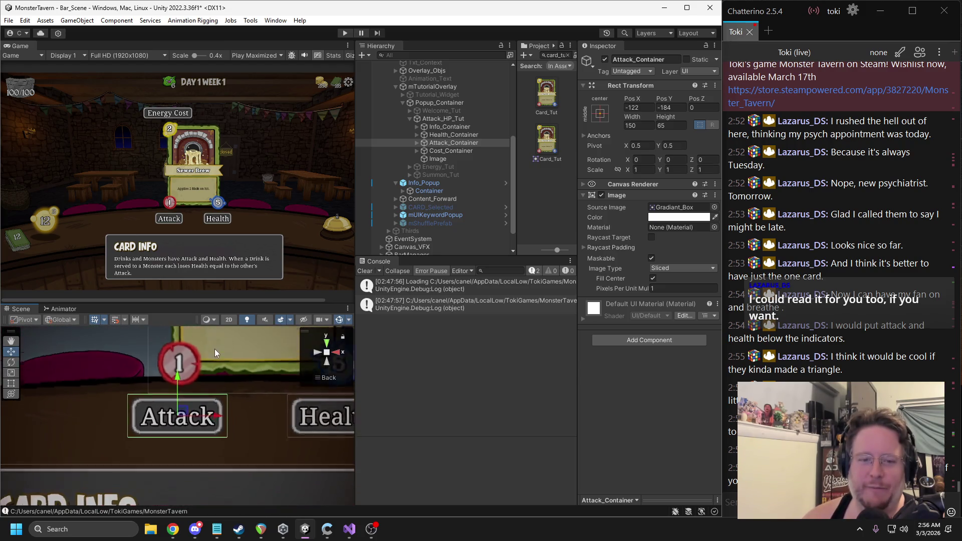
mouse_move(213, 361)
left_mouse_down()
mouse_move(208, 383)
mouse_move(168, 390)
mouse_move(153, 434)
mouse_move(214, 366)
mouse_move(207, 406)
left_mouse_up()
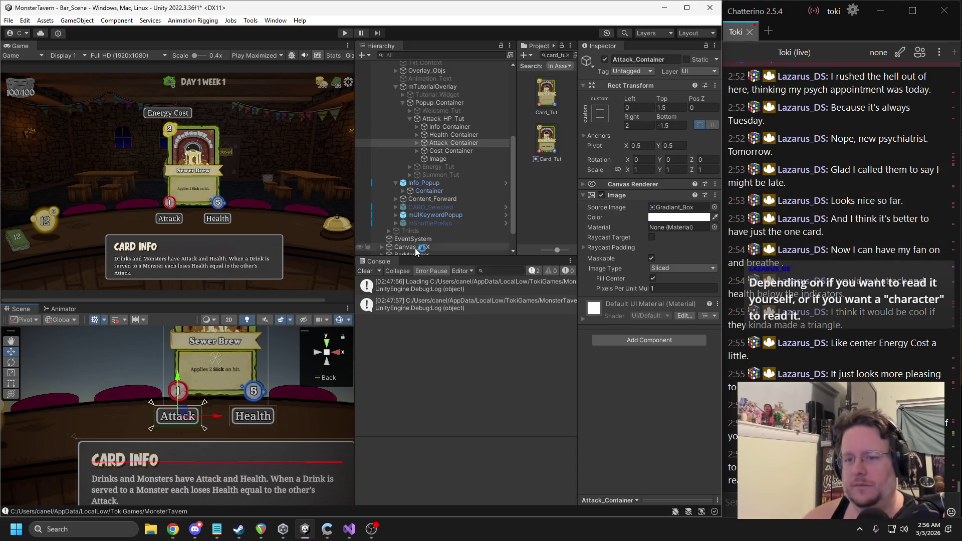
Step: Fit Health_Container's anchors to the Health label's corners
left_click(465, 135)
left_click_drag(219, 367, 281, 435)
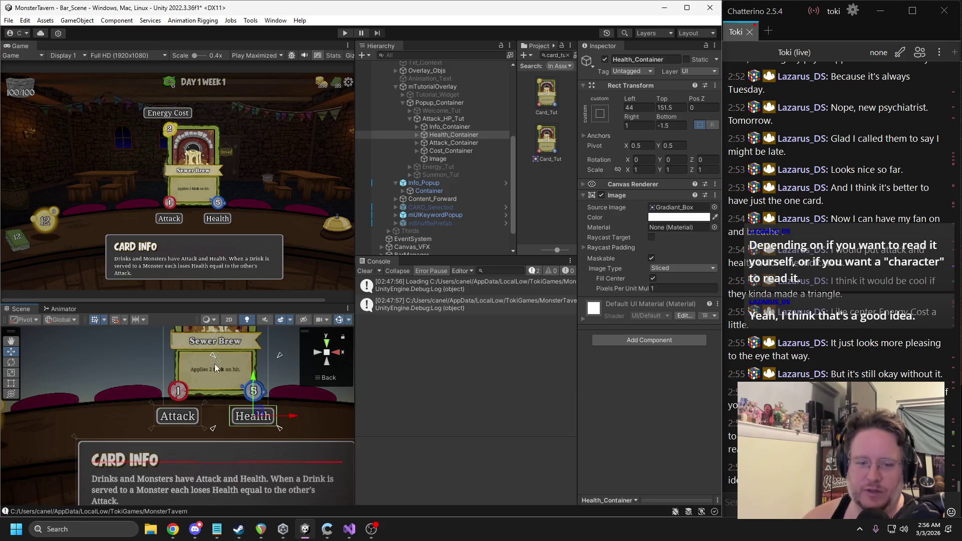
mouse_move(213, 356)
left_mouse_down()
mouse_move(227, 359)
mouse_move(227, 405)
left_mouse_up()
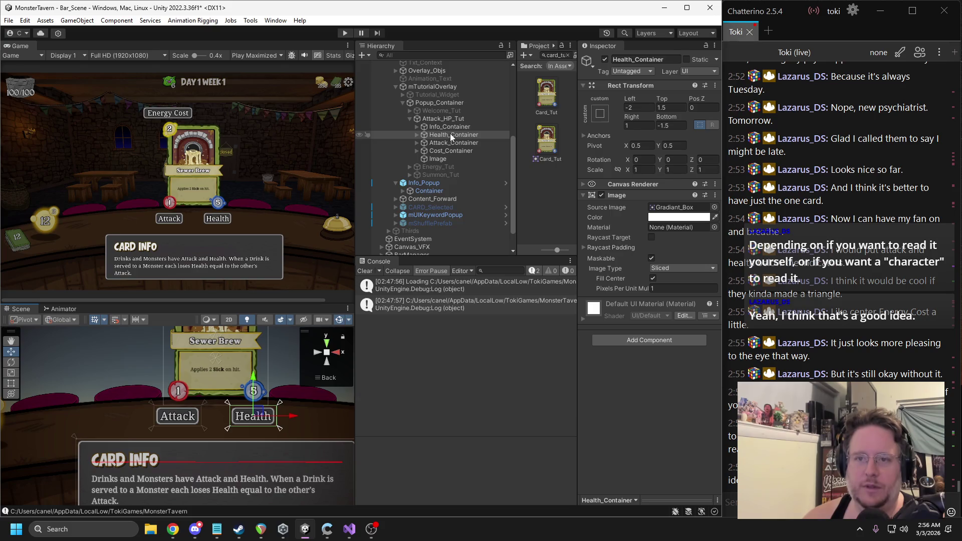
Step: Fit Info_Container's anchors to the Card Info panel's corners
left_click(451, 151)
scroll(247, 410, "down", 3)
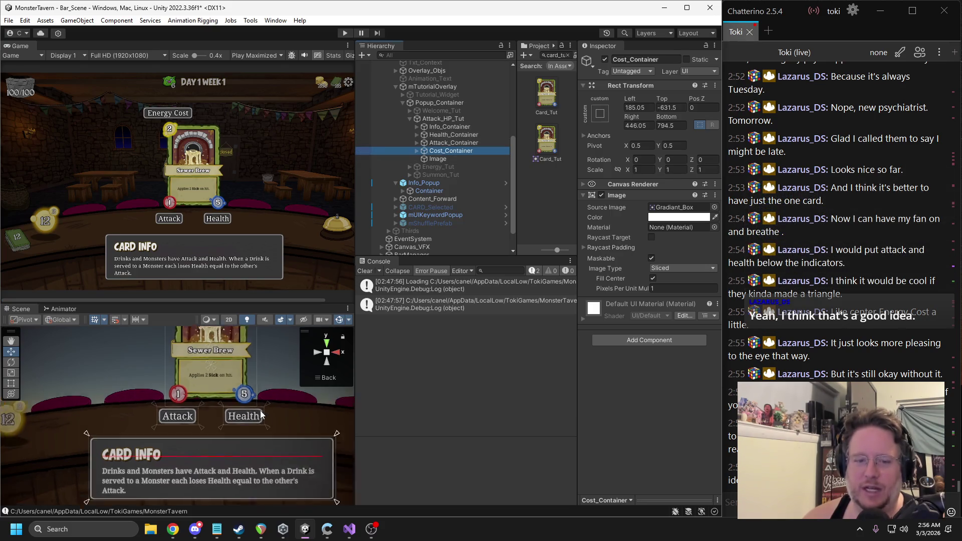
left_click_drag(252, 381, 238, 421)
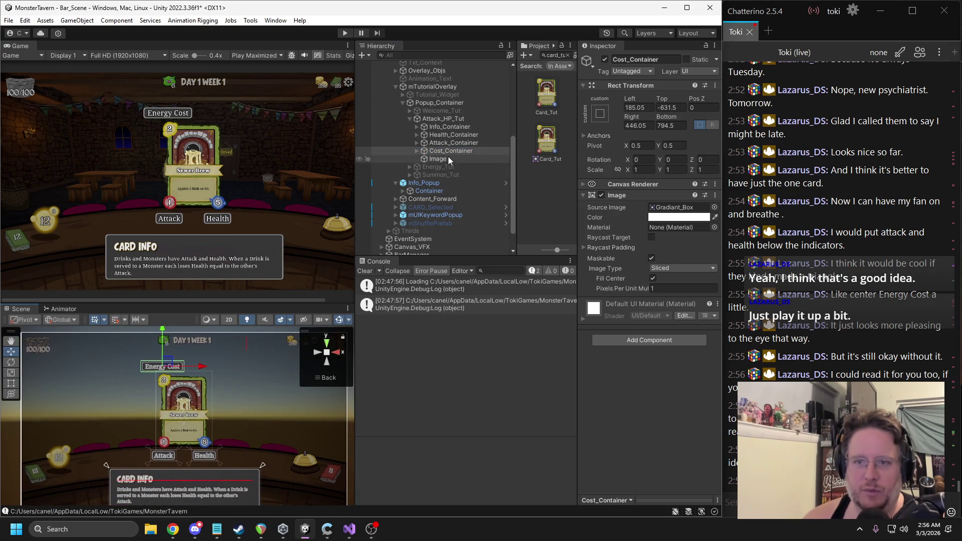
left_click(449, 126)
key("f")
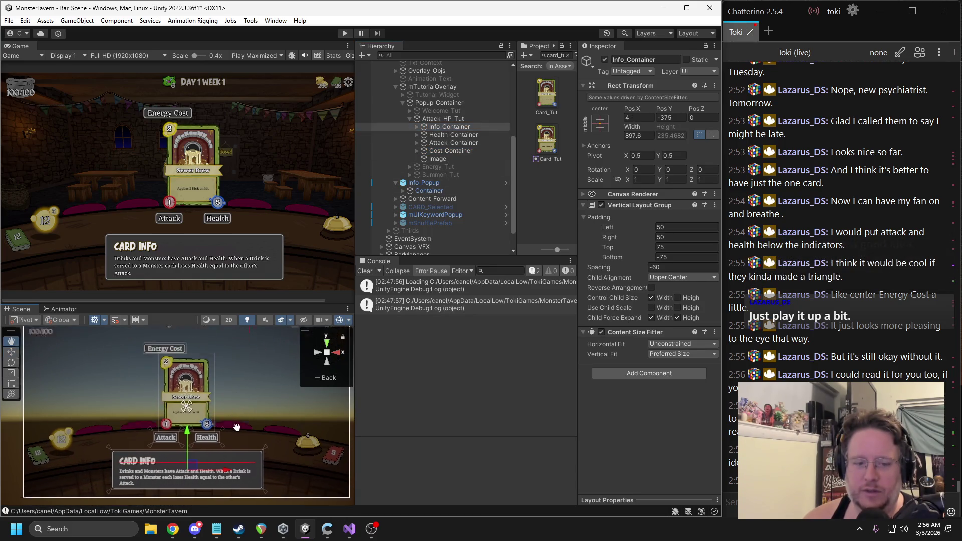
mouse_move(192, 349)
left_mouse_down()
mouse_move(169, 359)
mouse_move(131, 426)
mouse_move(111, 384)
left_mouse_up()
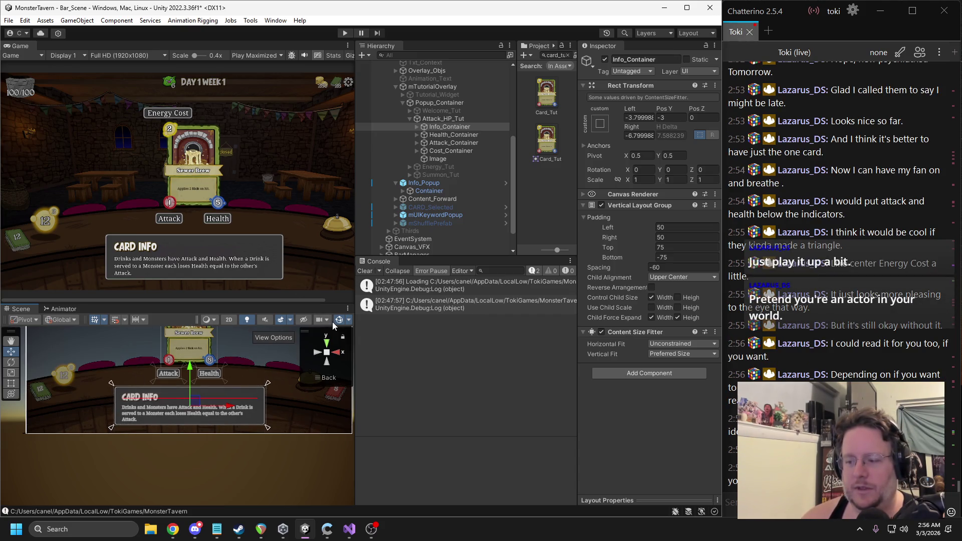
Step: Snap Cost_Container's anchors to the Energy Cost label's corners, leaving offsets near zero
left_click(443, 150)
scroll(289, 346, "down", 2)
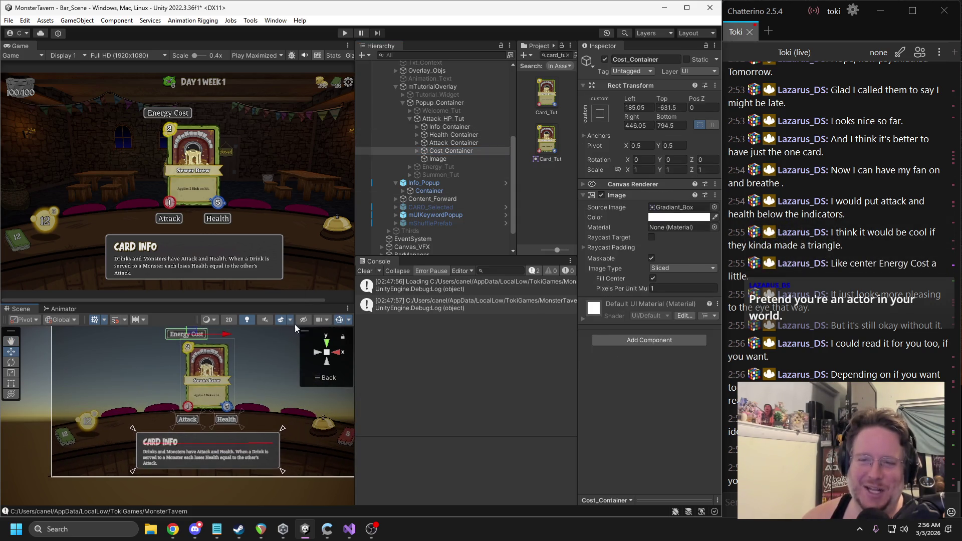
left_click_drag(232, 405, 237, 430)
left_click_drag(140, 453, 171, 353)
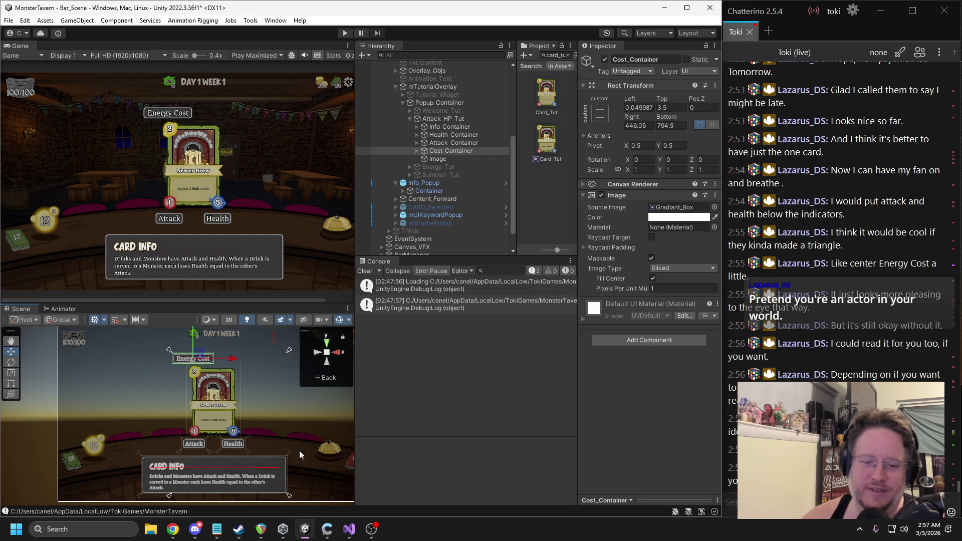
mouse_move(288, 496)
left_mouse_down()
mouse_move(284, 398)
mouse_move(216, 369)
left_mouse_up()
key("f")
left_click_drag(266, 442, 268, 444)
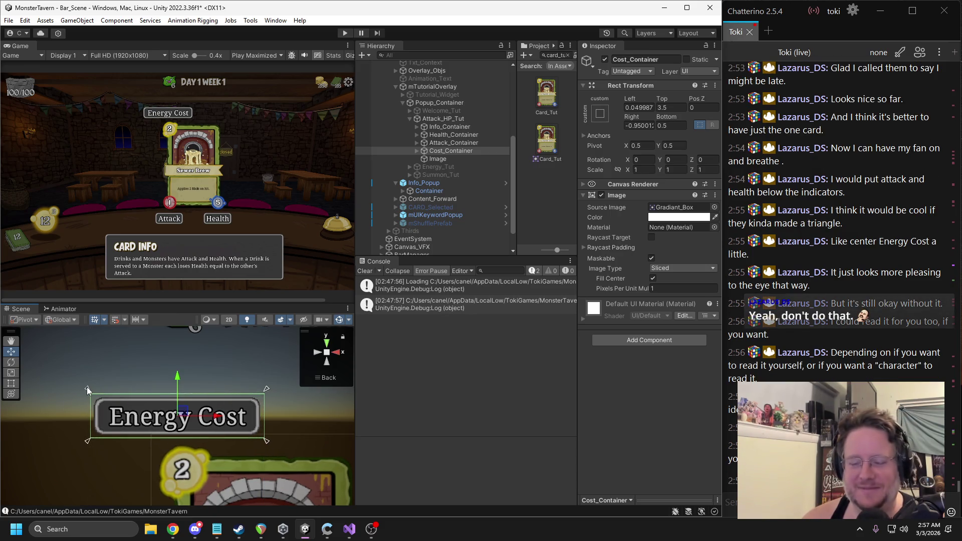
left_click_drag(89, 388, 87, 395)
scroll(190, 383, "down", 2)
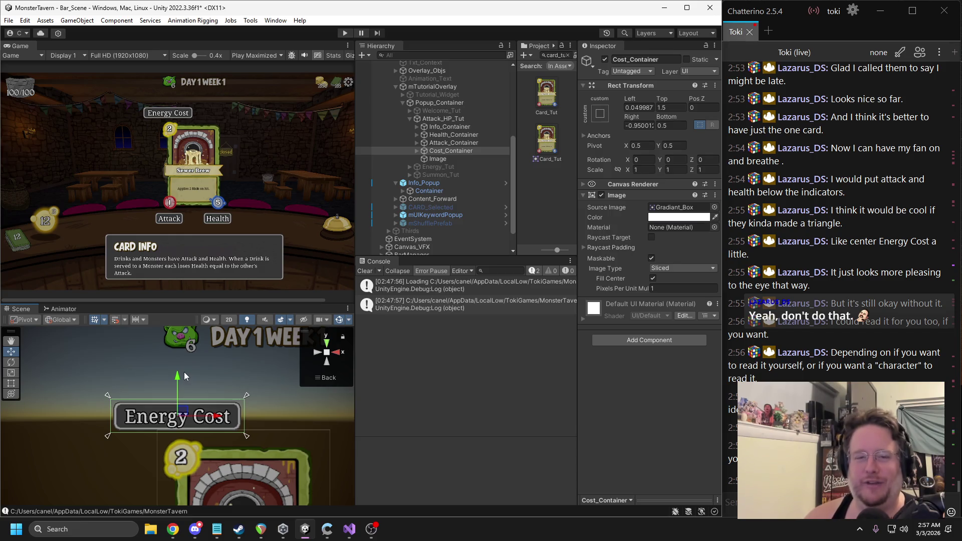
left_click(471, 120)
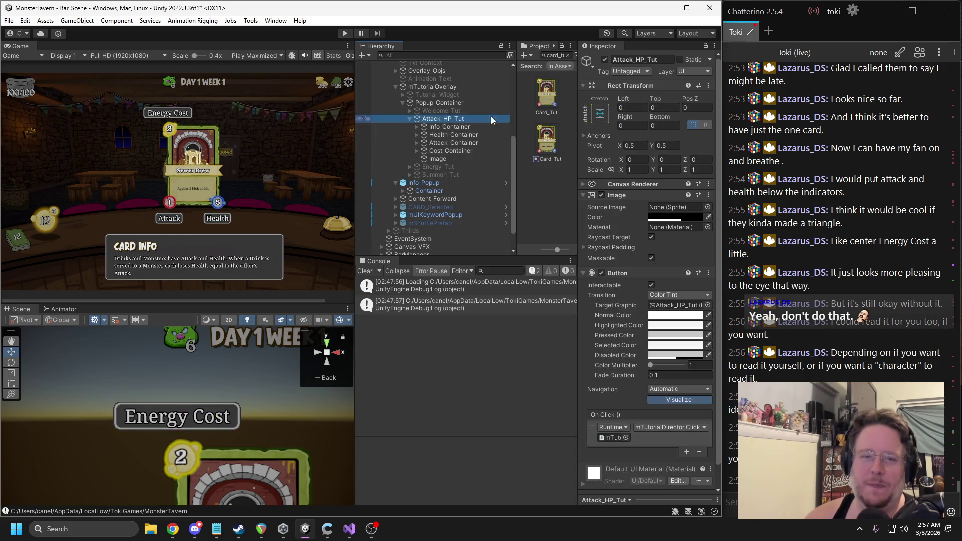
Step: Deactivate Attack_HP_Tut, save the scene with Ctrl+S, and enter play mode
left_click(605, 59)
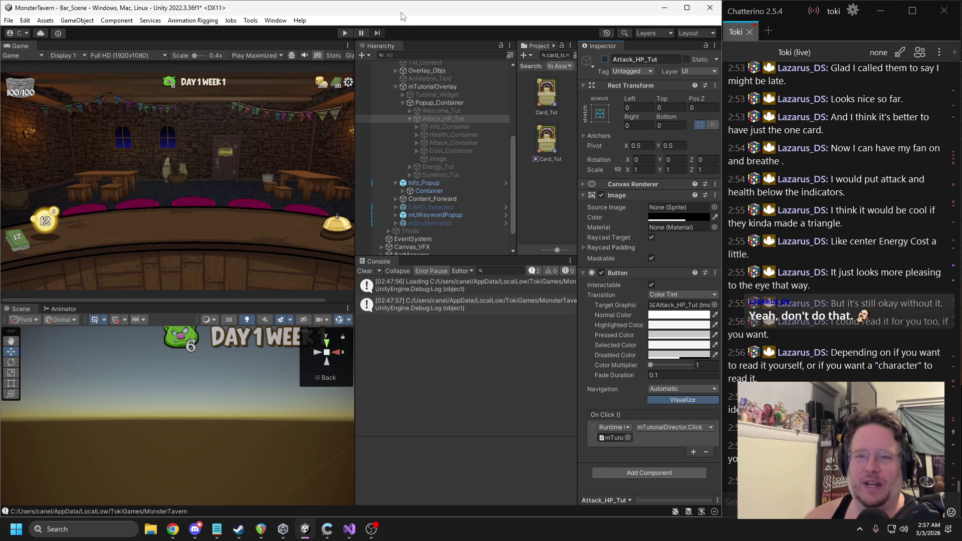
key("ctrl+s")
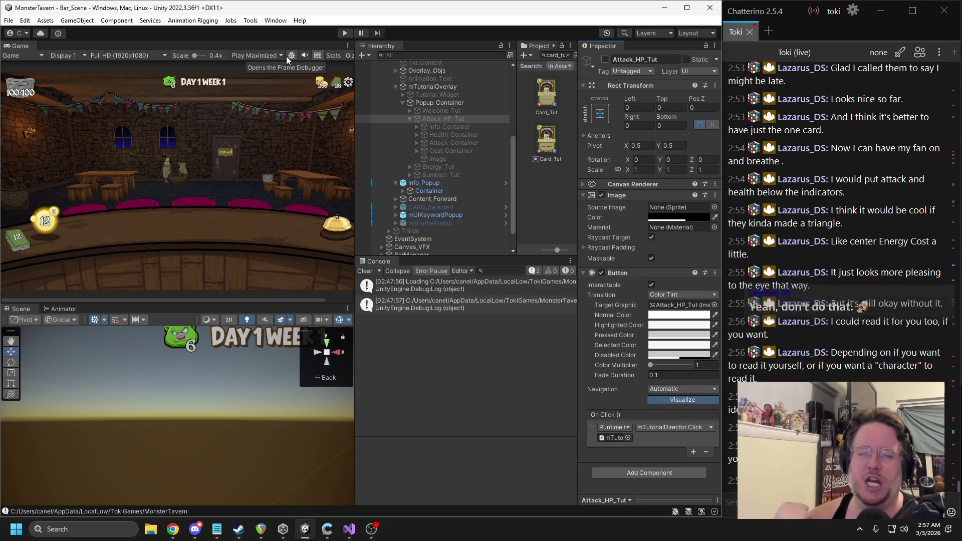
left_click(345, 33)
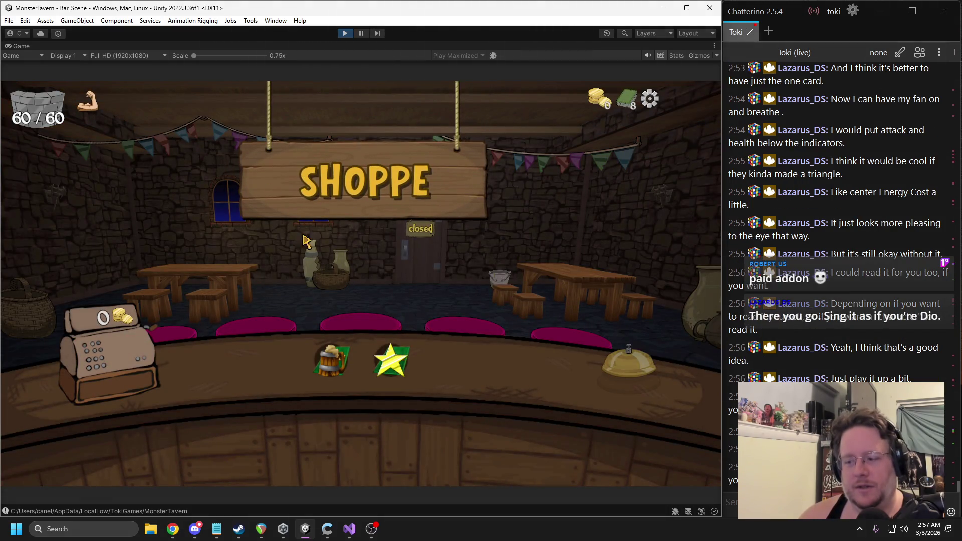
Step: End the current run through Main Menu, begin a new run, and dismiss the welcome message
key("Escape")
left_click(277, 238)
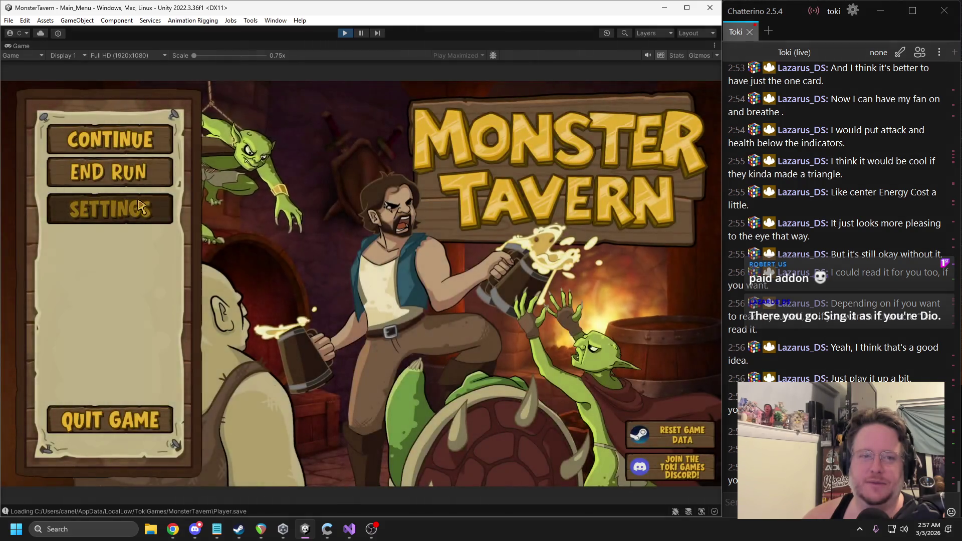
left_click(109, 172)
left_click(289, 334)
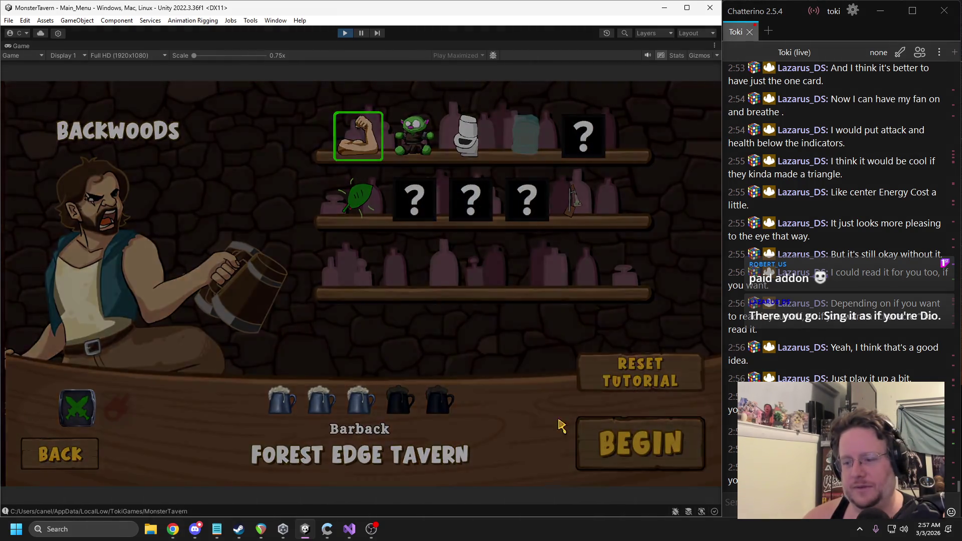
left_click(578, 428)
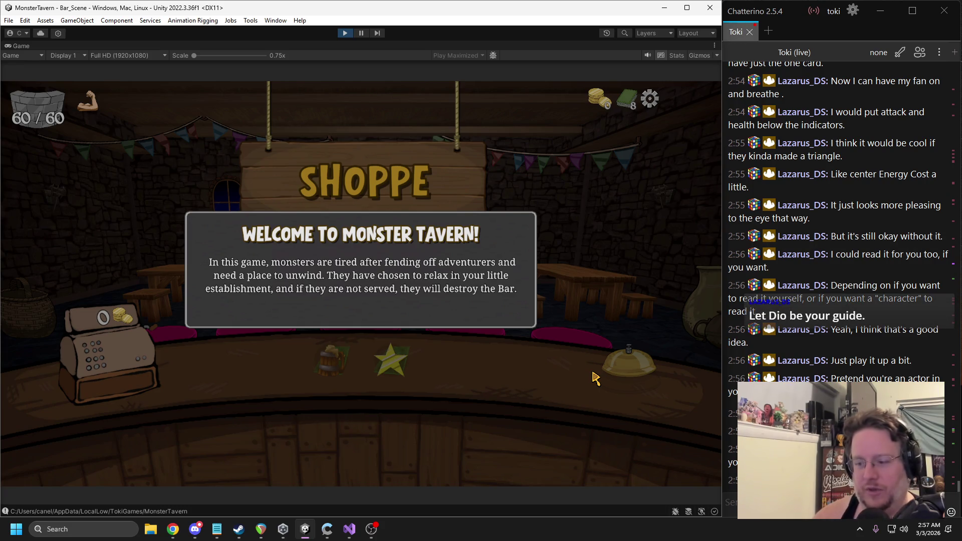
left_click(405, 315)
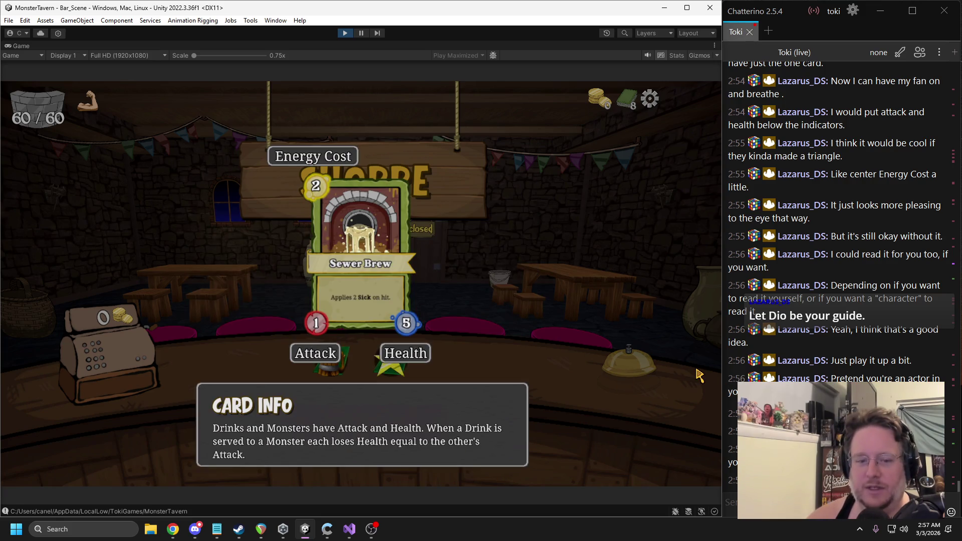
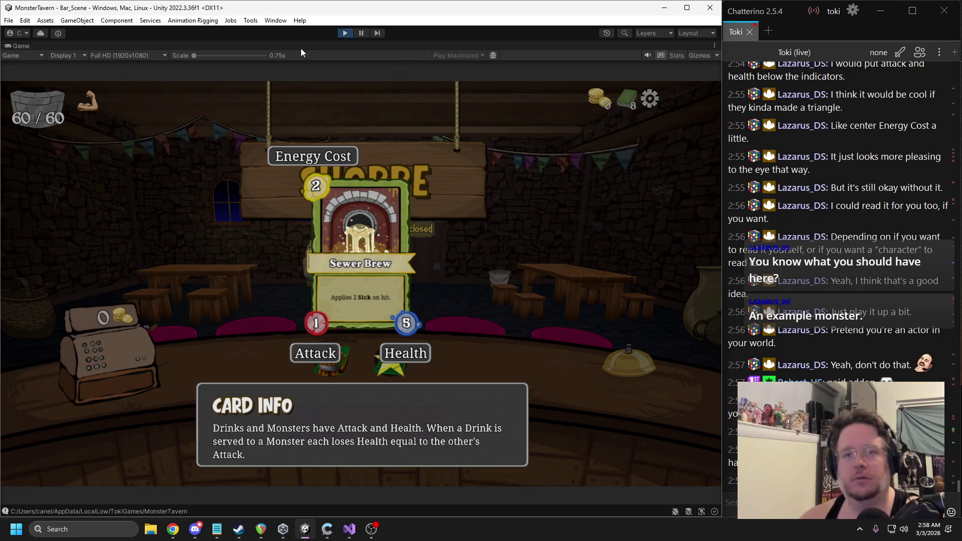
Step: Exit Play mode, clear the Console, enable Attack_HP_Tut, and select its card image
left_click(344, 33)
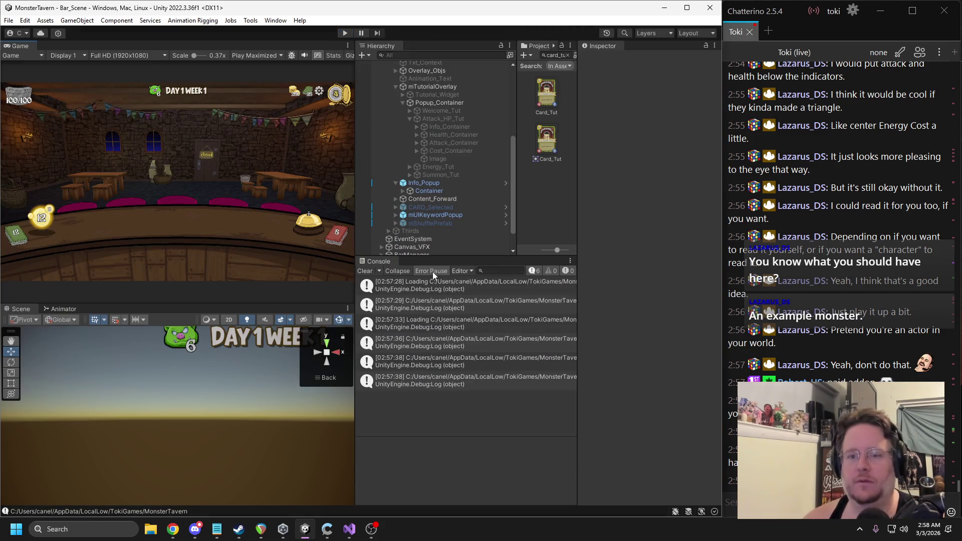
left_click(362, 273)
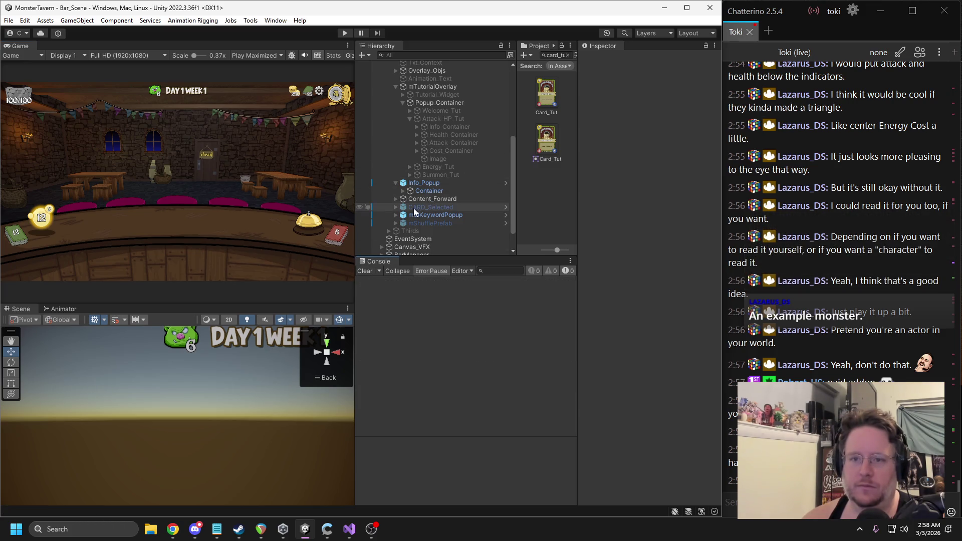
left_click(443, 119)
left_click(604, 59)
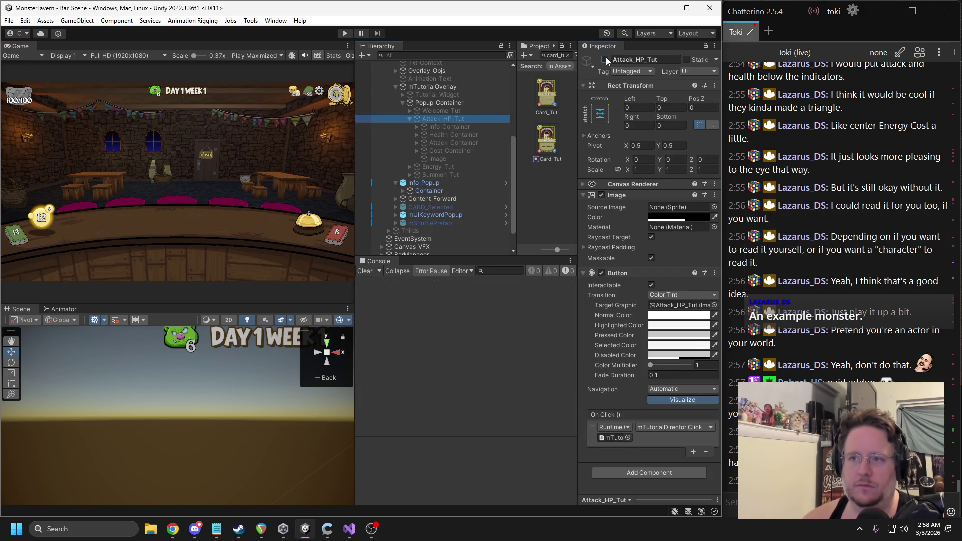
scroll(226, 415, "down", 4)
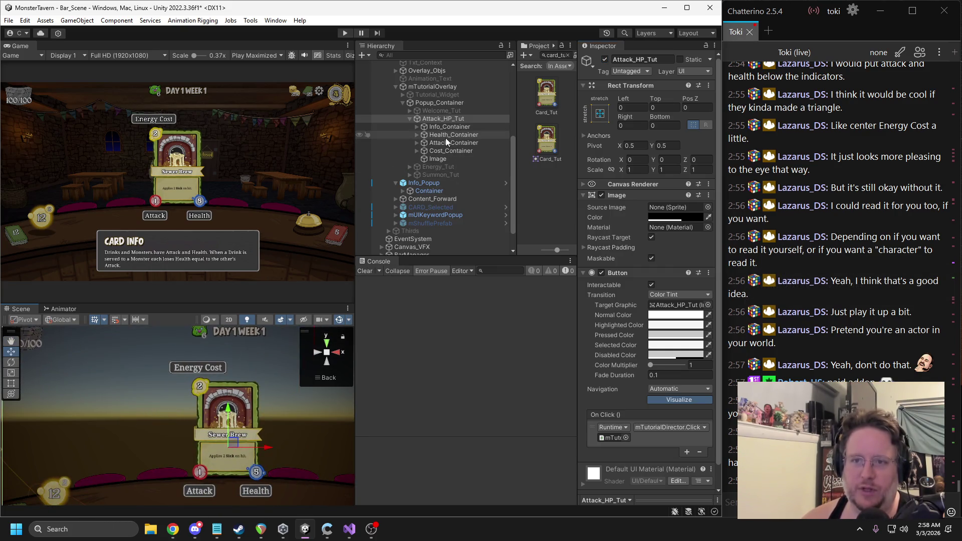
left_click(437, 159)
Step: Rename the card image object to Card
left_click(638, 60)
type("Card")
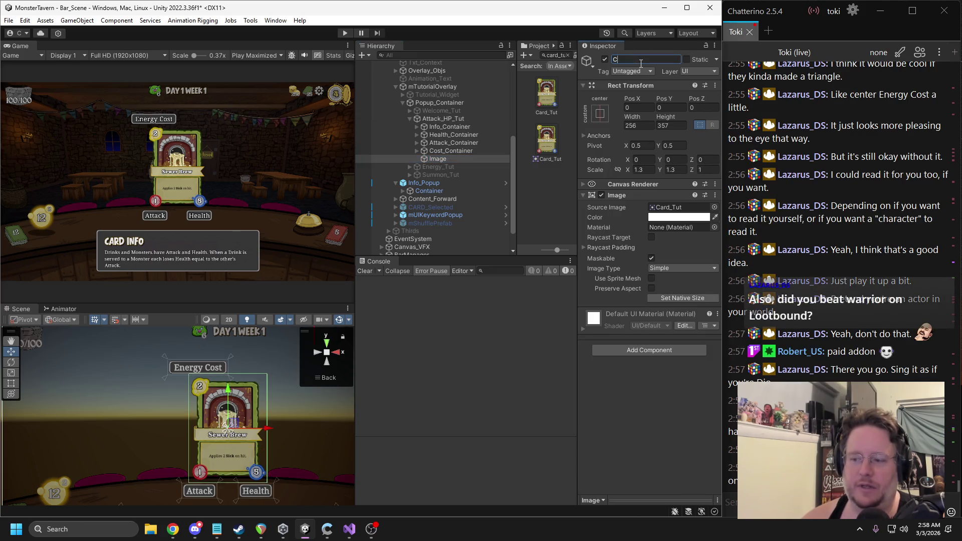
key("Return")
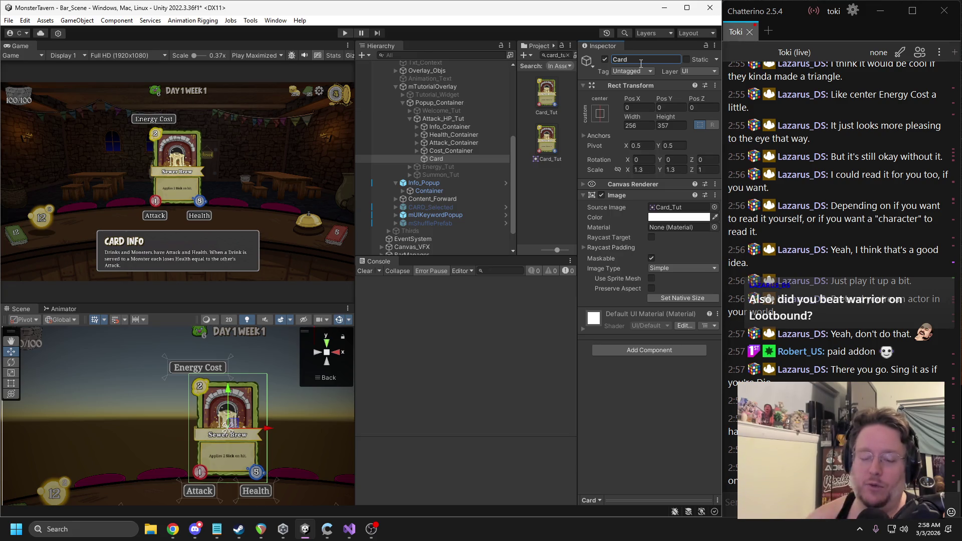
Step: Shift the card and its containers left to Pos X -213.5
scroll(250, 447, "down", 2)
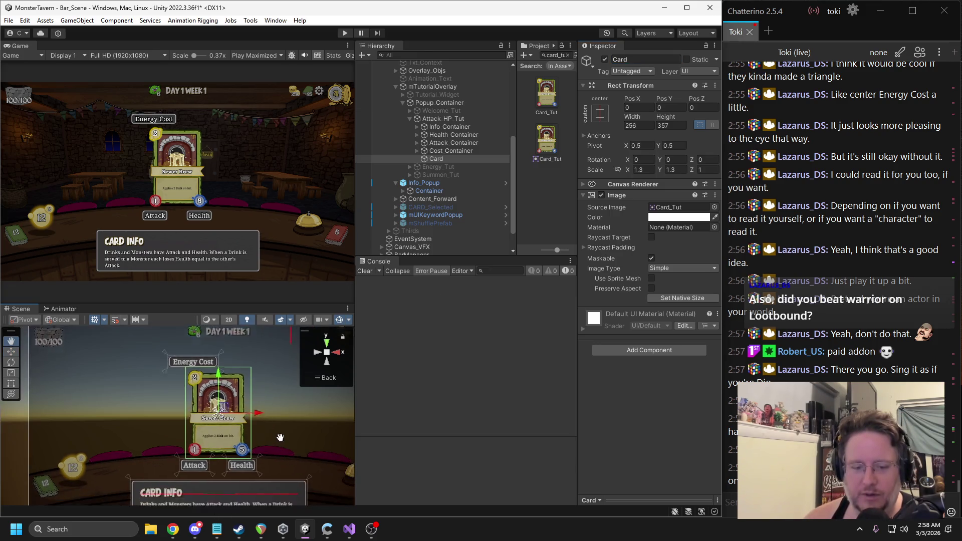
left_click_drag(256, 398, 218, 399)
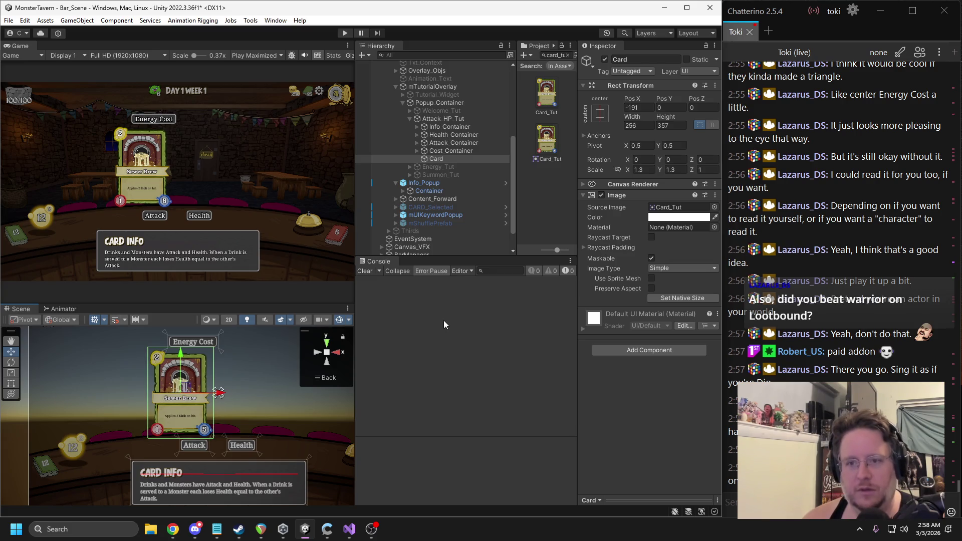
key("ctrl+z")
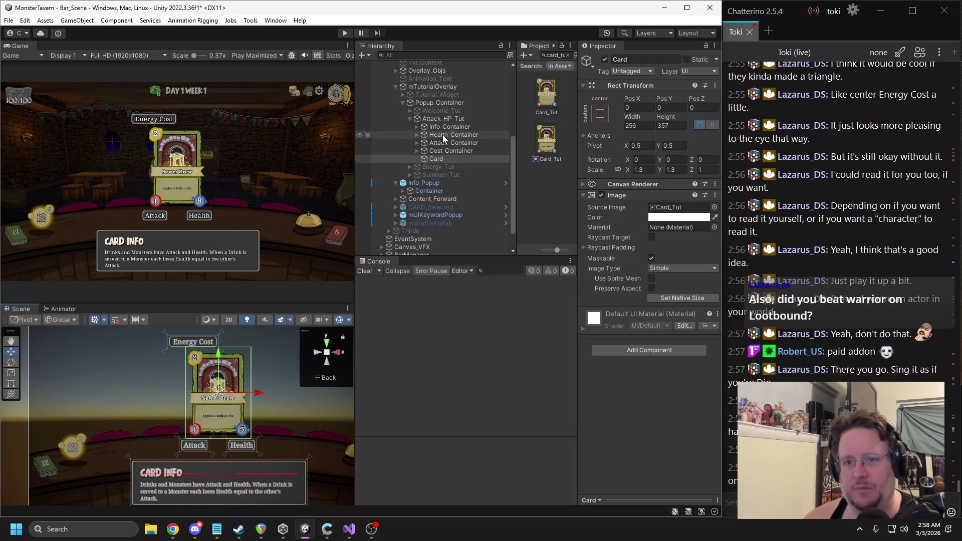
left_click(447, 136, "shift")
left_click_drag(258, 393, 215, 407)
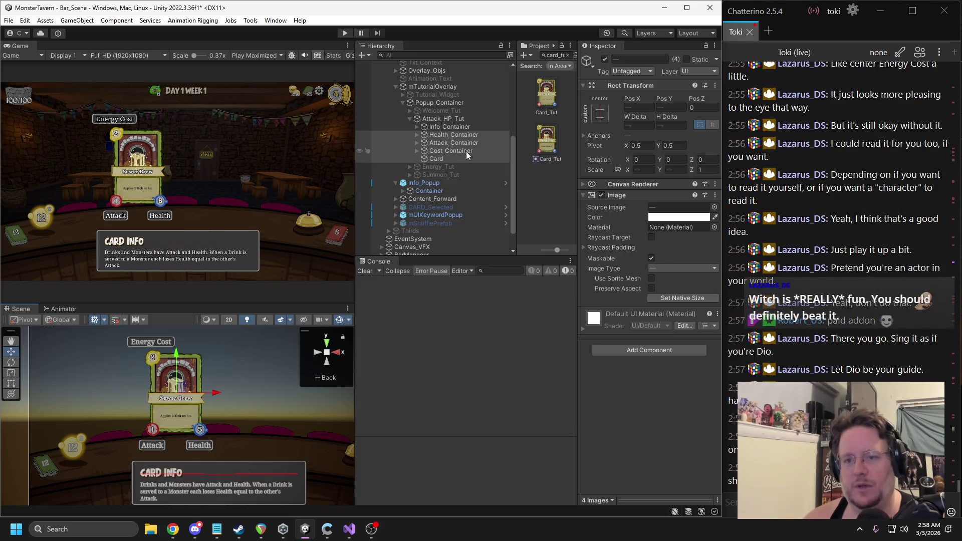
Step: Duplicate Card and move Card (1) right to Pos X 259
left_click(453, 158)
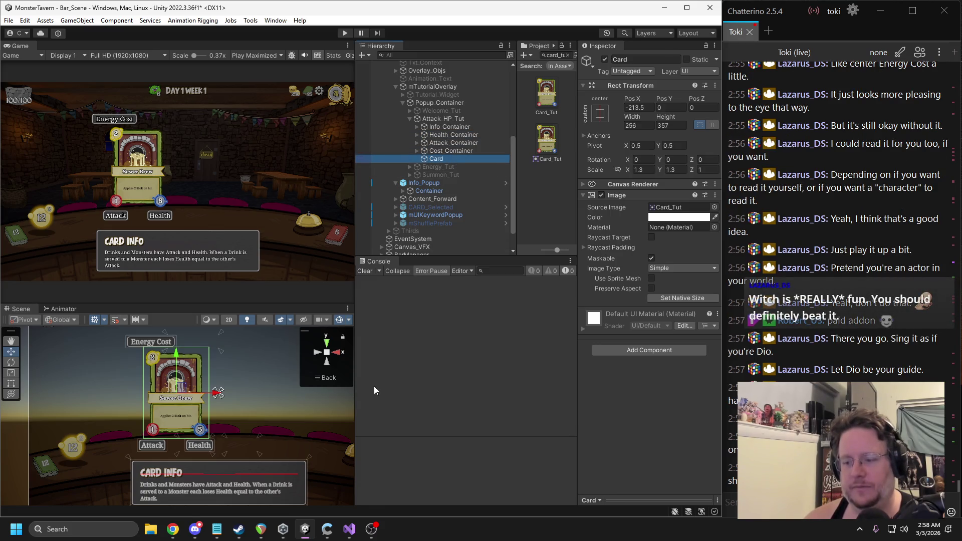
key("ctrl+d")
left_click_drag(219, 392, 311, 392)
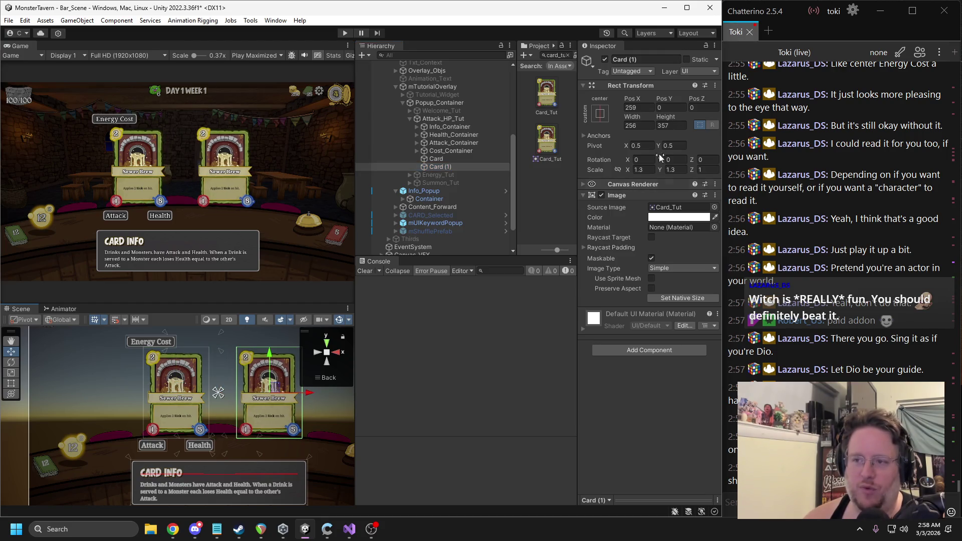
Step: Set Card (1)'s source image to the pig1piece sprite at native size
left_click(714, 208)
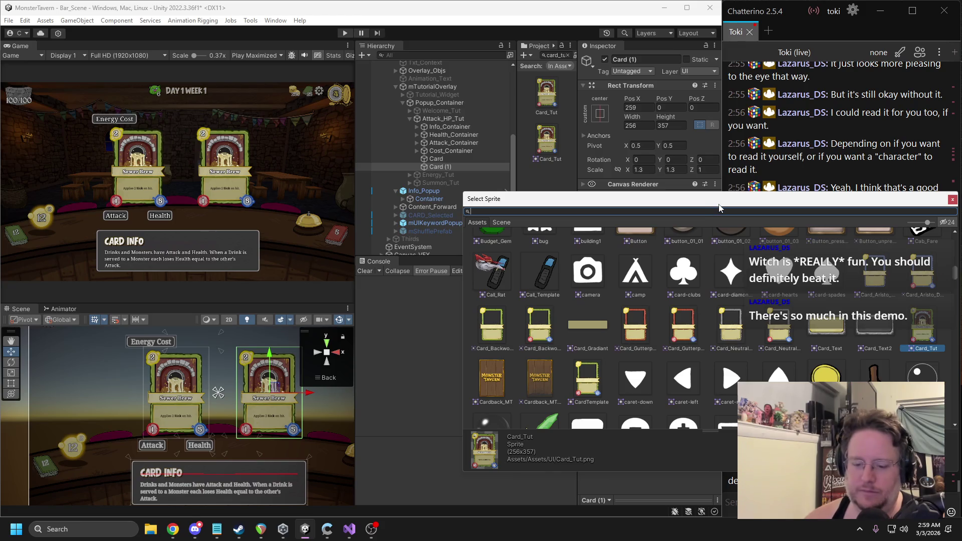
type("pig")
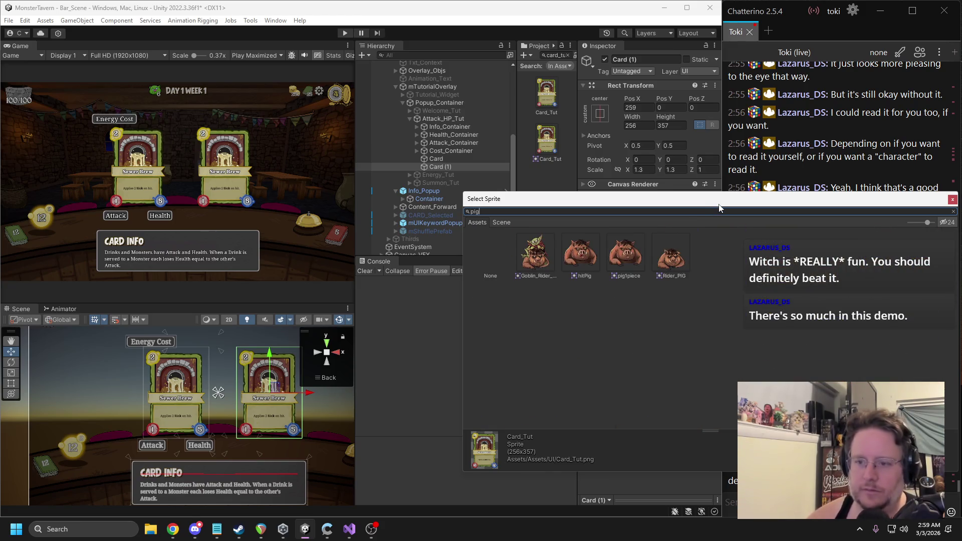
left_click(617, 260)
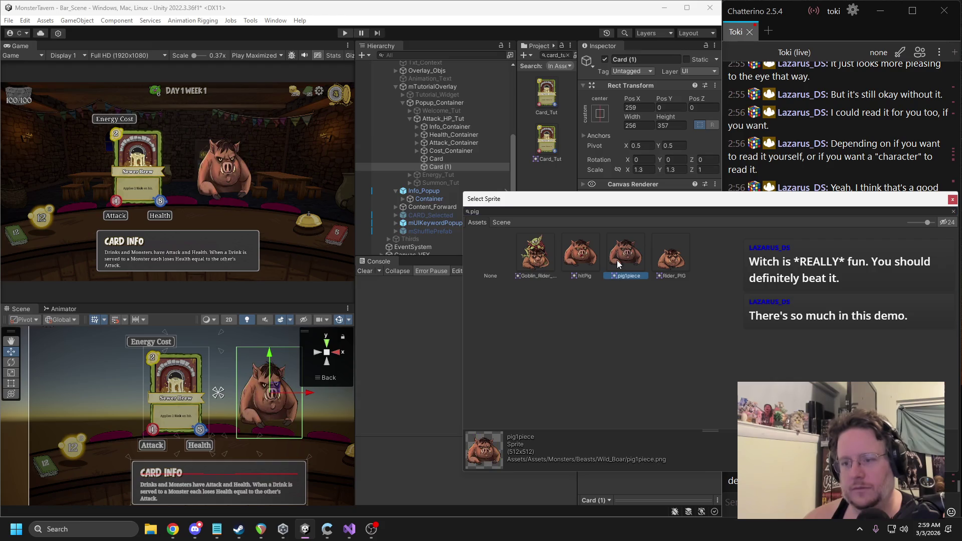
double_click(617, 259)
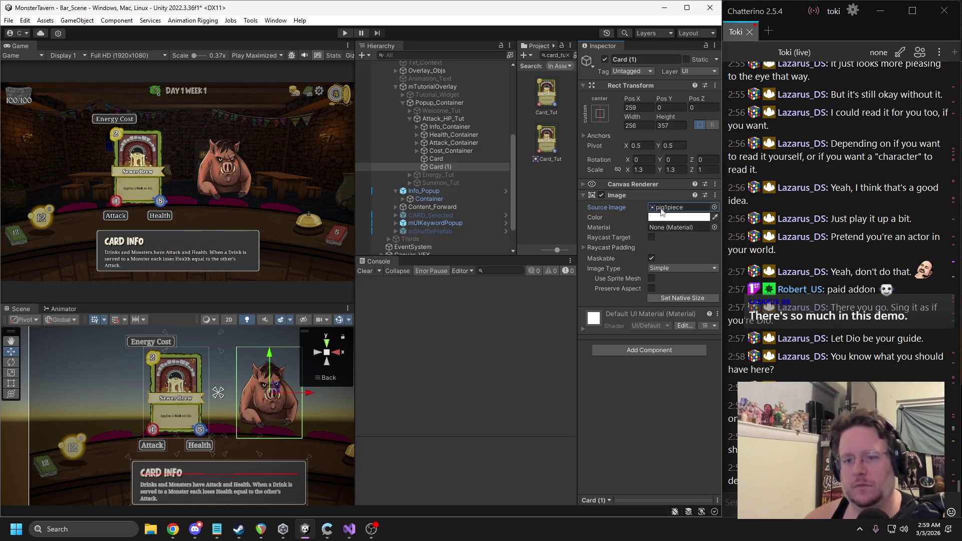
left_click(669, 298)
Step: Size the pig image 250 by 250 and place it at Pos X 272, Y -107
left_click(641, 126)
type("250")
key("Tab")
type("250")
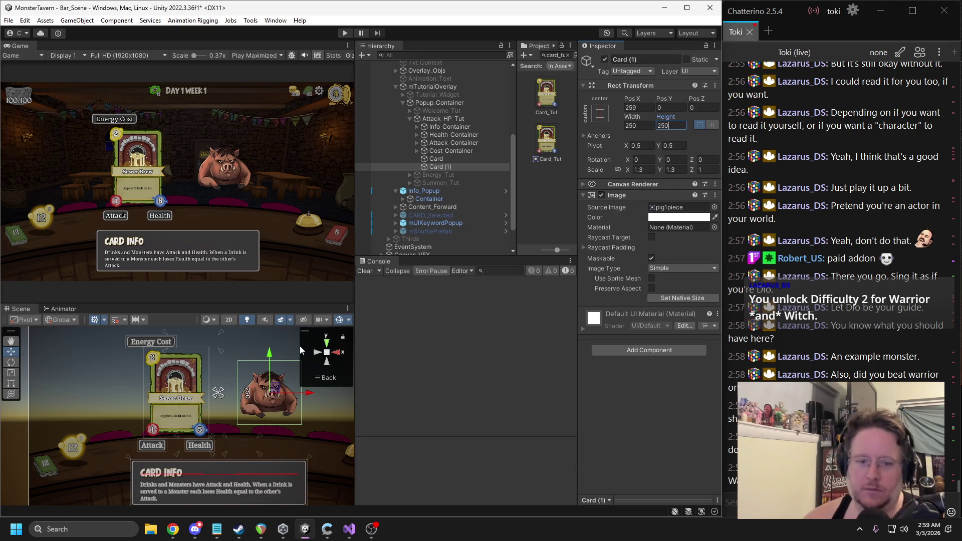
mouse_move(275, 393)
left_mouse_down()
mouse_move(207, 395)
mouse_move(182, 410)
mouse_move(310, 427)
left_mouse_up()
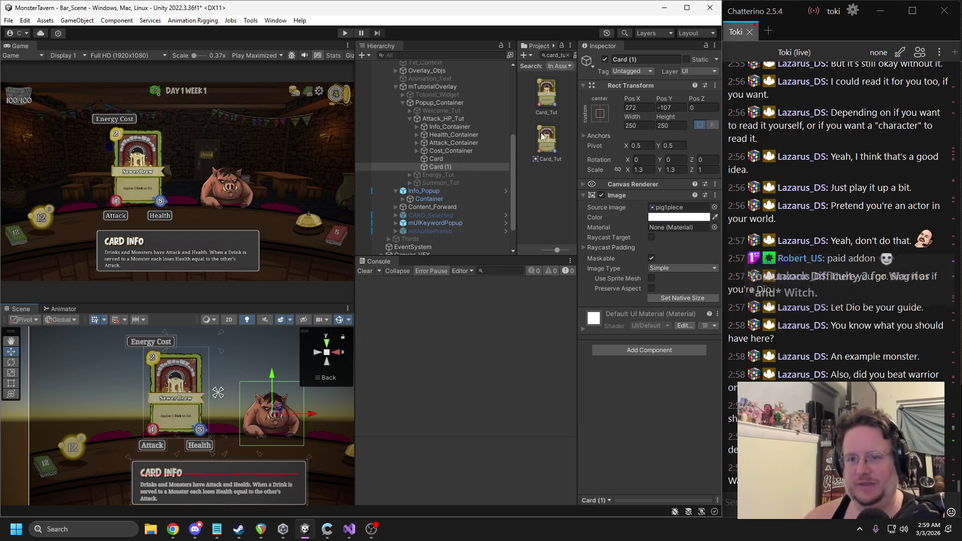
left_click(623, 61)
Step: Rename the image to Pig, search project assets, and nudge it to Pos Y -115
type("Pig")
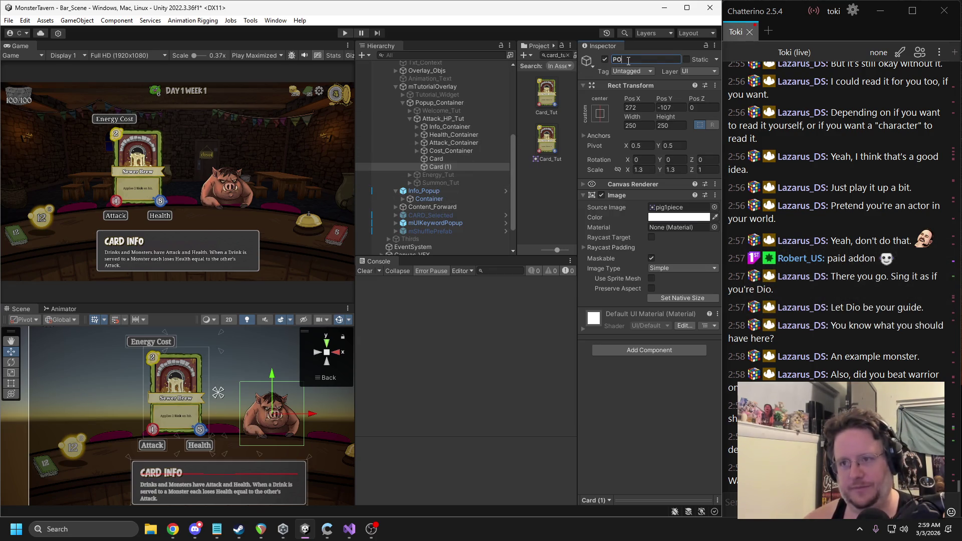
key("Return")
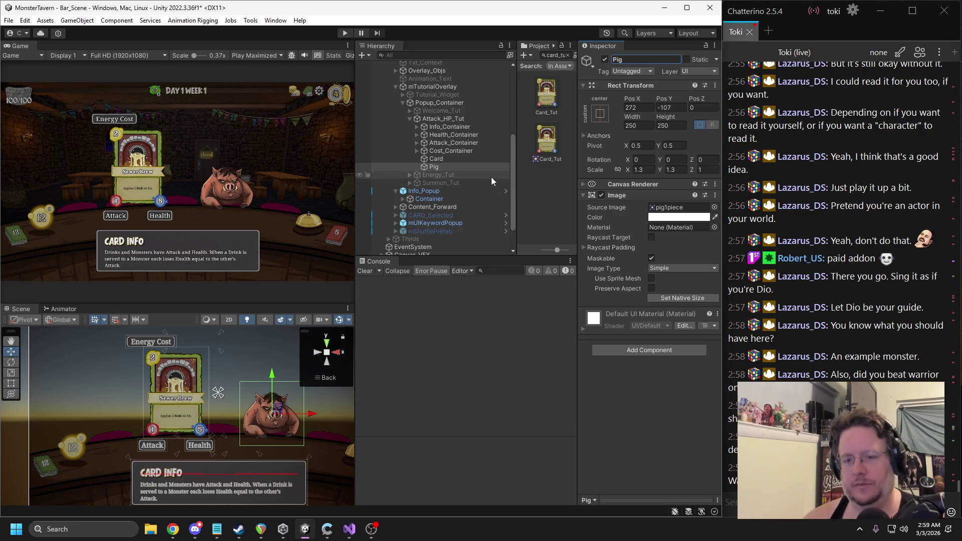
left_click(556, 57)
type("monst")
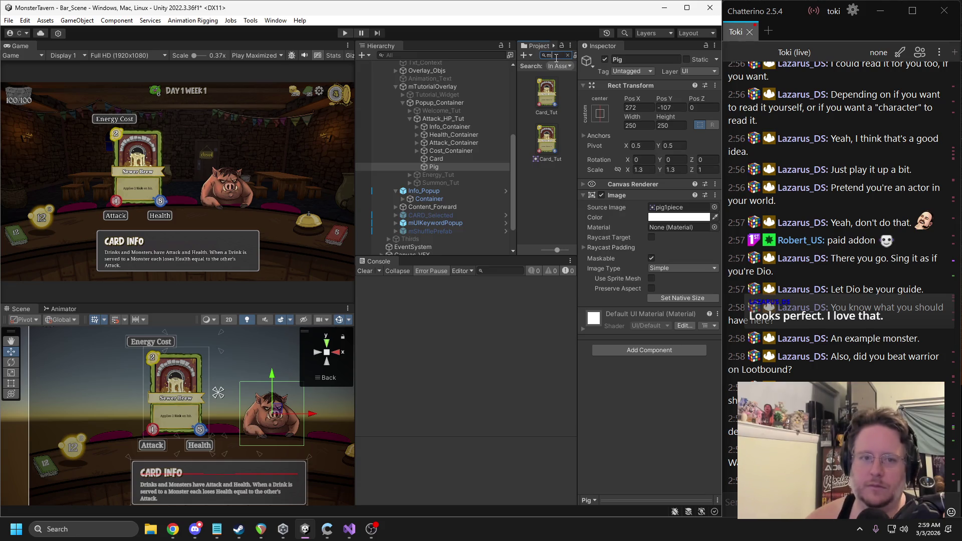
type("er")
key("ctrl+a")
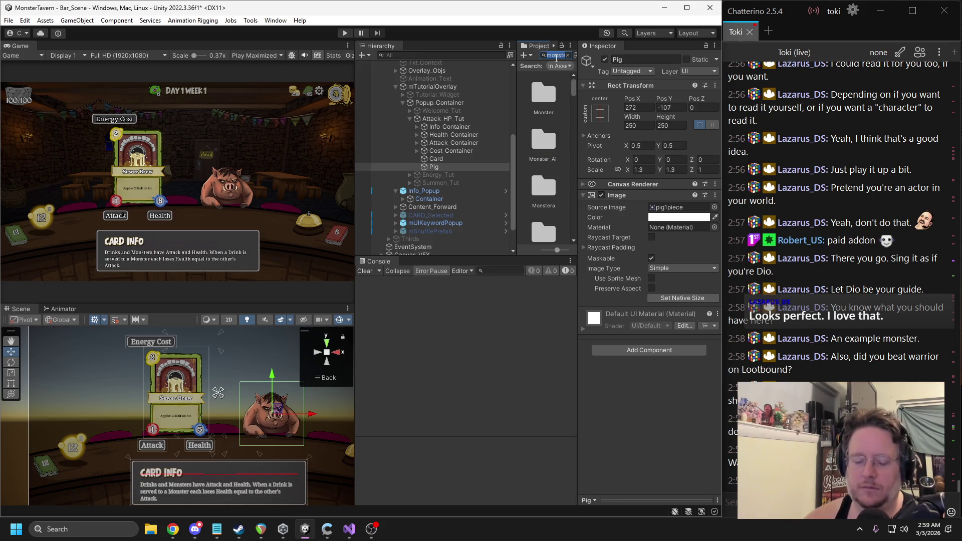
key("BackSpace")
type("r_ui")
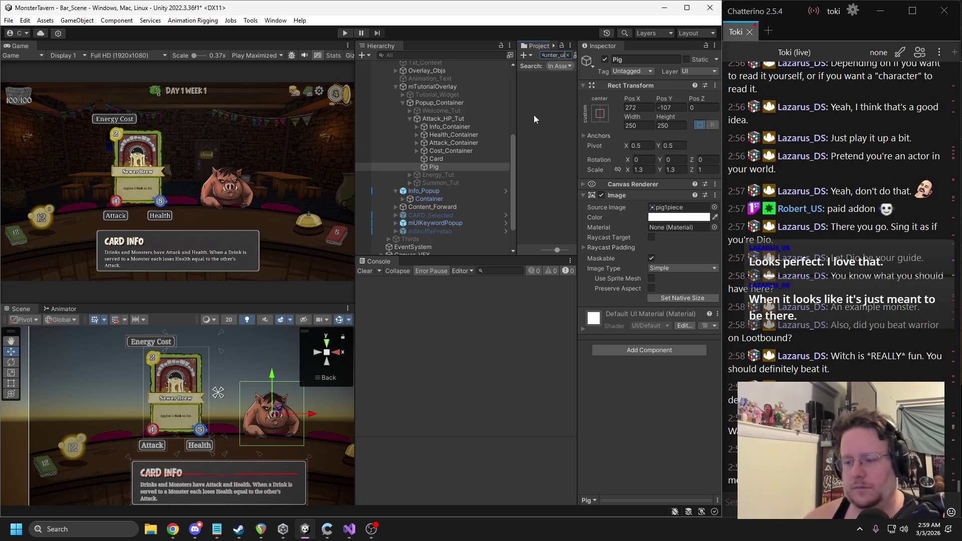
left_click_drag(271, 379, 271, 383)
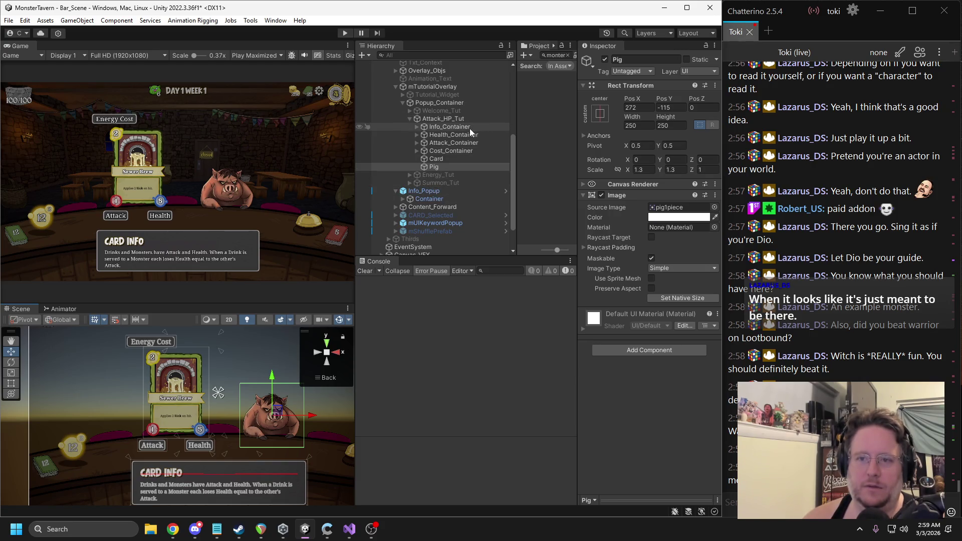
Step: Reset Pig's Z position and its Z and X rotations to 0
left_click(436, 160)
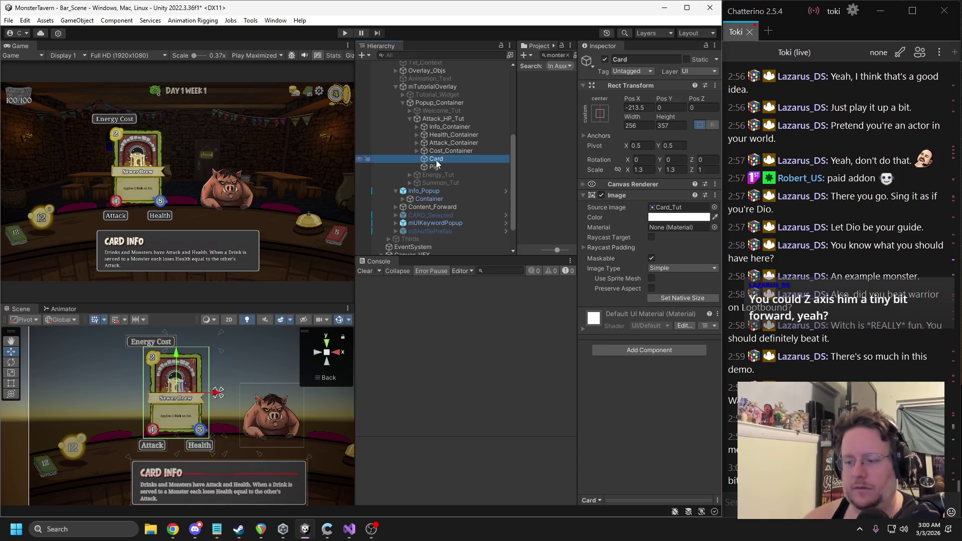
left_click(481, 167)
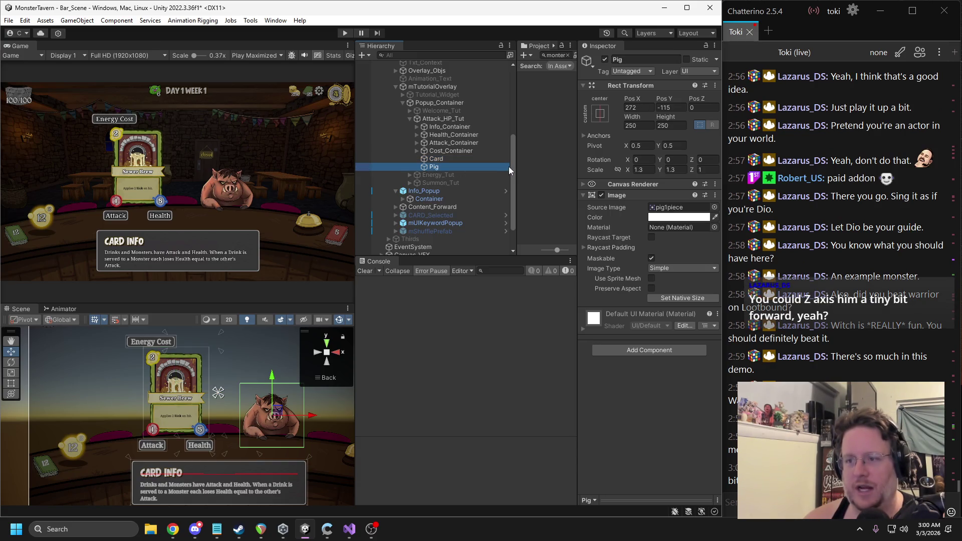
left_click_drag(696, 98, 827, 98)
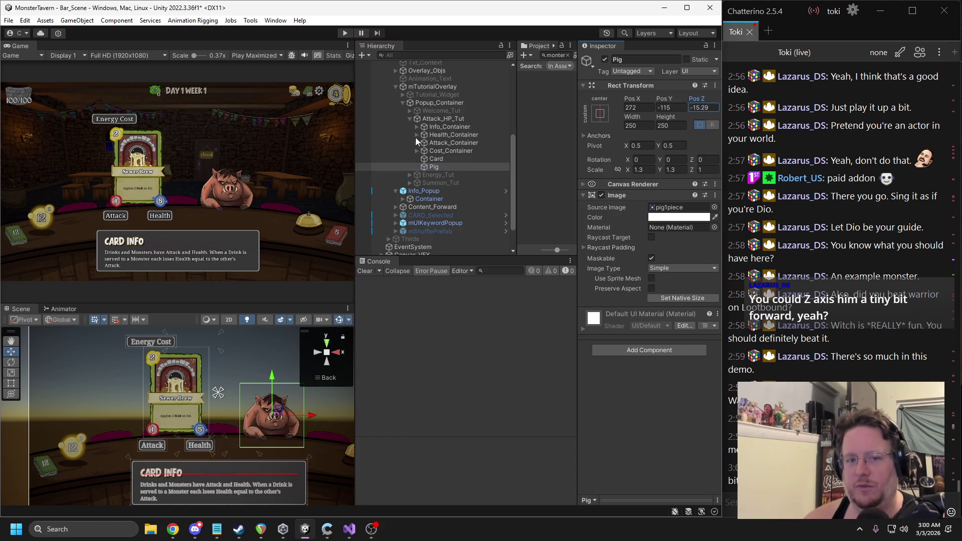
type("0")
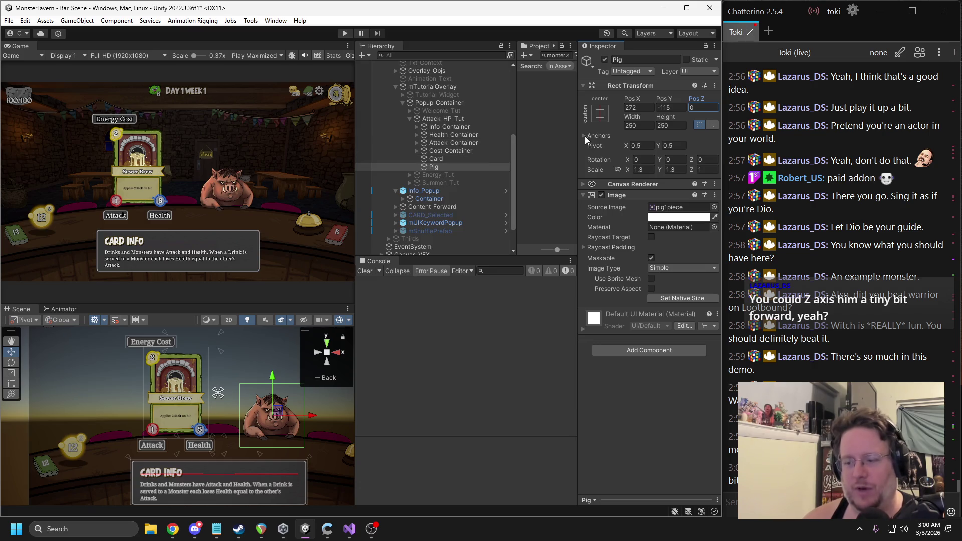
left_click_drag(692, 159, 630, 169)
type("0")
left_click(660, 161)
left_click(625, 161)
mouse_move(626, 160)
left_mouse_down()
mouse_move(197, 195)
mouse_move(284, 206)
left_mouse_up()
type("0")
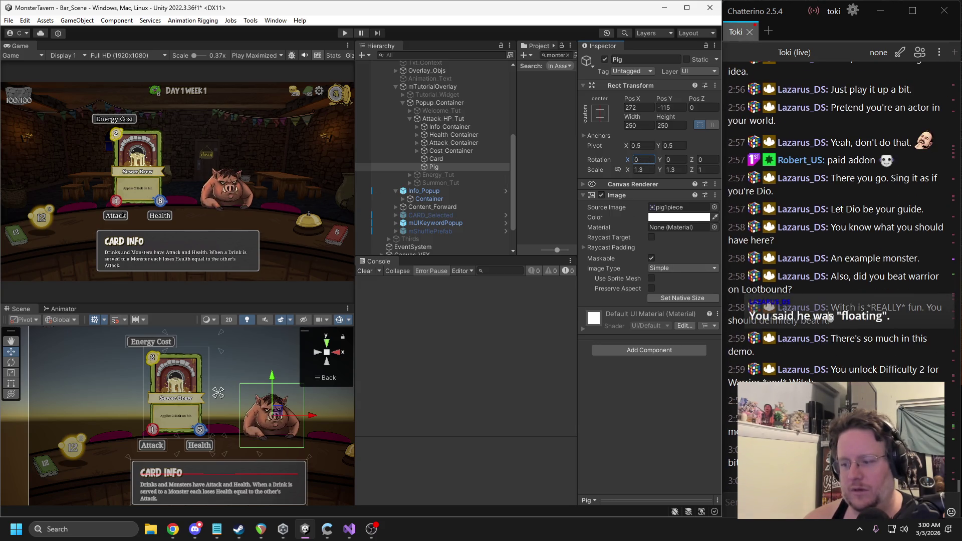
Step: Duplicate Pig to create Pig (1)
scroll(301, 380, "up", 3)
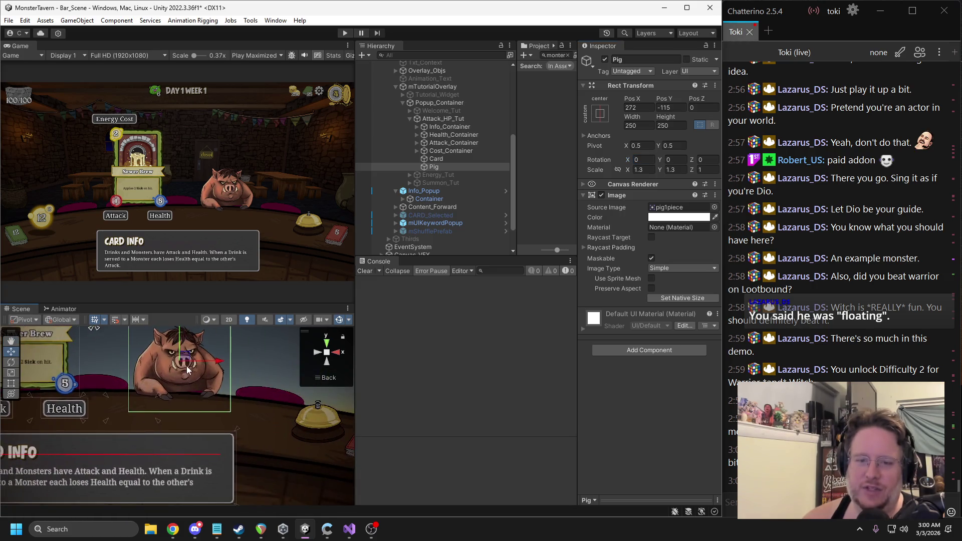
left_click(435, 166)
key("ctrl+d")
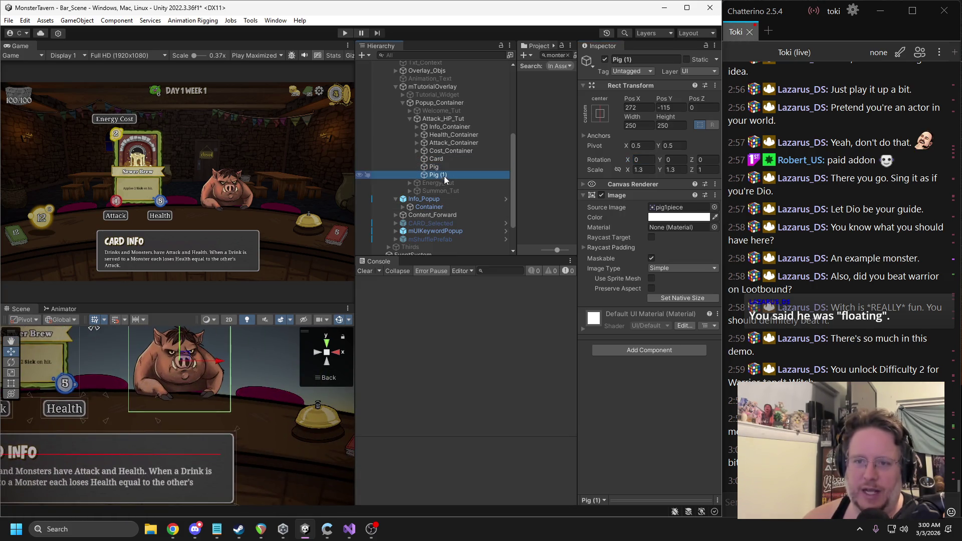
Step: Move the pig copy above Pig and rename it Pig_Shadow
left_click_drag(441, 174, 439, 164)
left_click(639, 61)
double_click(641, 60)
type("g_S")
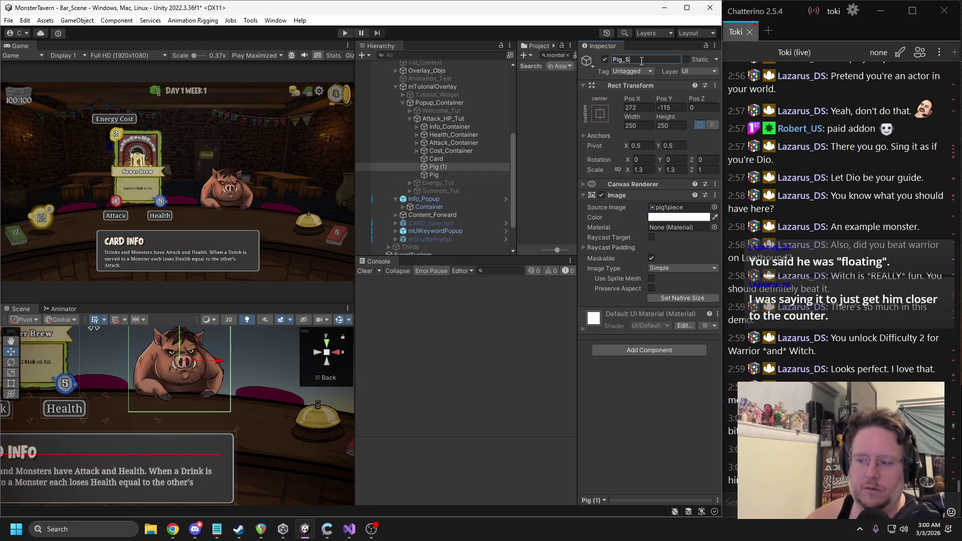
key("Return")
Step: Colour Pig_Shadow's image black and nudge it slightly lower
left_click(675, 217)
left_click_drag(703, 325, 695, 335)
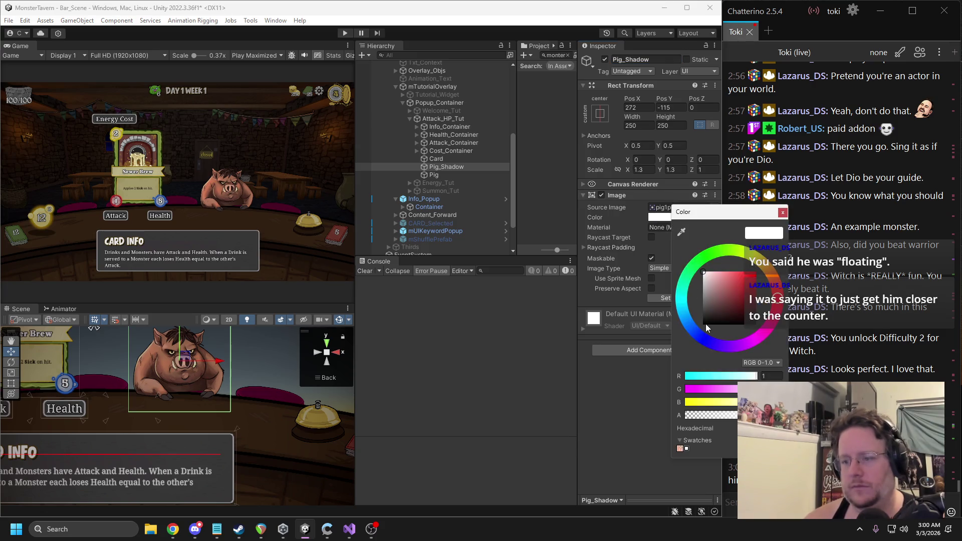
left_click(782, 212)
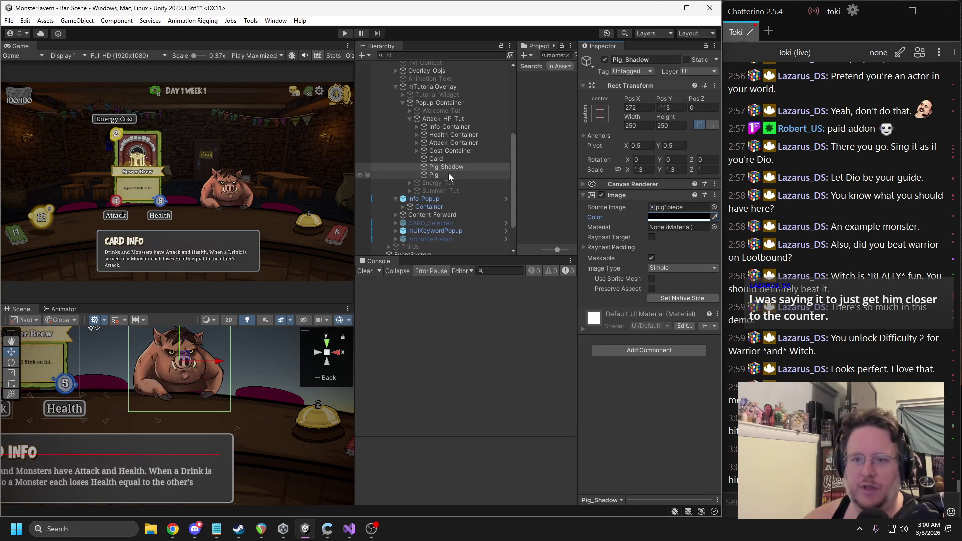
mouse_move(190, 331)
left_mouse_down()
mouse_move(195, 358)
mouse_move(185, 357)
left_mouse_up()
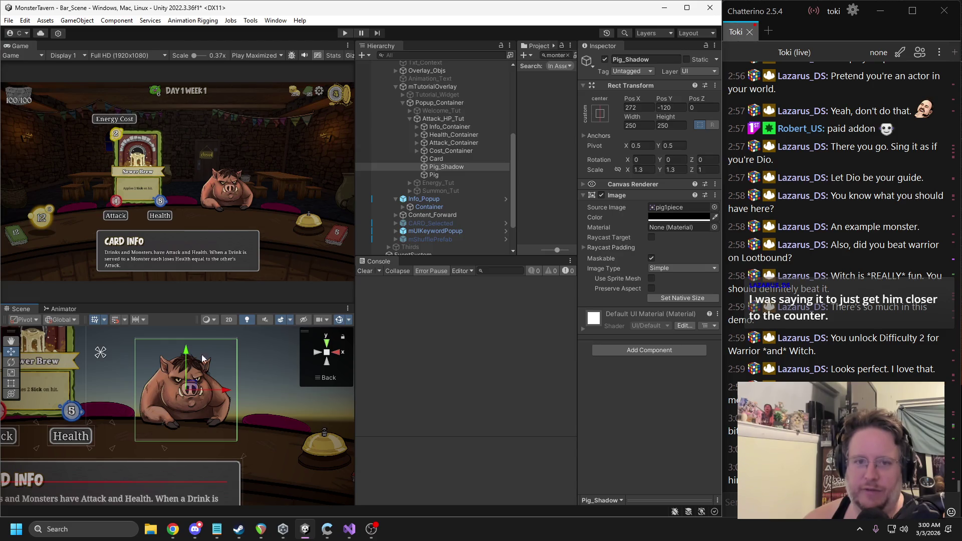
Step: Make Pig a child of Pig_Shadow and expand the group to confirm
left_click(437, 183)
left_click(436, 175)
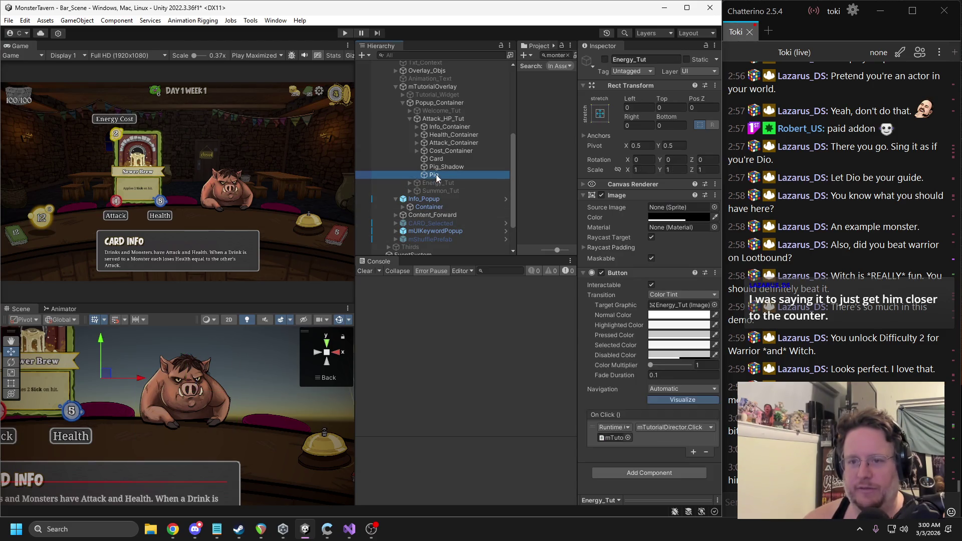
left_click_drag(436, 177, 440, 167)
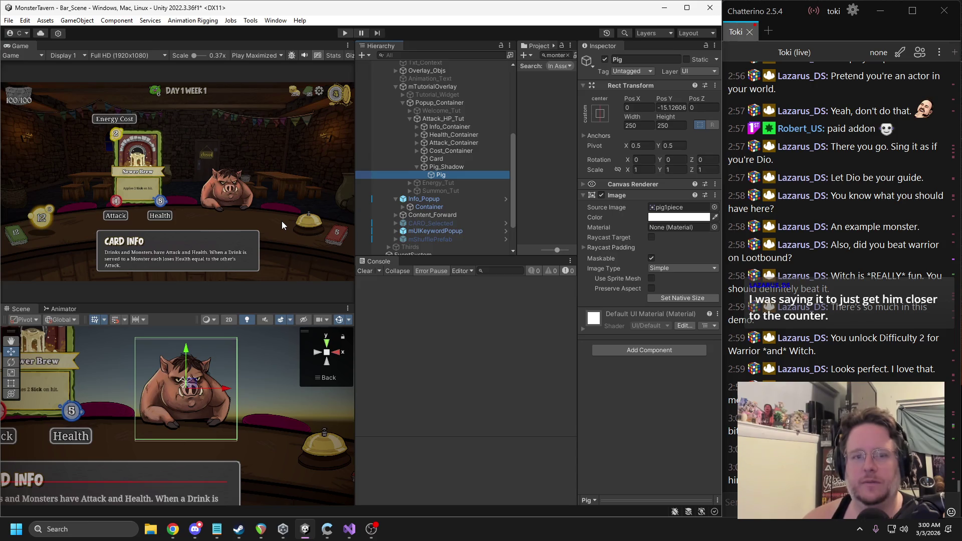
left_click(418, 167)
left_click(441, 135)
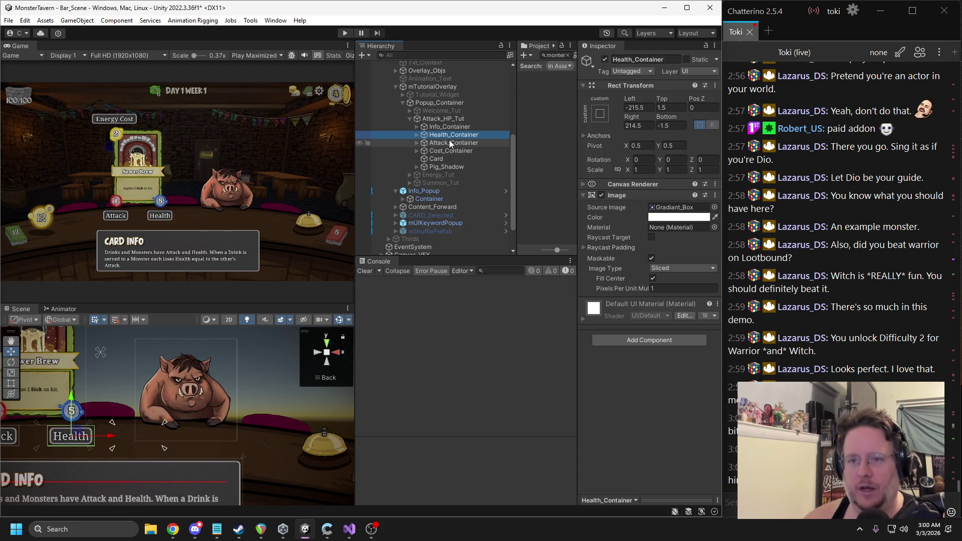
left_click(418, 167)
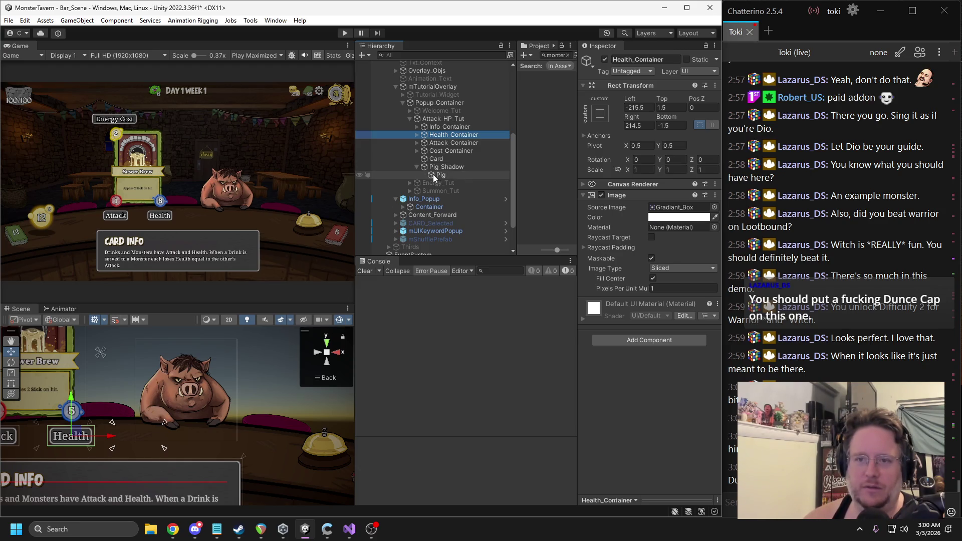
Step: Add a child image under Pig using Banner_Beasts-3 at native size
left_click(443, 175)
right_click(442, 176)
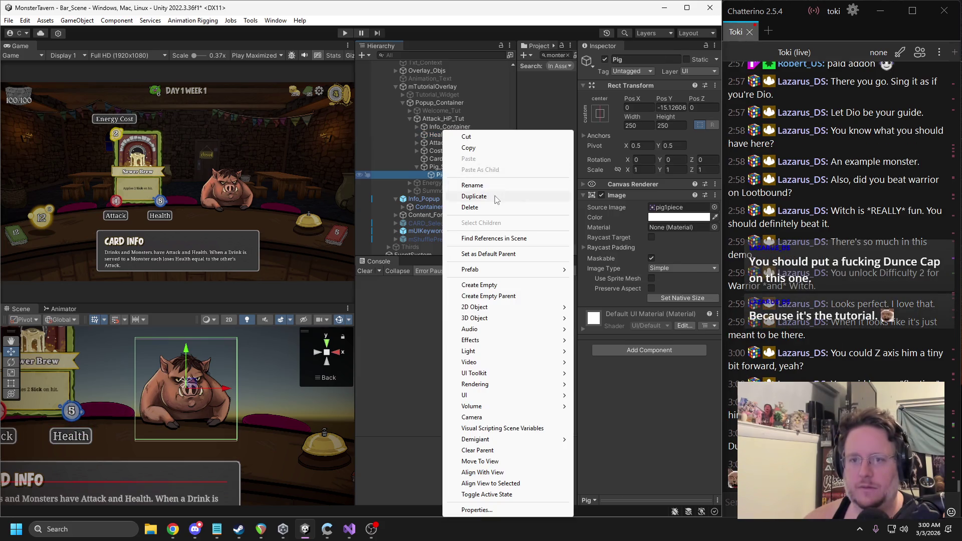
mouse_move(526, 395)
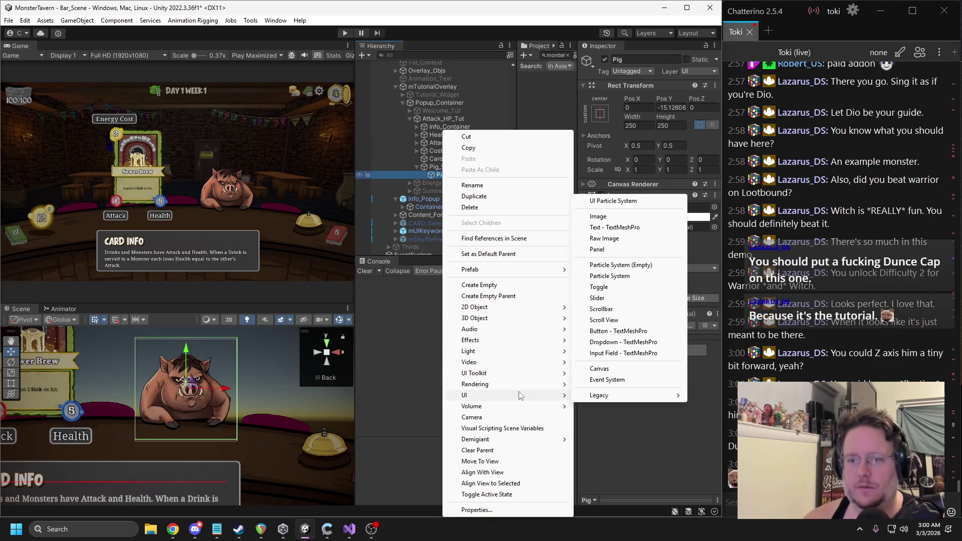
left_click(616, 221)
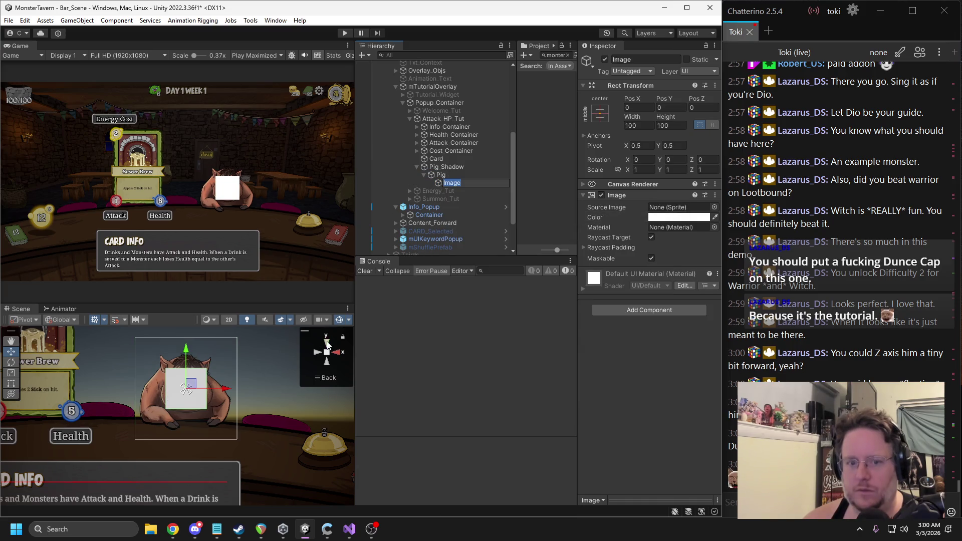
left_click(713, 207)
type("banner")
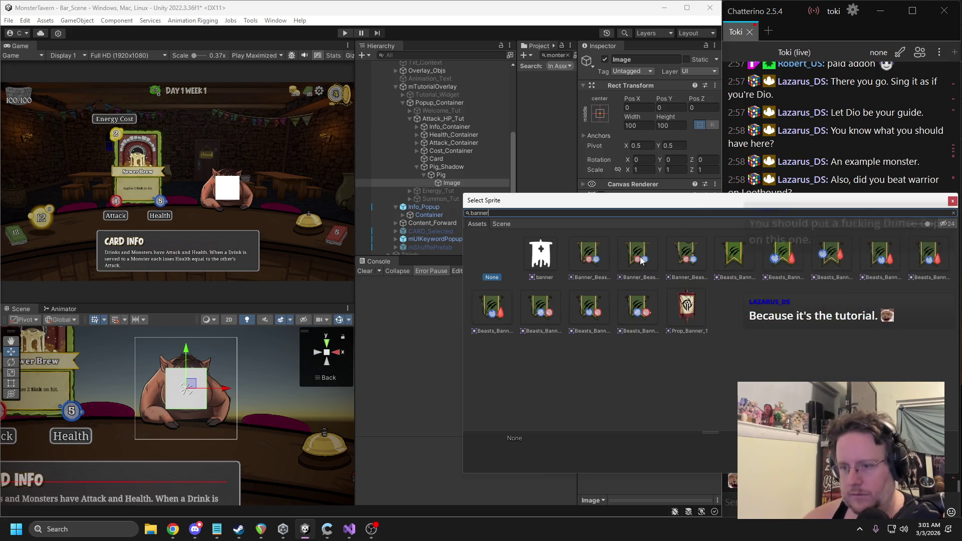
double_click(589, 260)
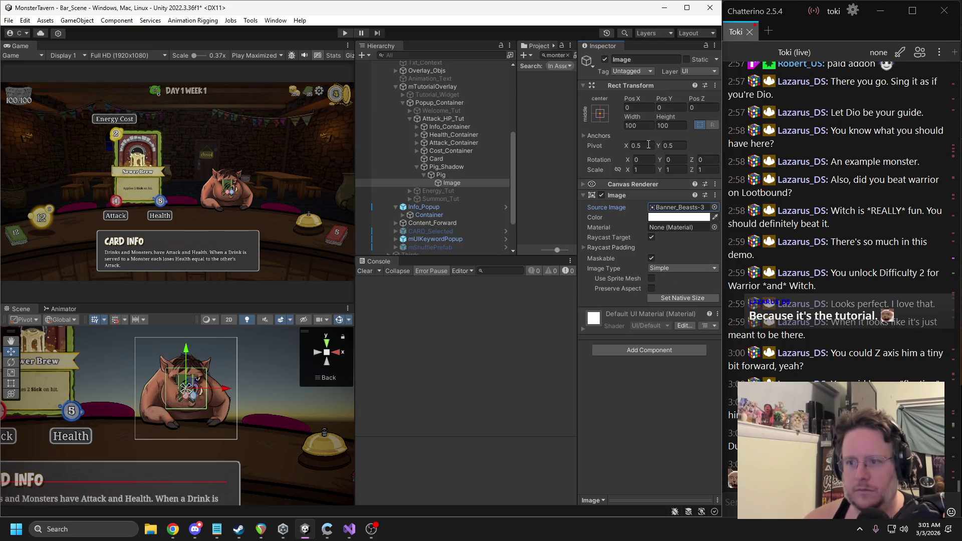
left_click(674, 299)
Step: Scale the banner image to 0.4 on X and Y
left_click(647, 170)
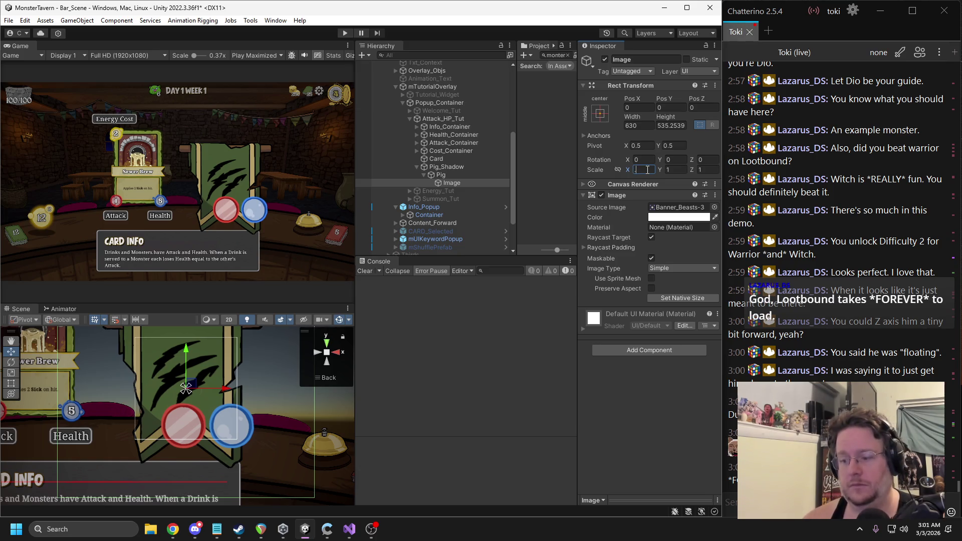
type(".5")
key("Tab")
type(".5")
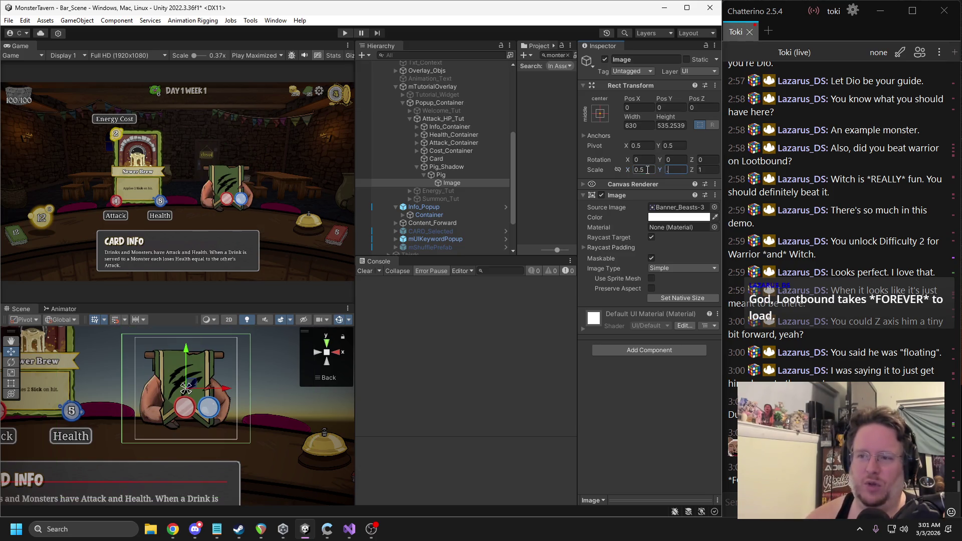
type(".33")
left_click(634, 170)
type(".33")
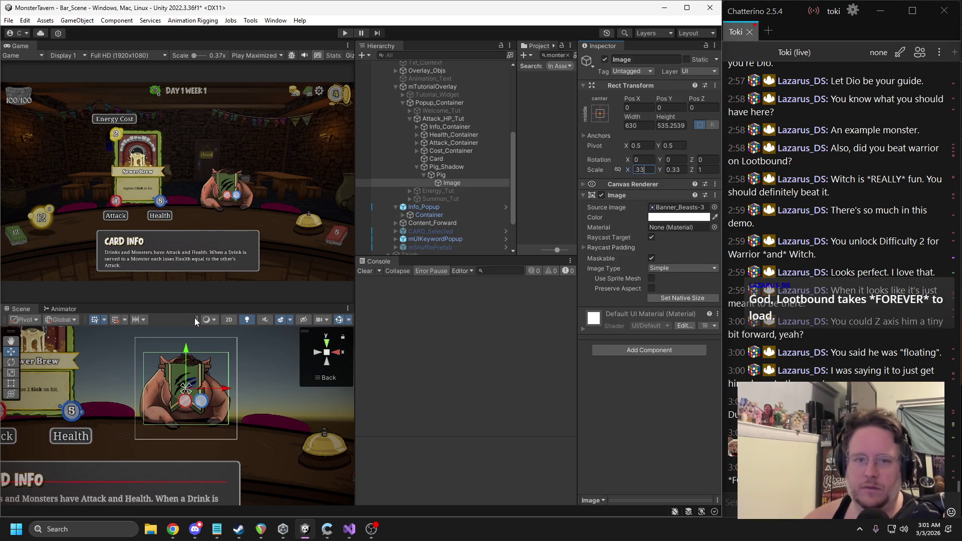
key("BackSpace")
key("BackSpace")
type("4")
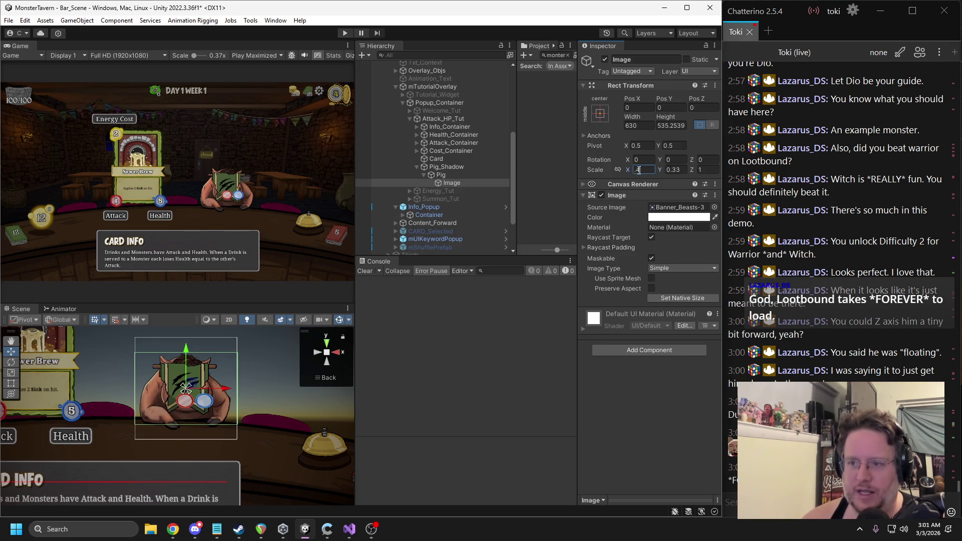
left_click(674, 169)
type(".4")
Step: Position the banner above the pig's head at Pos Y 173 and name it Banner
left_click_drag(197, 393, 198, 315)
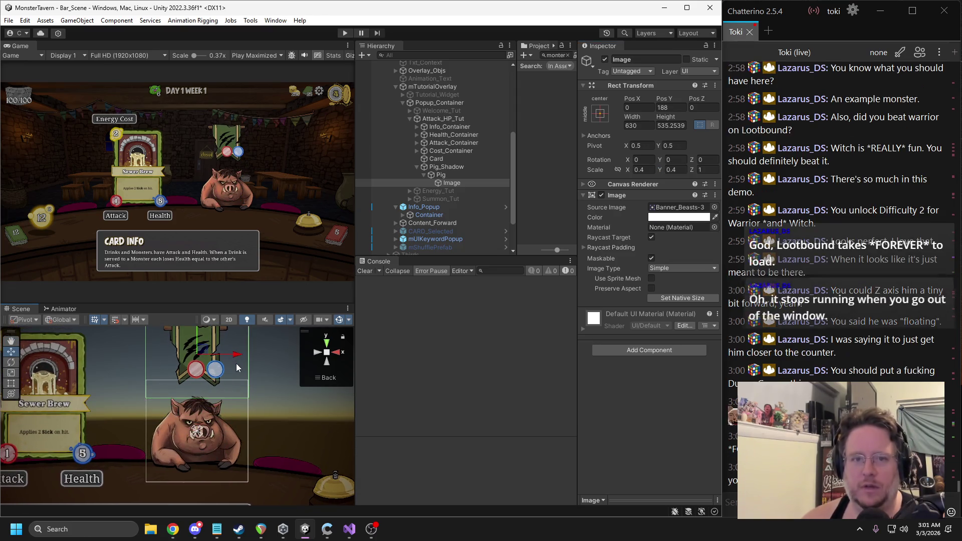
left_click_drag(237, 360, 232, 360)
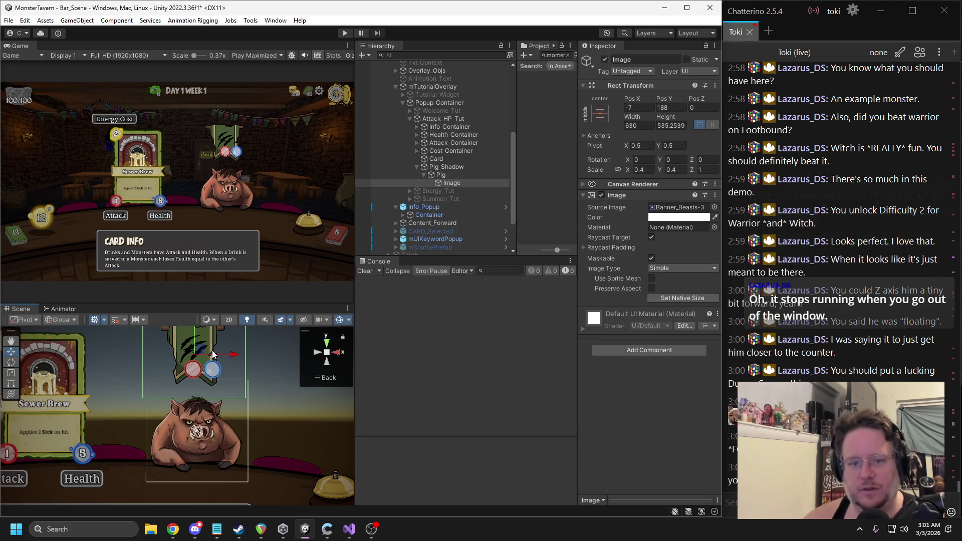
scroll(201, 346, "down", 3)
left_click_drag(190, 338, 190, 342)
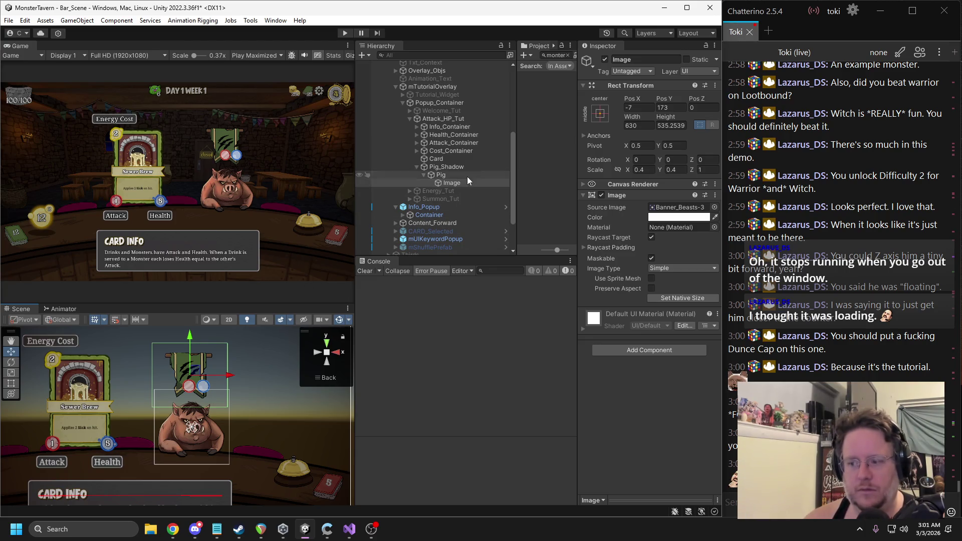
left_click(622, 60)
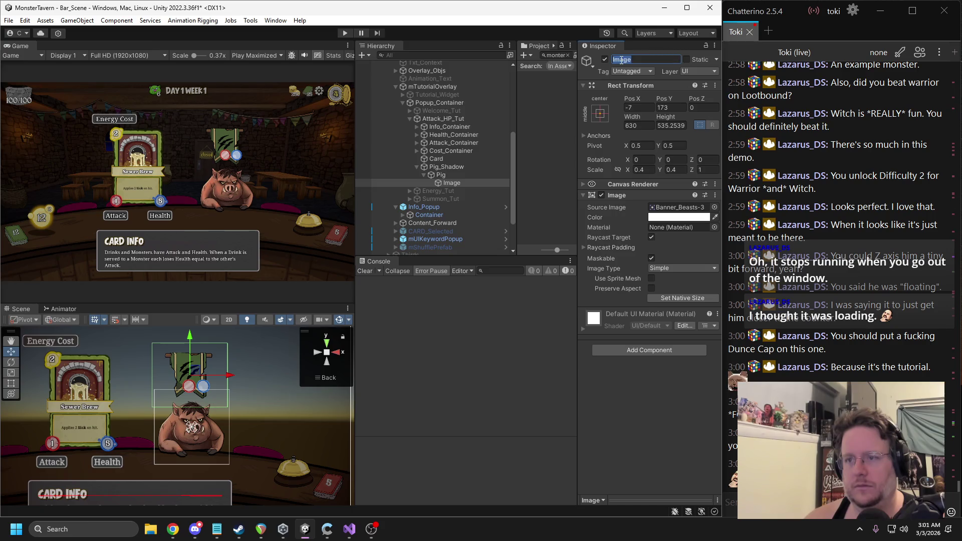
type("Banner")
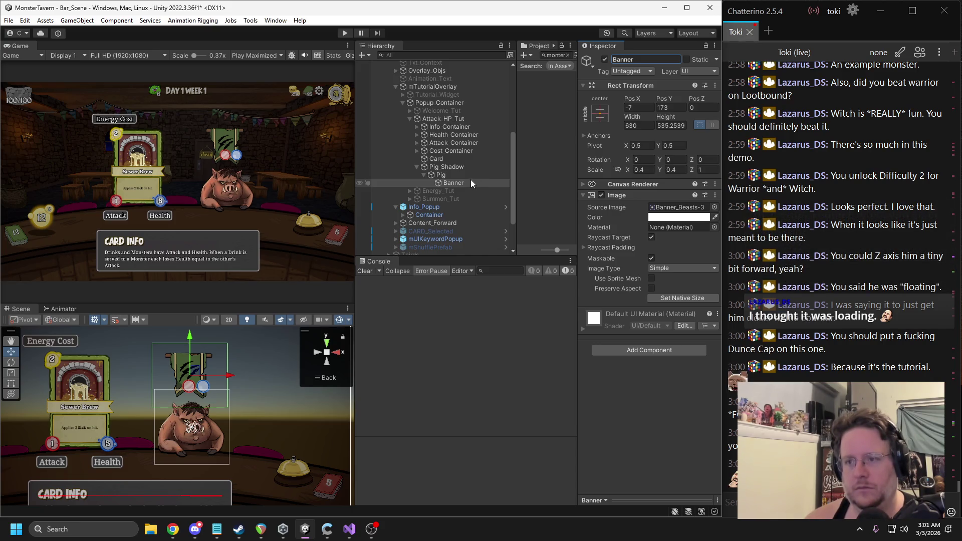
Step: Move Banner between Card and Pig_Shadow, stretch its anchors, and reset its scale to 1
left_click_drag(435, 182, 441, 167)
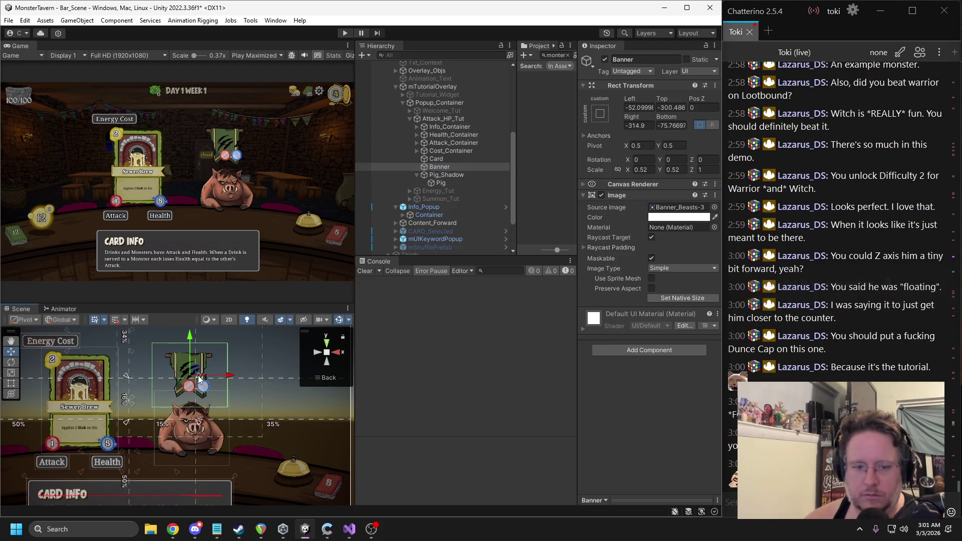
mouse_move(128, 376)
left_mouse_down()
mouse_move(127, 341)
mouse_move(230, 345)
left_mouse_up()
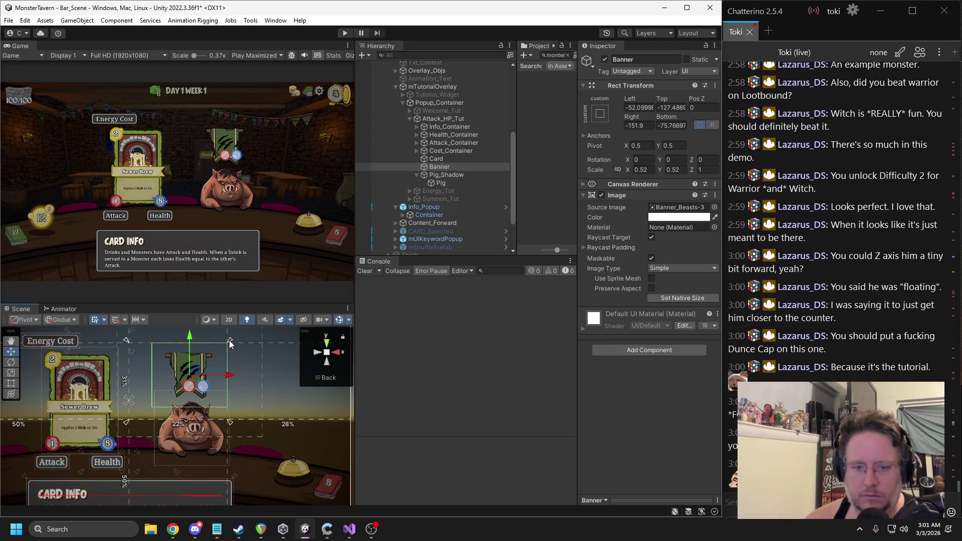
left_click_drag(126, 422, 149, 410)
left_click(641, 169)
type("1")
key("Tab")
type("1")
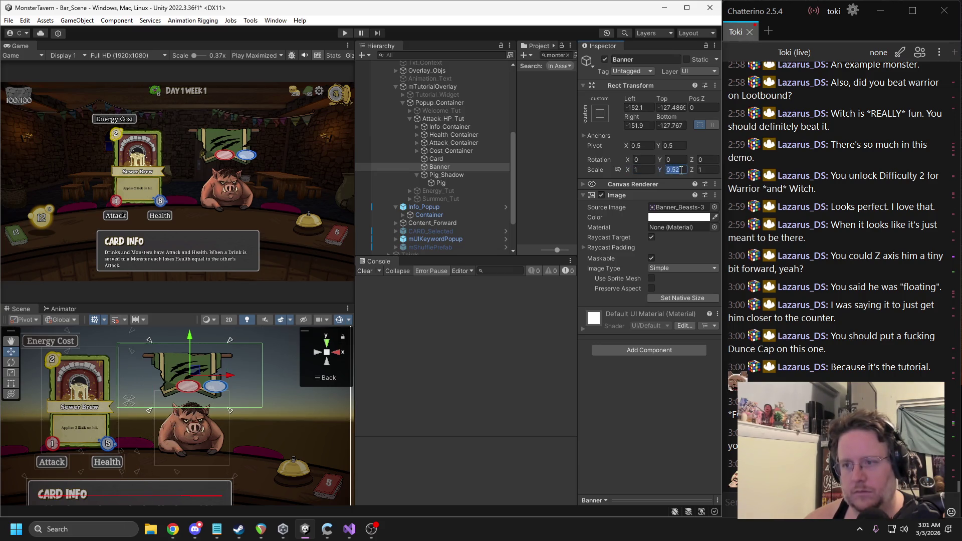
Step: Zero the Banner's offsets and resize it from the top-right corner
left_click(638, 107)
type("0")
key("Tab")
type("0")
left_click(671, 125)
type("0")
left_click(642, 125)
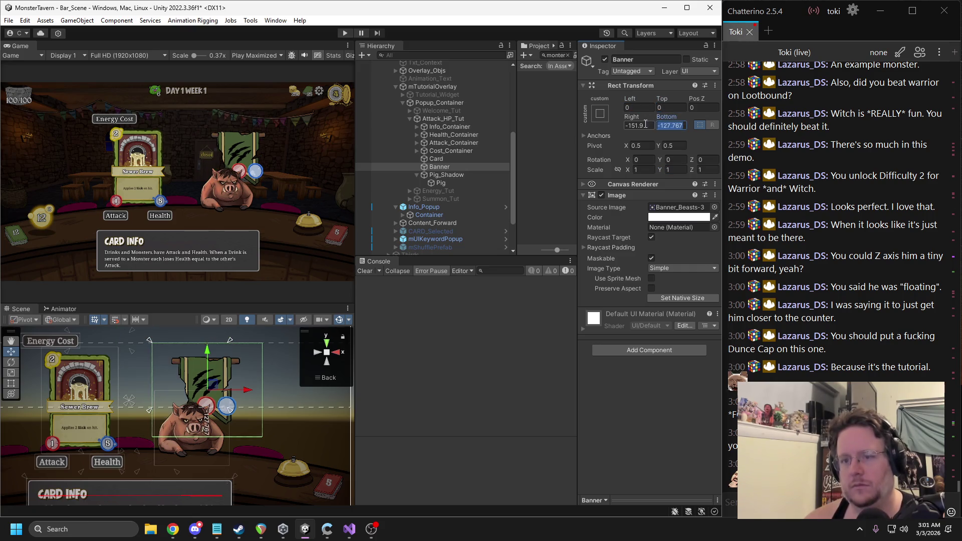
type("0")
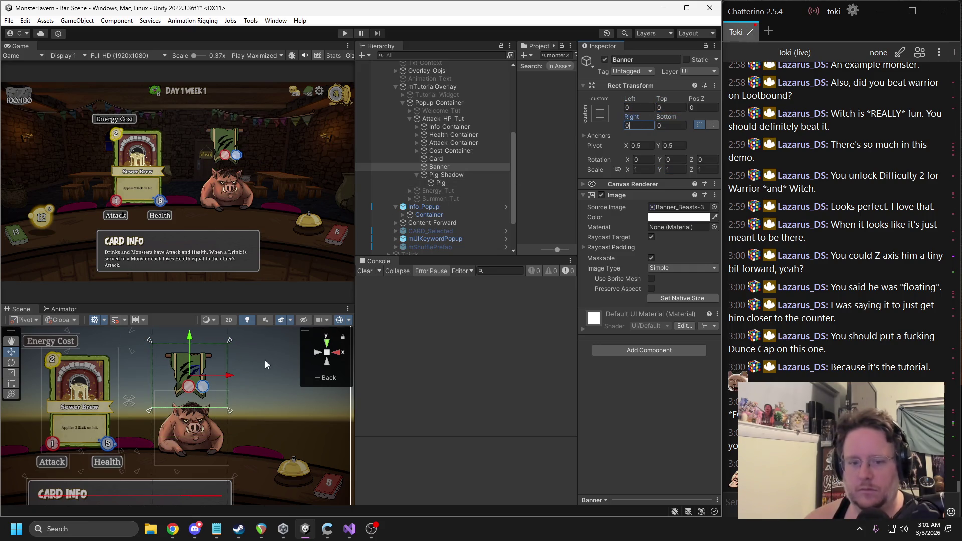
left_click_drag(229, 345, 193, 373)
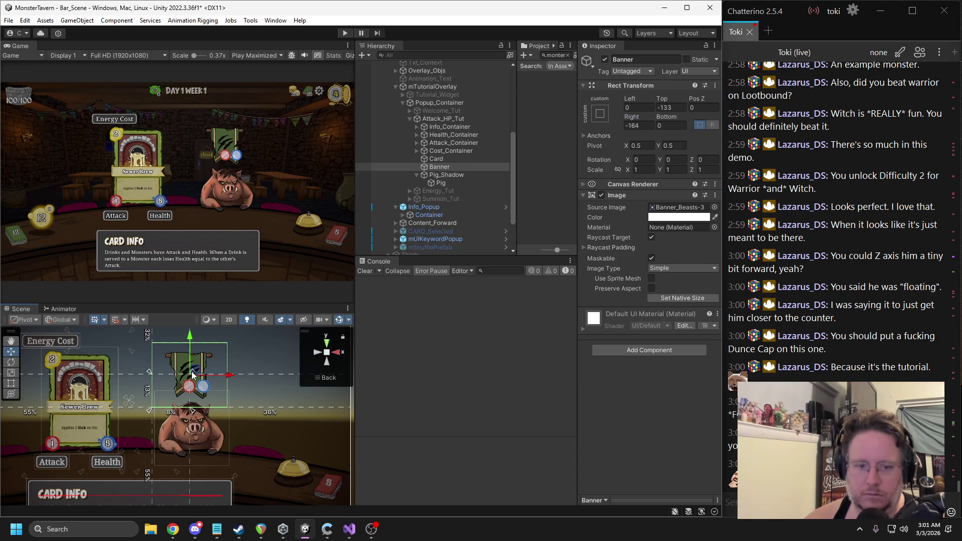
Step: Drag Banner's anchors to its corners, giving offsets Left -5, Top -2, Right 3, Bottom -2
left_click(600, 113)
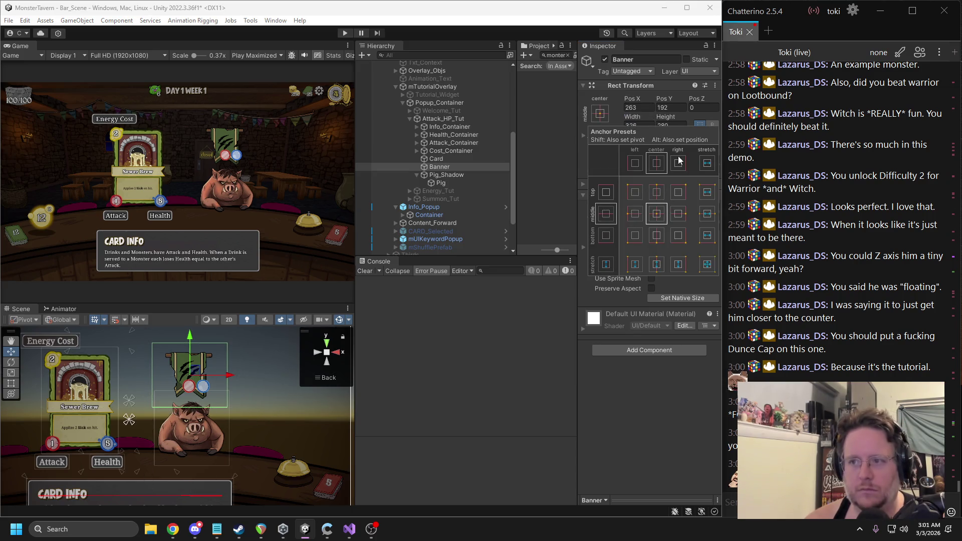
left_click(670, 107)
mouse_move(440, 167)
left_mouse_down()
mouse_move(441, 186)
mouse_move(440, 178)
mouse_move(214, 355)
left_mouse_up()
left_click_drag(132, 419, 228, 343)
left_click_drag(126, 424, 149, 411)
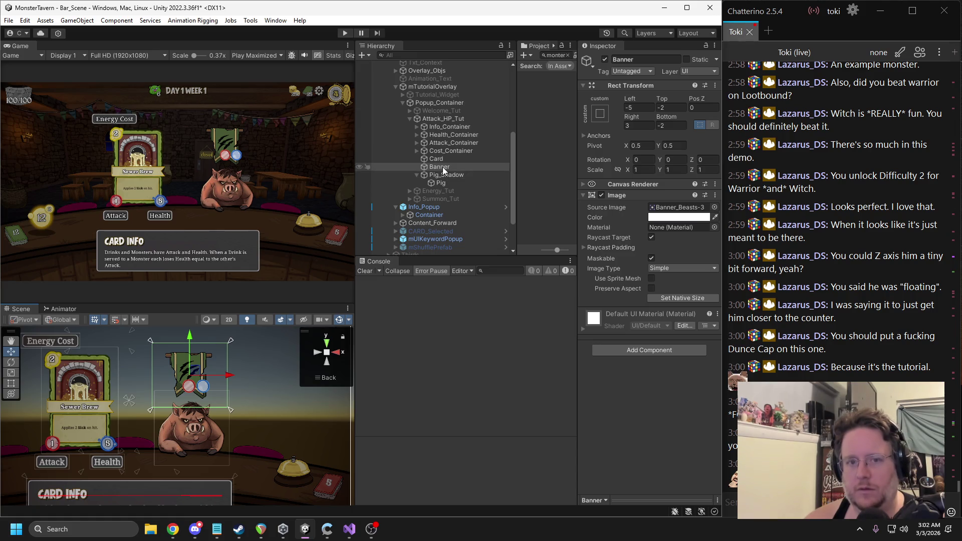
Step: Add a TextMeshPro text under Banner reading 2
right_click(443, 170)
mouse_move(484, 373)
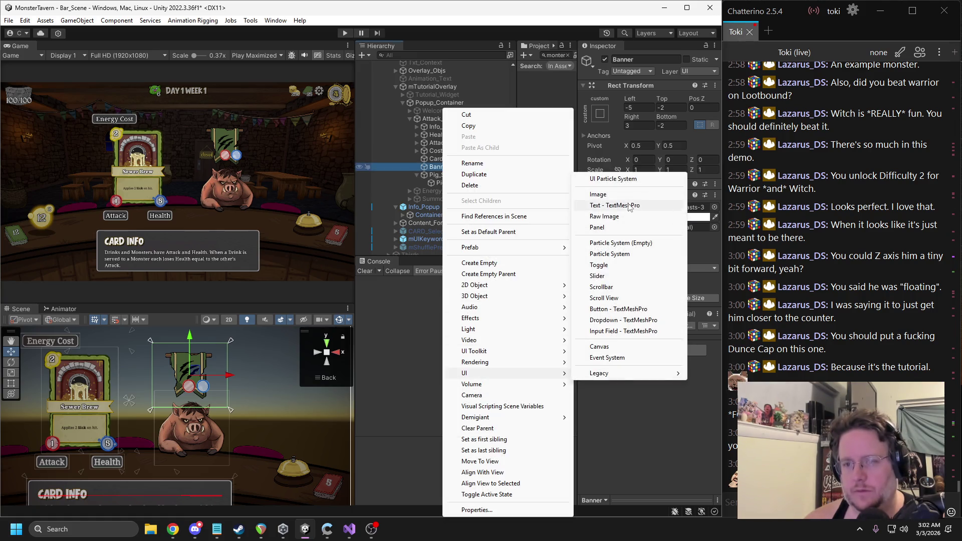
left_click(632, 205)
left_click(625, 242)
type("2")
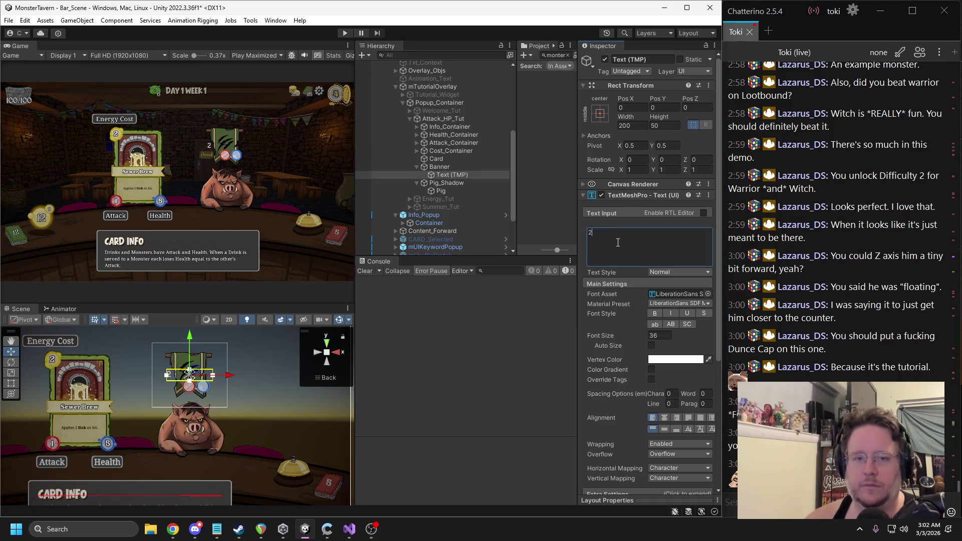
Step: Give the 2 label the Numbers font, centre it, and place it at Pos X -4
left_click(677, 294)
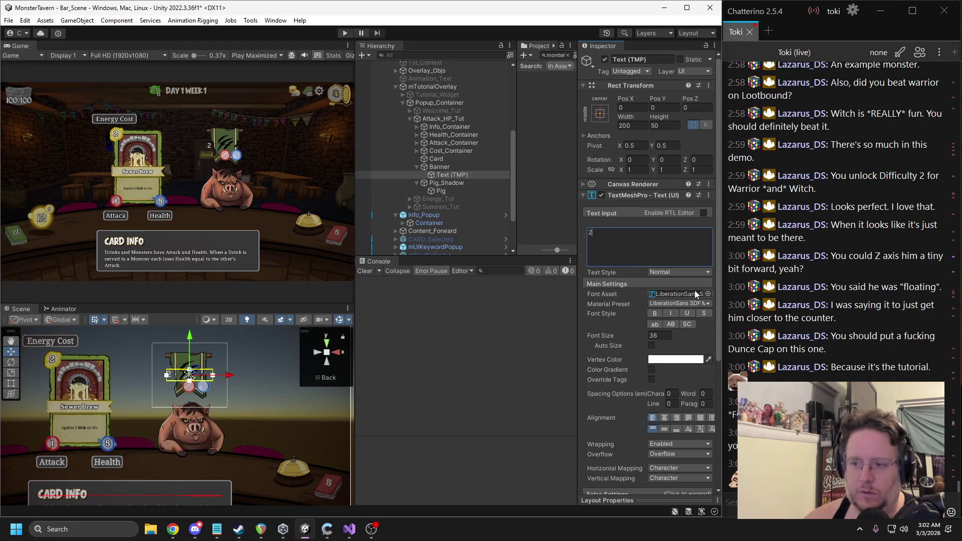
left_click_drag(516, 222, 460, 216)
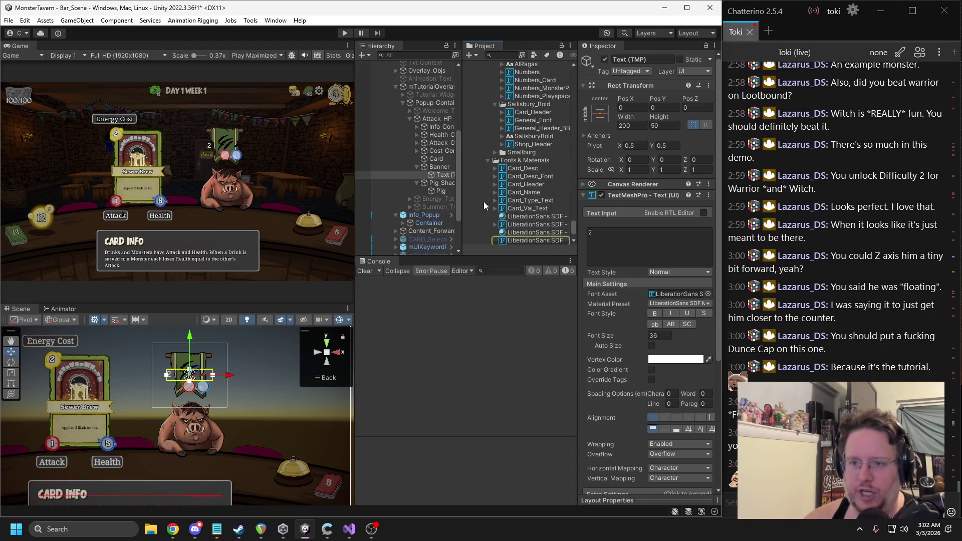
scroll(544, 161, "up", 3)
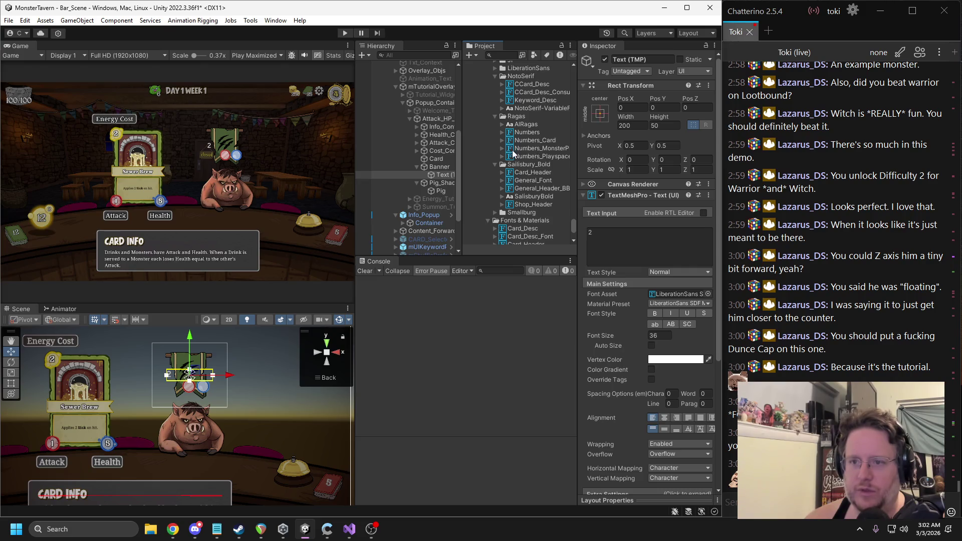
mouse_move(535, 149)
left_mouse_down()
mouse_move(668, 333)
mouse_move(666, 299)
left_mouse_up()
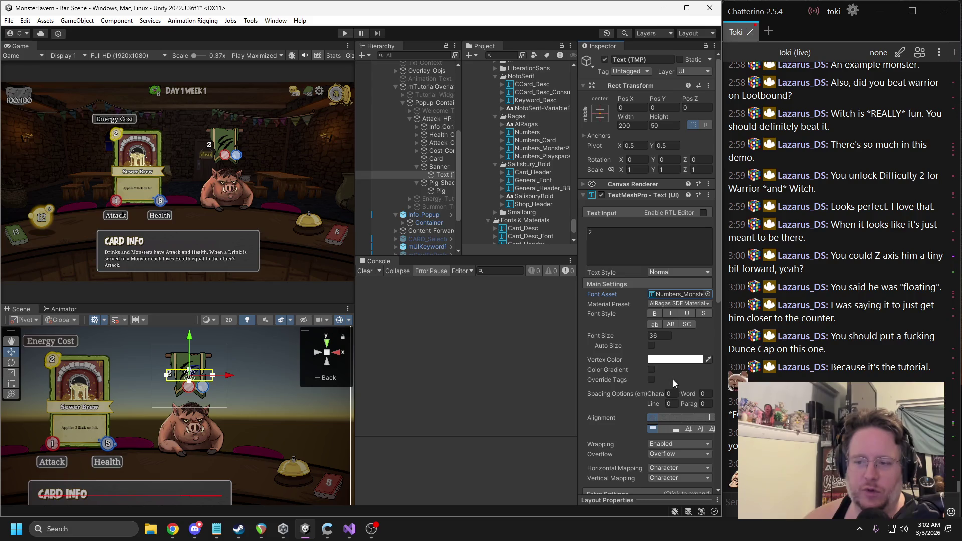
left_click(664, 419)
left_click_drag(194, 375, 195, 384)
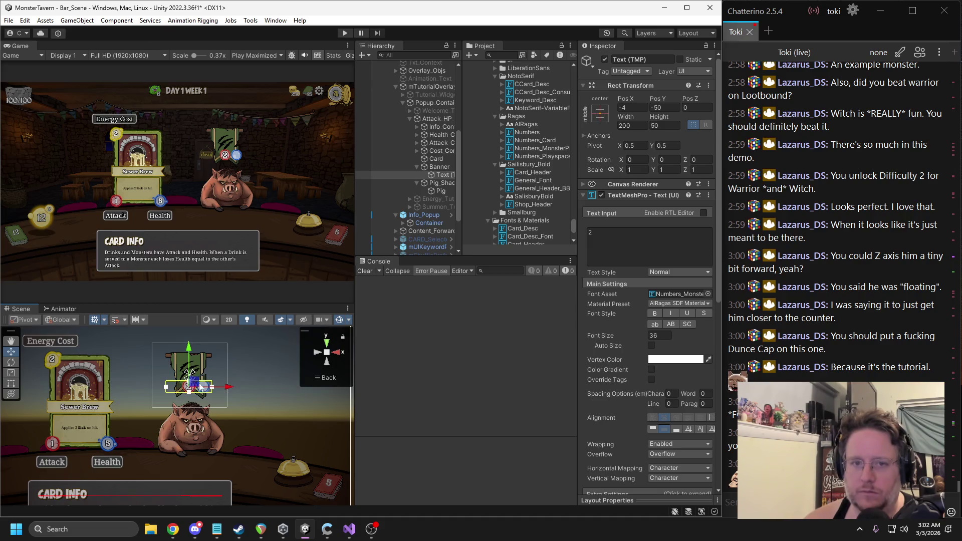
Step: Duplicate the label, change it to 4, and move it right to Pos X 55
scroll(245, 381, "up", 3)
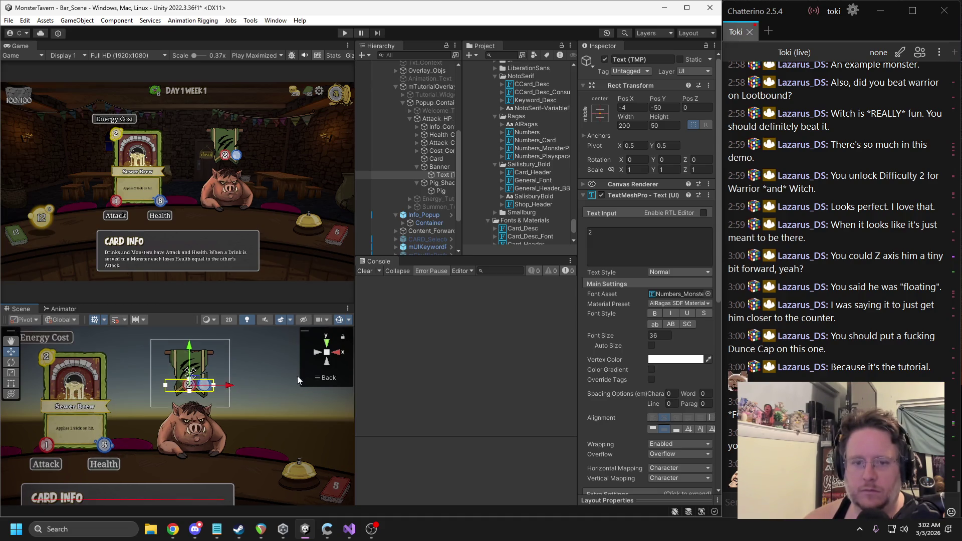
scroll(257, 384, "up", 2)
key("ctrl+d")
left_click_drag(210, 403, 233, 407)
double_click(601, 234)
type("4")
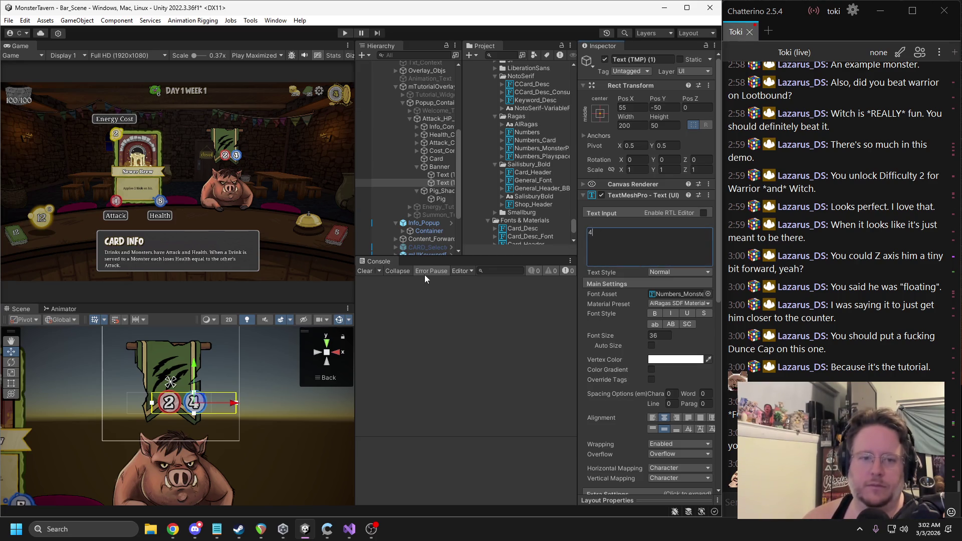
left_click(417, 167)
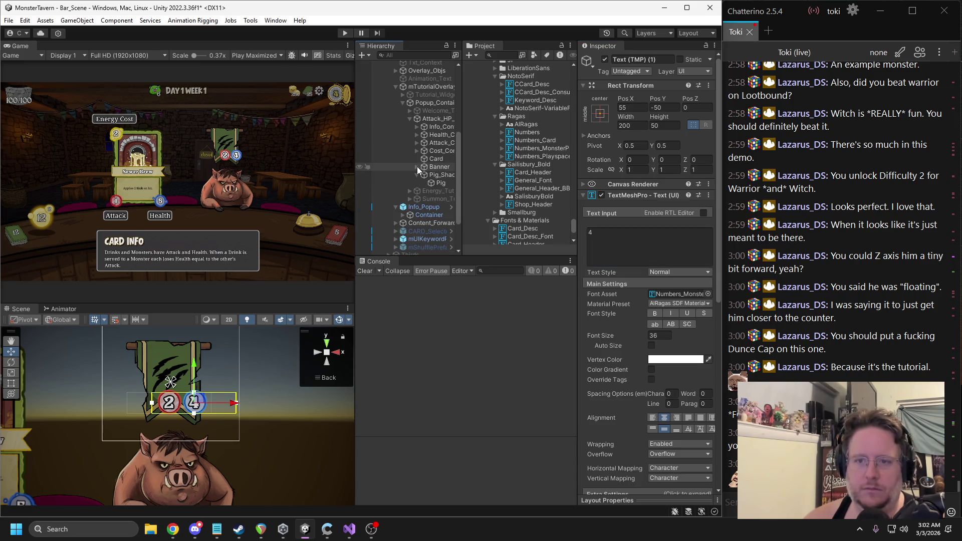
Step: Duplicate the Attack label container and move the copy beside the pig's banner
left_click(435, 142)
scroll(240, 376, "down", 5)
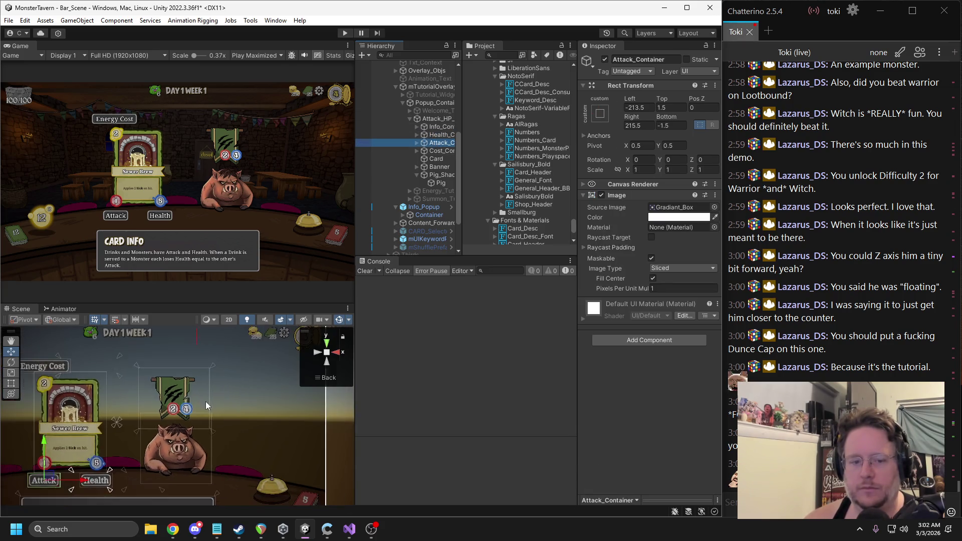
key("ctrl+d")
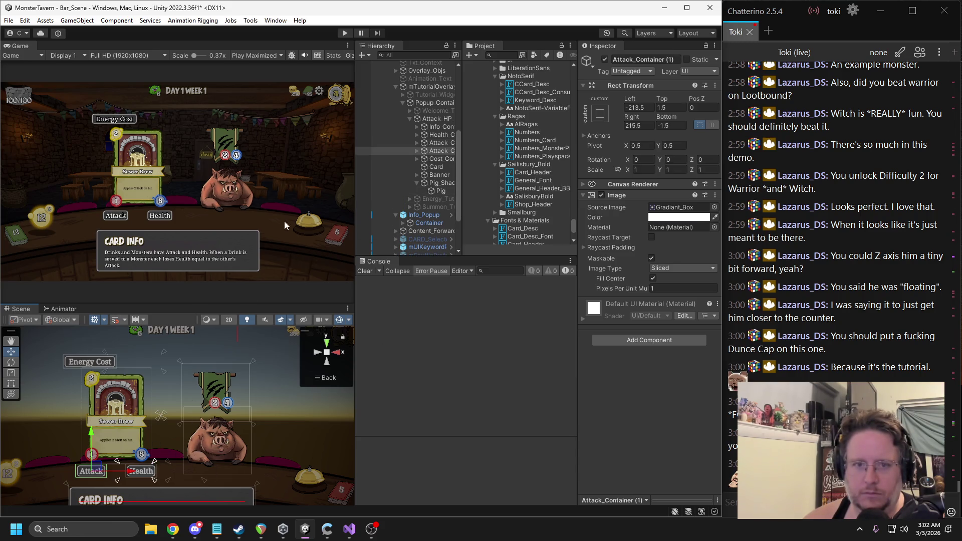
scroll(145, 426, "down", 1)
left_click_drag(98, 466, 198, 394)
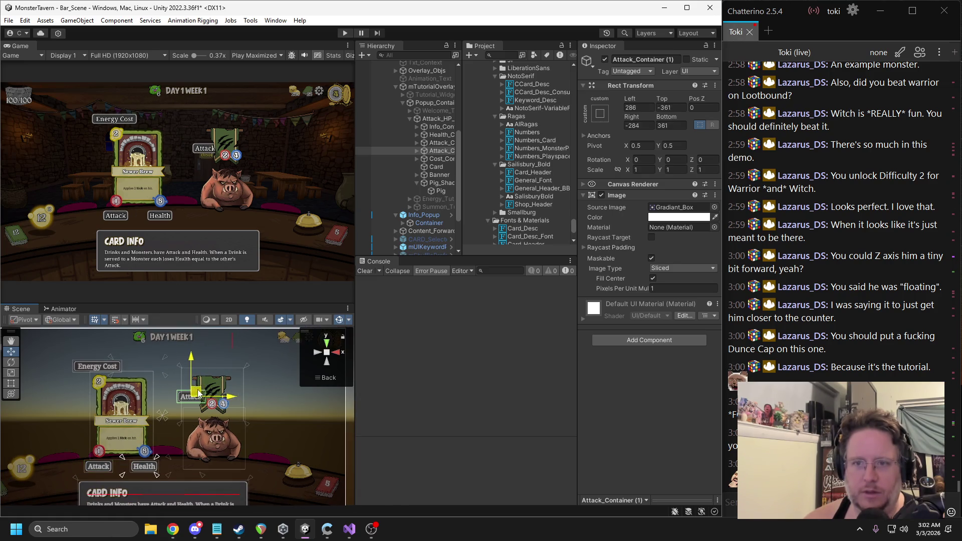
Step: Put Banner, Pig_Shadow and Card at the top of the list, with the Attack copy below Pig
left_click(435, 175)
left_click(434, 182, "shift")
left_click_drag(434, 180, 432, 126)
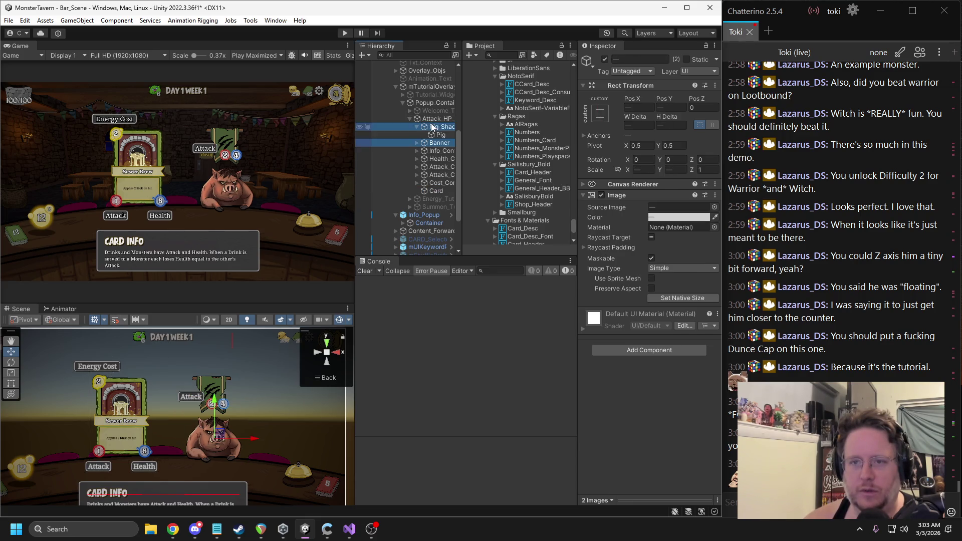
left_click_drag(436, 191, 435, 128)
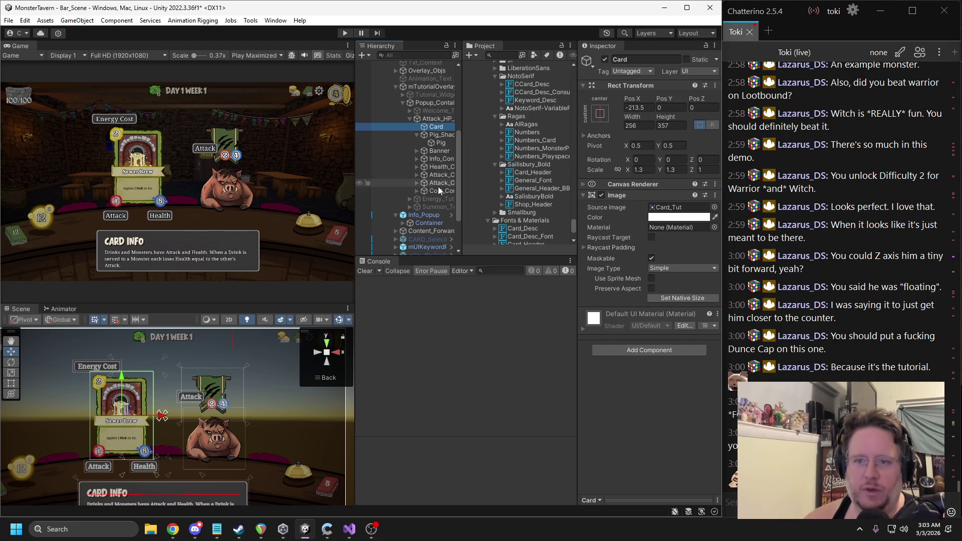
left_click_drag(441, 184, 427, 158)
left_click_drag(200, 392, 210, 387)
Step: Duplicate the Health label container and place the copy next to the Attack copy
left_click_drag(439, 159, 440, 175)
key("ctrl+d")
left_click_drag(148, 460, 248, 385)
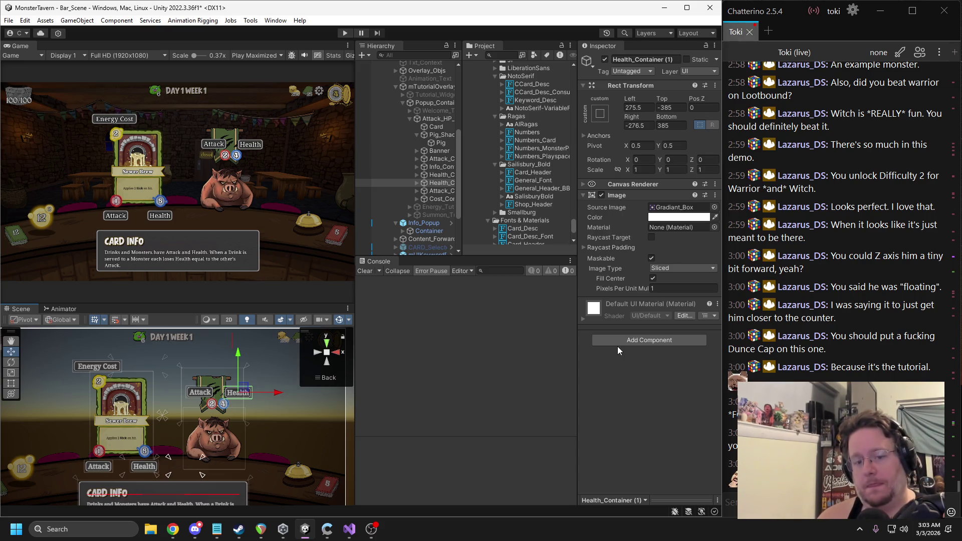
scroll(261, 427, "up", 5)
scroll(261, 427, "down", 1)
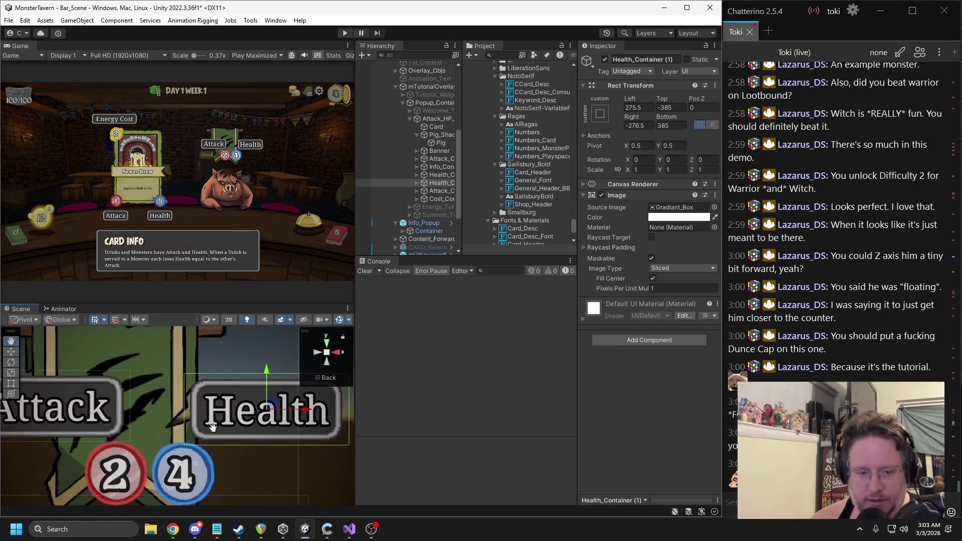
mouse_move(274, 408)
left_mouse_down()
mouse_move(80, 404)
mouse_move(207, 404)
mouse_move(333, 423)
mouse_move(322, 429)
left_mouse_up()
scroll(80, 404, "down", 2)
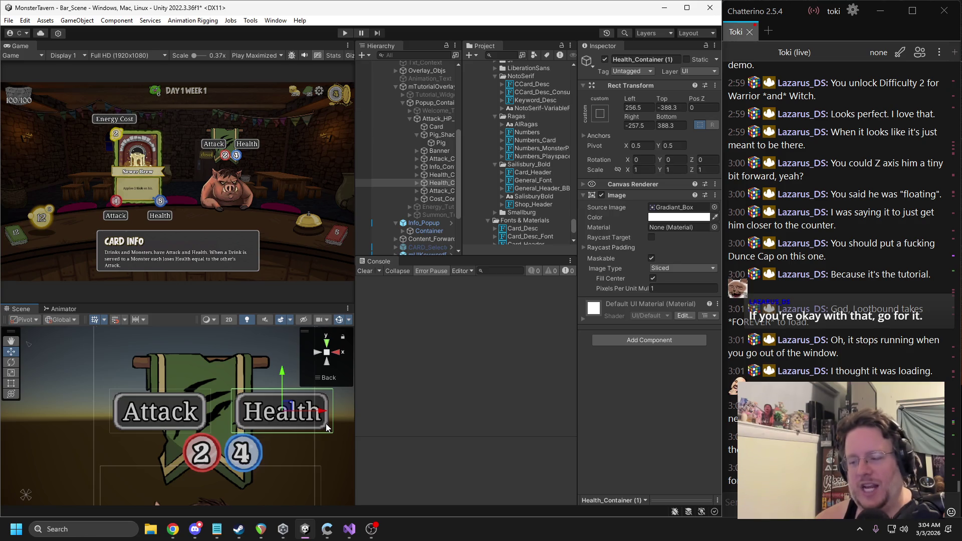
Step: Move the card's Attack label up and left beside the card
scroll(326, 427, "down", 2)
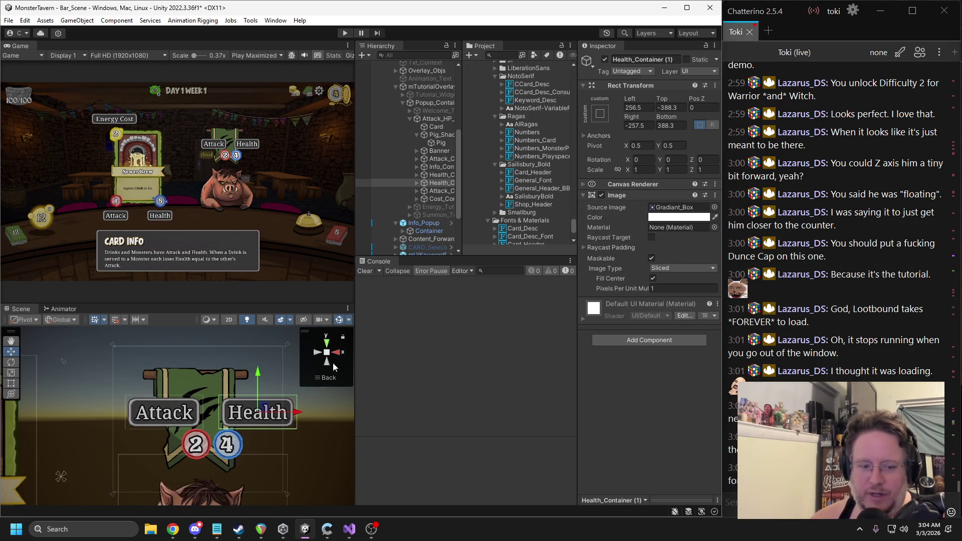
double_click(440, 191)
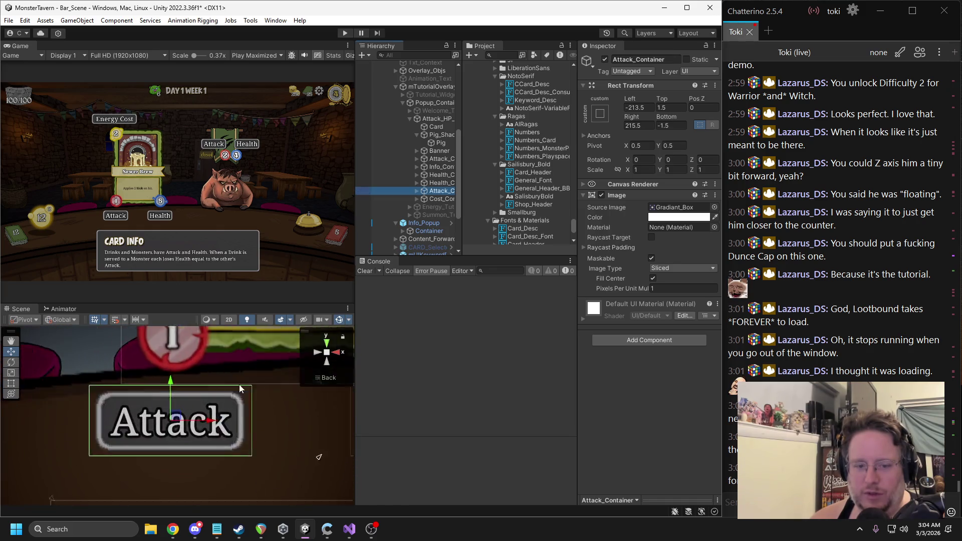
left_click_drag(183, 391, 193, 283)
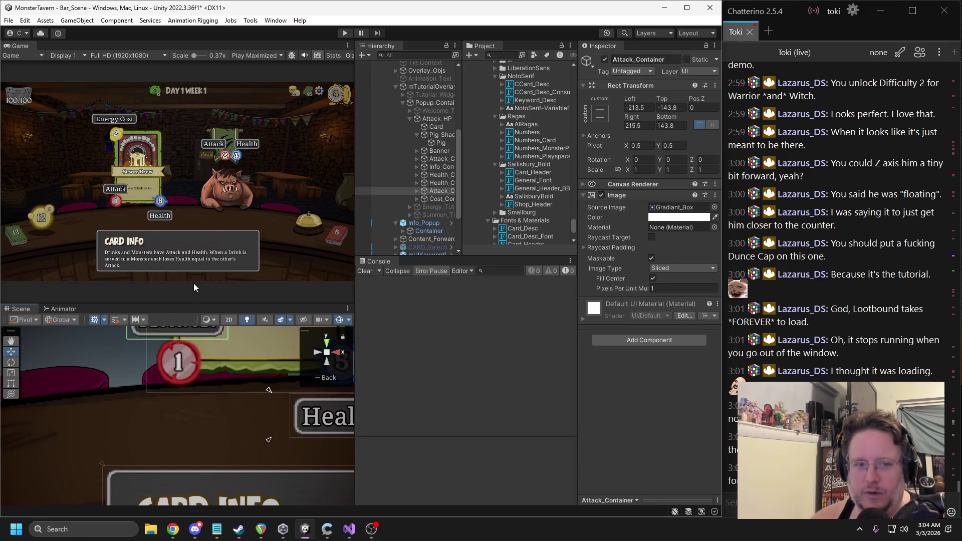
key("f")
left_click_drag(213, 385, 182, 386)
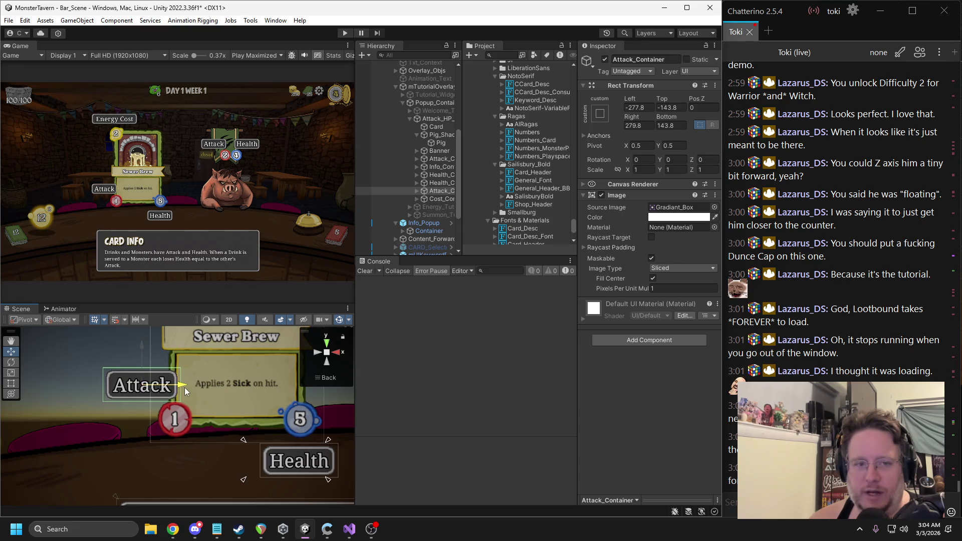
Step: Place the copied Health container below Banner in the Hierarchy
left_click(436, 183)
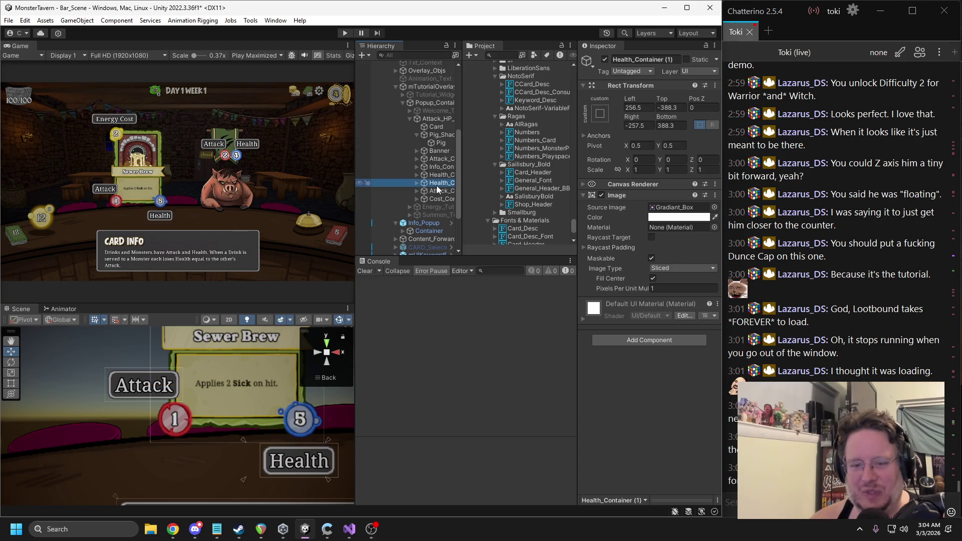
scroll(256, 382, "down", 3)
left_click_drag(285, 400, 232, 407)
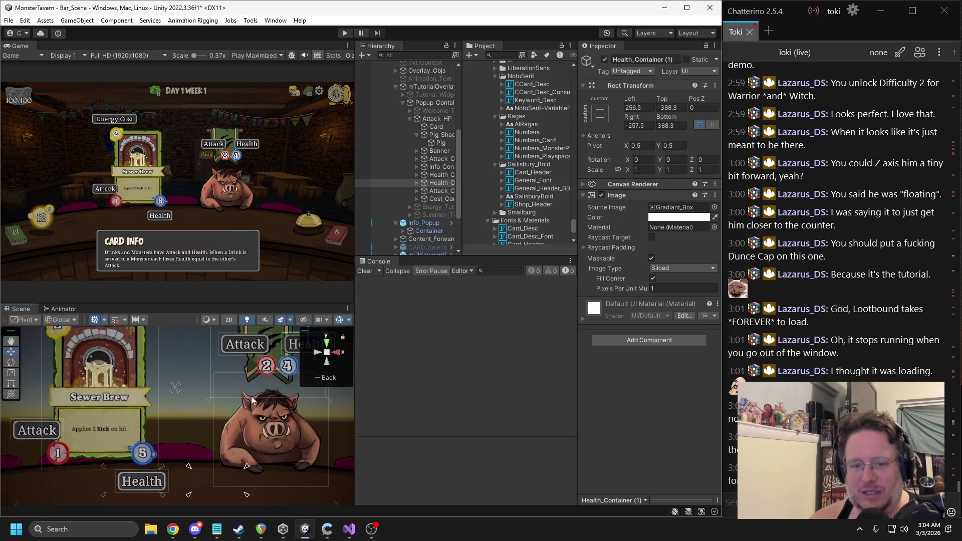
left_click(445, 184)
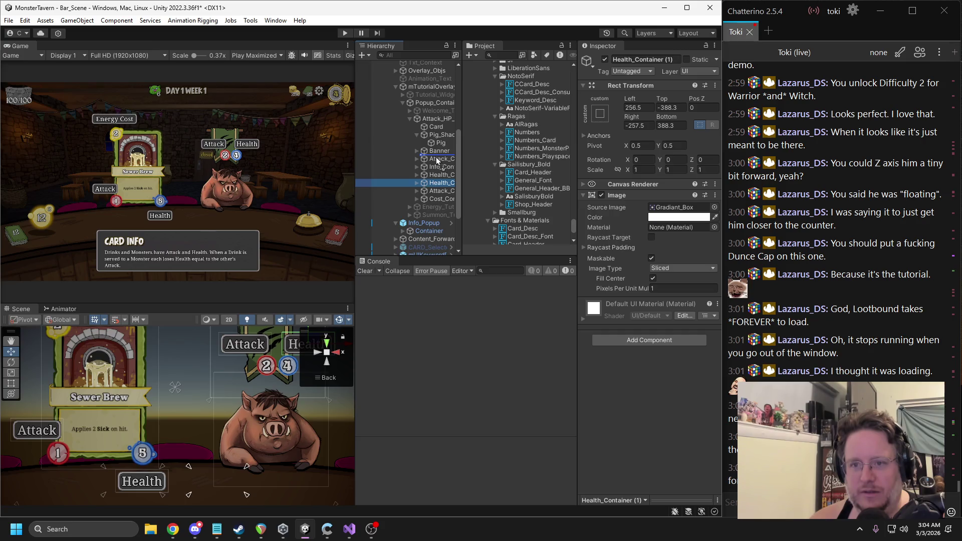
left_click_drag(437, 160, 436, 159)
Step: Undo the Health label moves so Attack sits beside Health, then adjust Attack's left edge
left_click(142, 480)
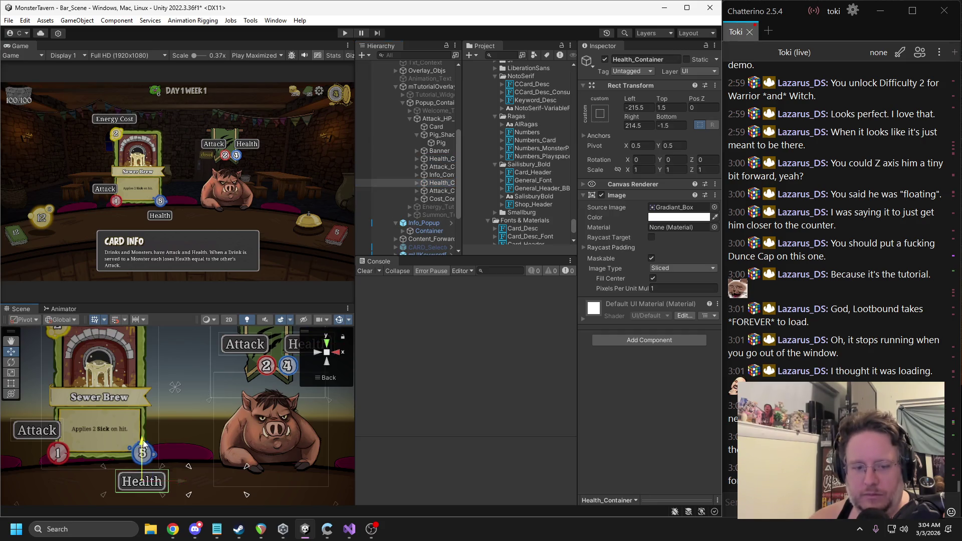
left_click_drag(144, 445, 152, 396)
mouse_move(180, 441)
left_mouse_down()
mouse_move(203, 442)
mouse_move(179, 425)
left_mouse_up()
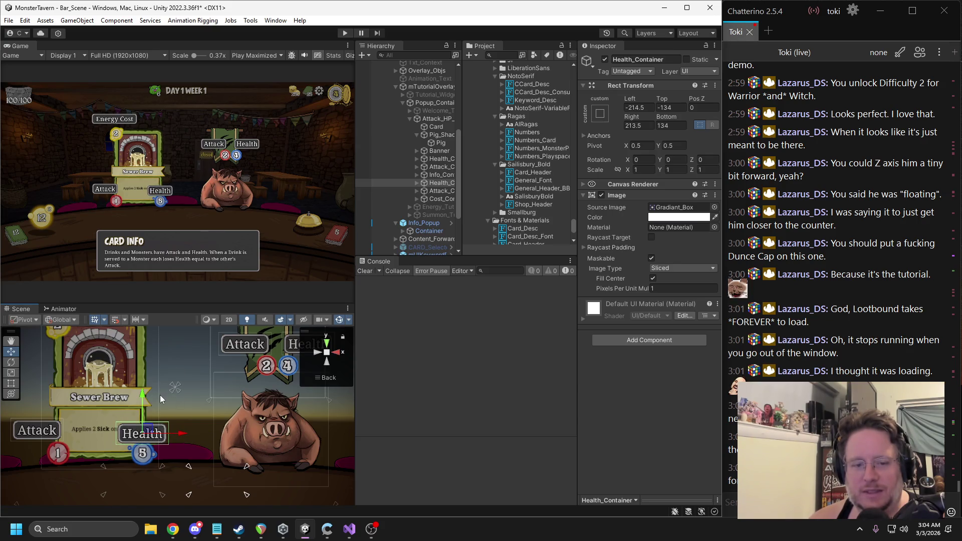
left_click_drag(142, 399, 144, 392)
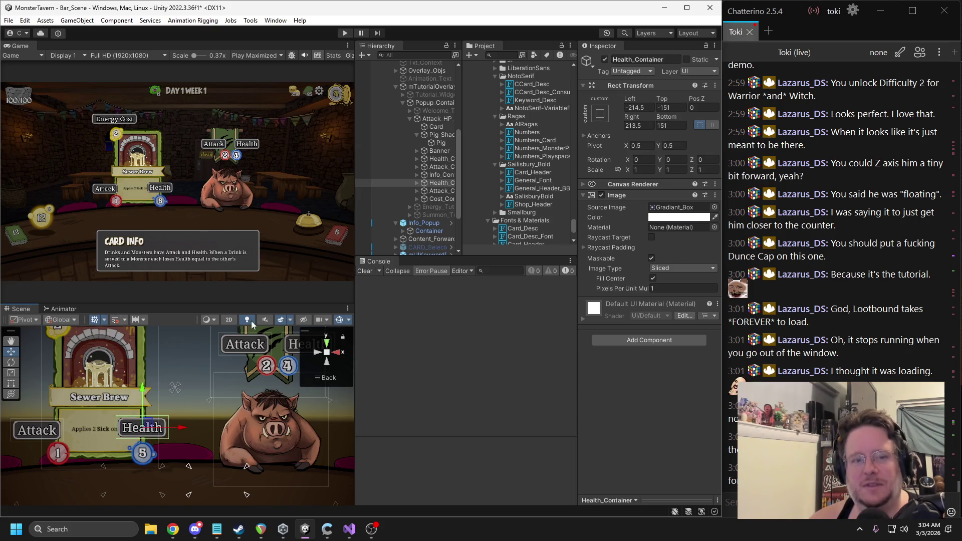
key("ctrl+z")
key("ctrl+z")
key("ctrl+z")
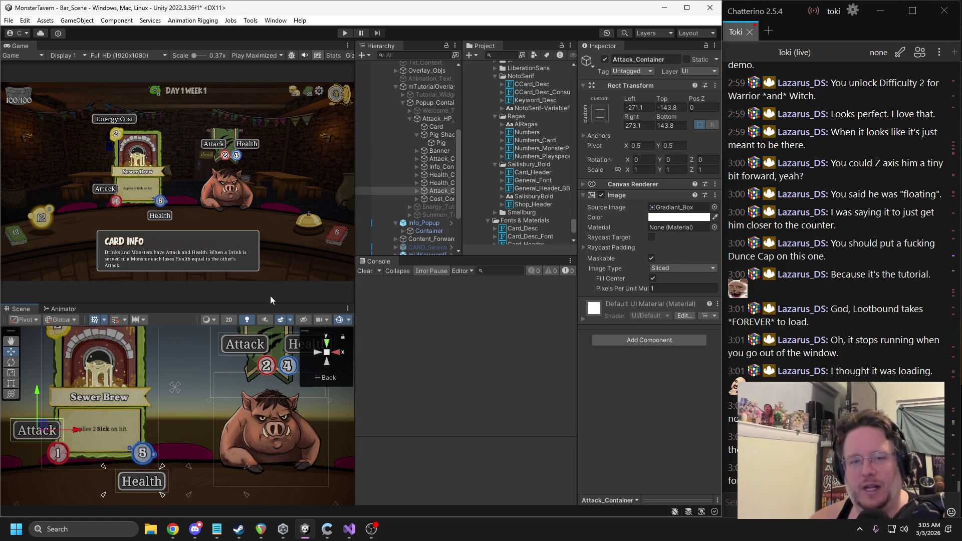
key("ctrl+z")
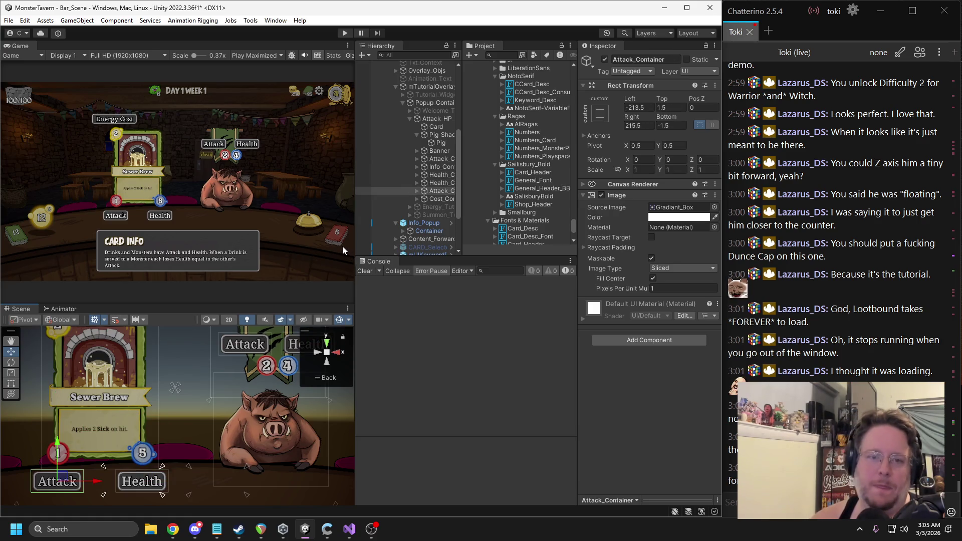
left_click_drag(172, 498, 207, 448)
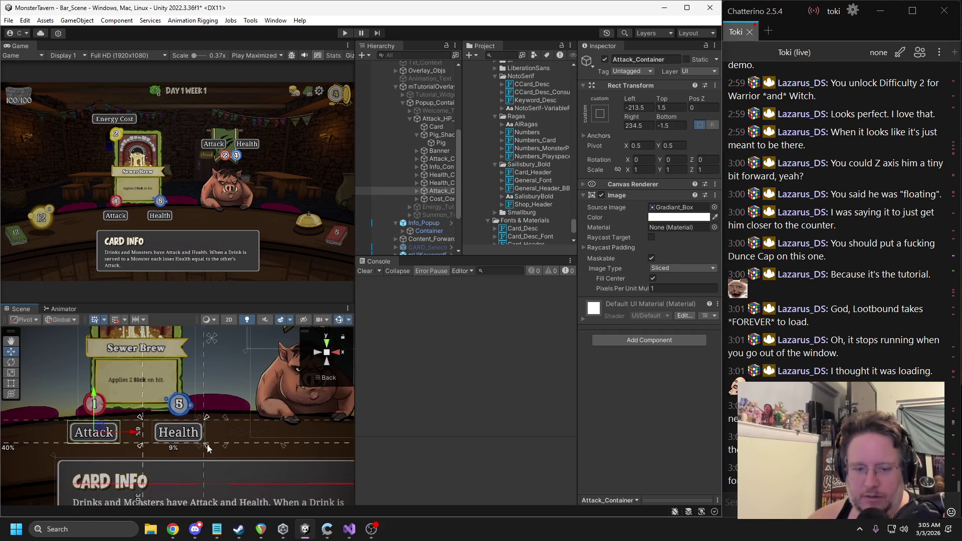
left_click_drag(139, 446, 151, 450)
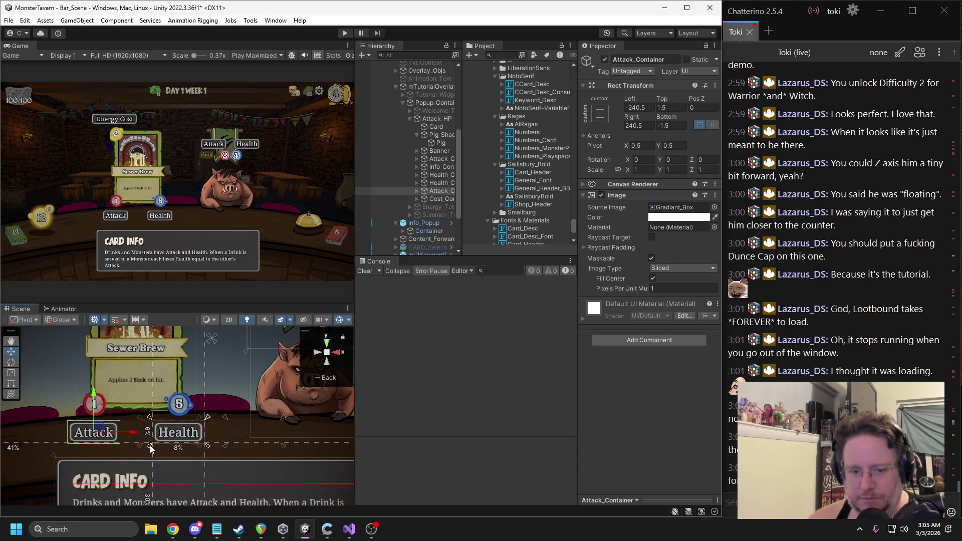
Step: Fit the copied Health container's rect corners snugly around its label
left_click(440, 184)
scroll(204, 430, "down", 4)
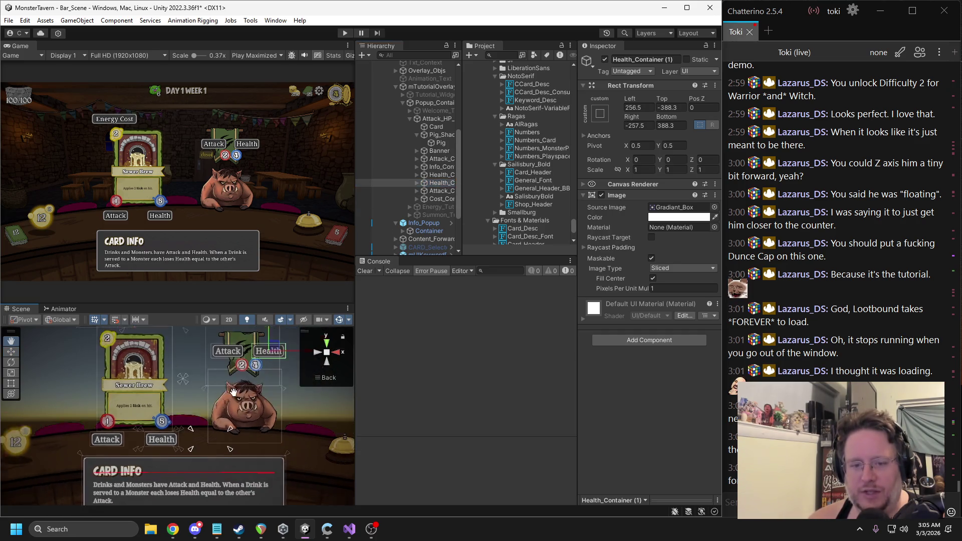
left_click_drag(208, 446, 266, 361)
mouse_move(169, 465)
left_mouse_down()
mouse_move(250, 403)
mouse_move(250, 387)
mouse_move(229, 373)
left_mouse_up()
scroll(233, 379, "up", 1)
key("f")
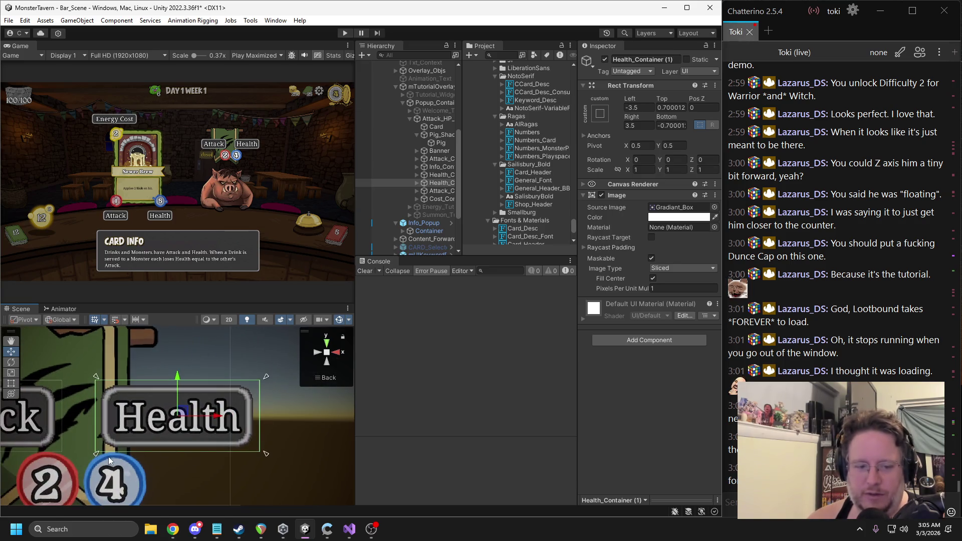
left_click_drag(96, 457, 98, 455)
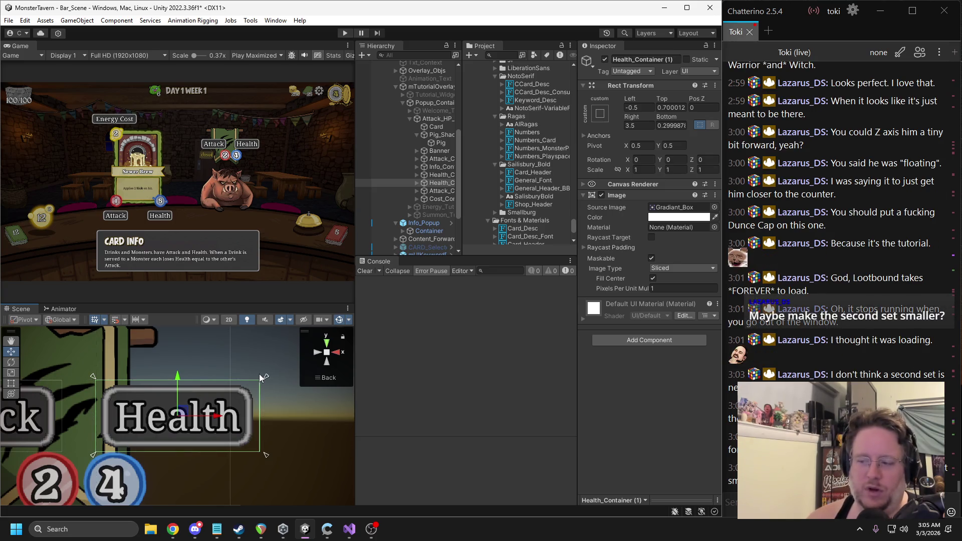
left_click_drag(266, 377, 263, 381)
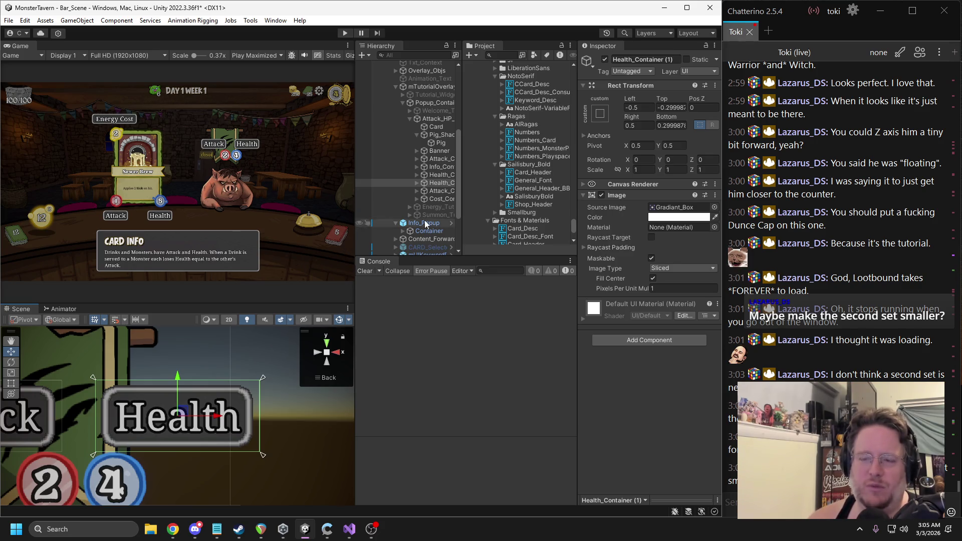
Step: Pull the other Health container's right side in to its label
left_click(435, 174)
key("f")
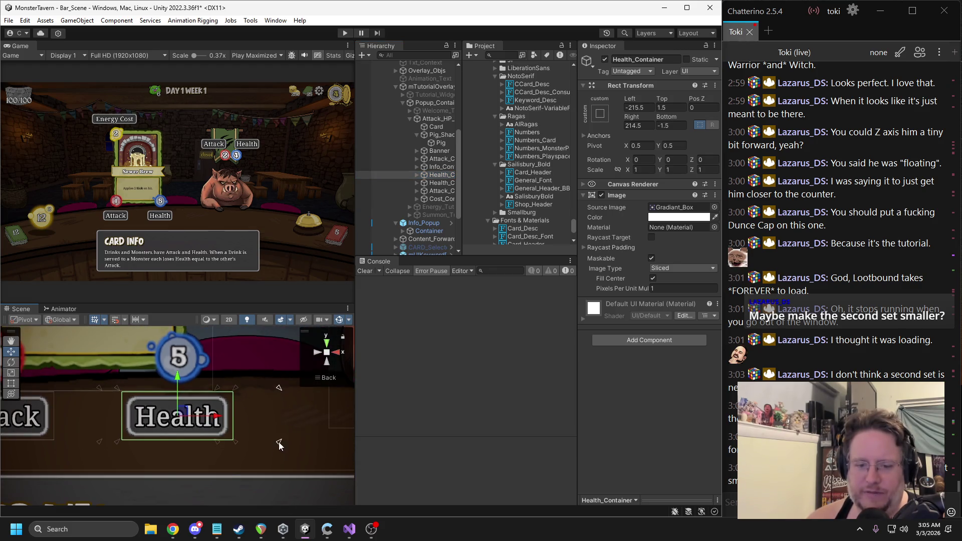
scroll(240, 403, "down", 1)
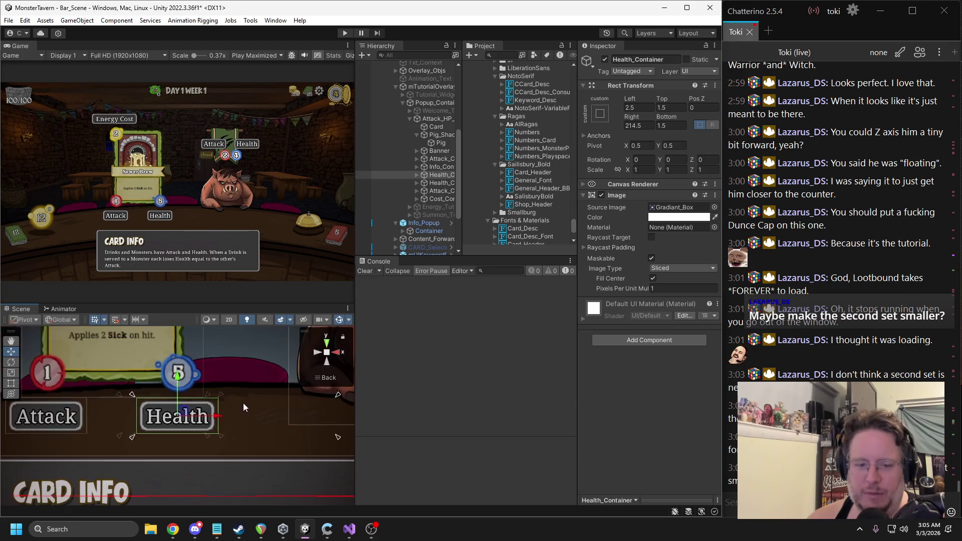
scroll(241, 404, "down", 2)
left_click_drag(282, 402, 208, 402)
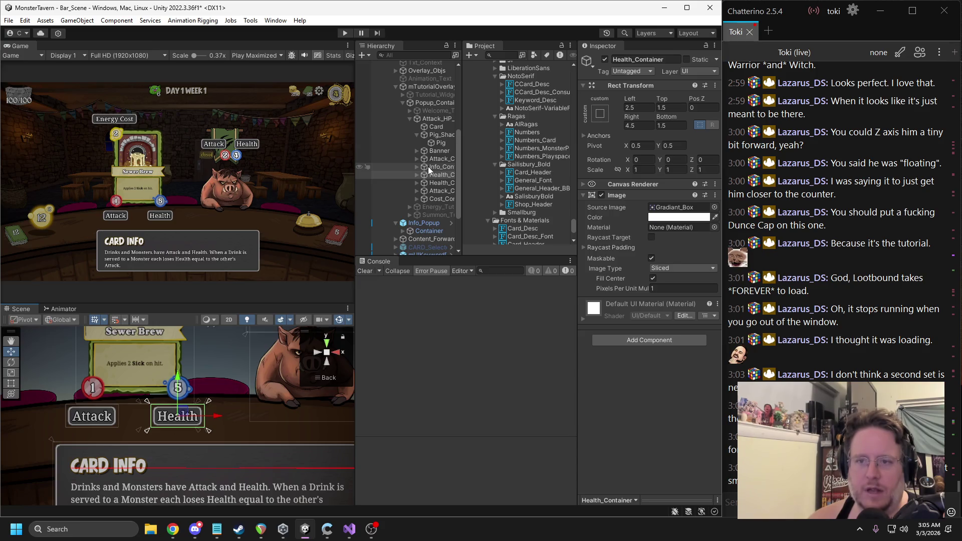
Step: Fit the copied Attack container's rect corners to its label
left_click(439, 159)
scroll(160, 423, "down", 4)
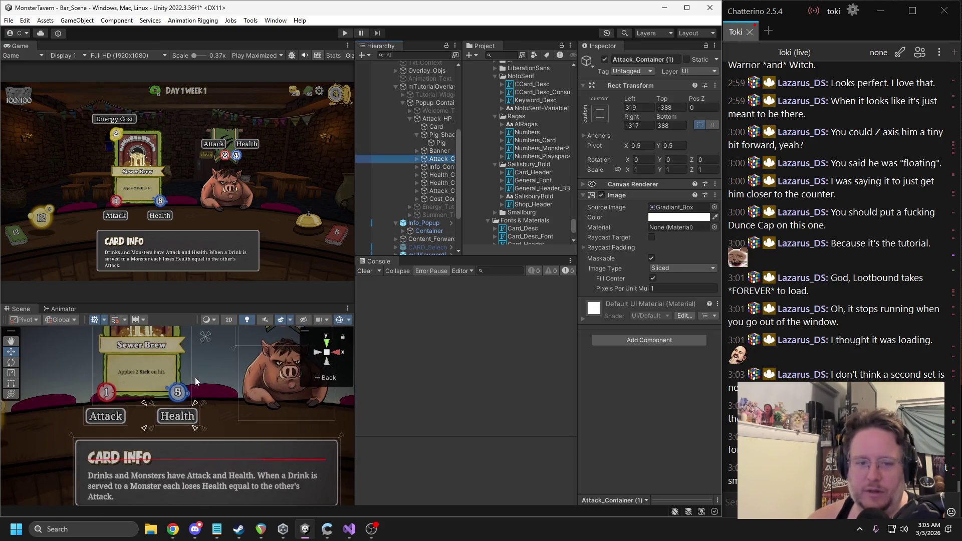
left_click_drag(193, 445, 261, 360)
mouse_move(153, 468)
left_mouse_down()
mouse_move(208, 466)
mouse_move(226, 378)
left_mouse_up()
scroll(225, 396, "up", 3)
key("f")
left_click_drag(95, 457, 92, 455)
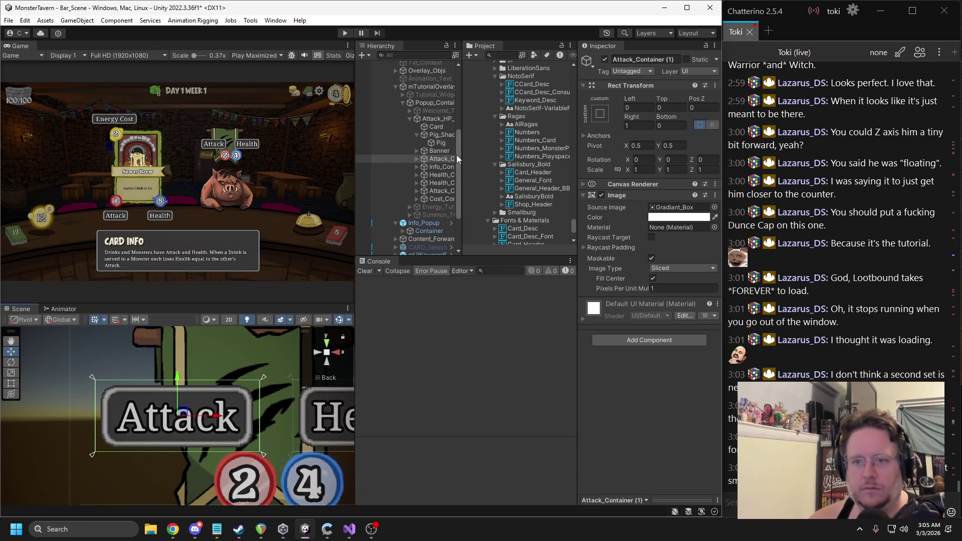
Step: Frame the original and copied Health and Attack containers to check their fit
left_click(415, 136)
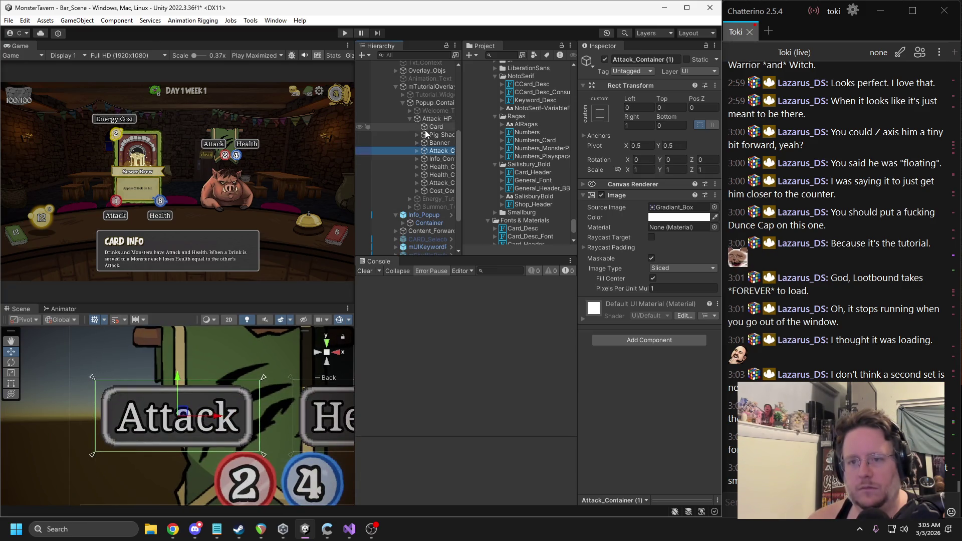
left_click(439, 166)
key("f")
left_click(436, 174)
key("f")
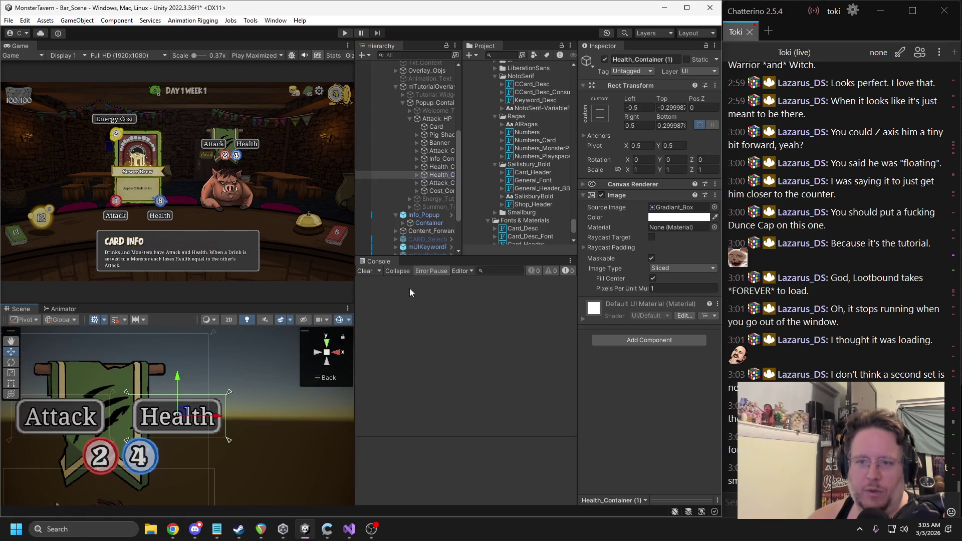
left_click(438, 151)
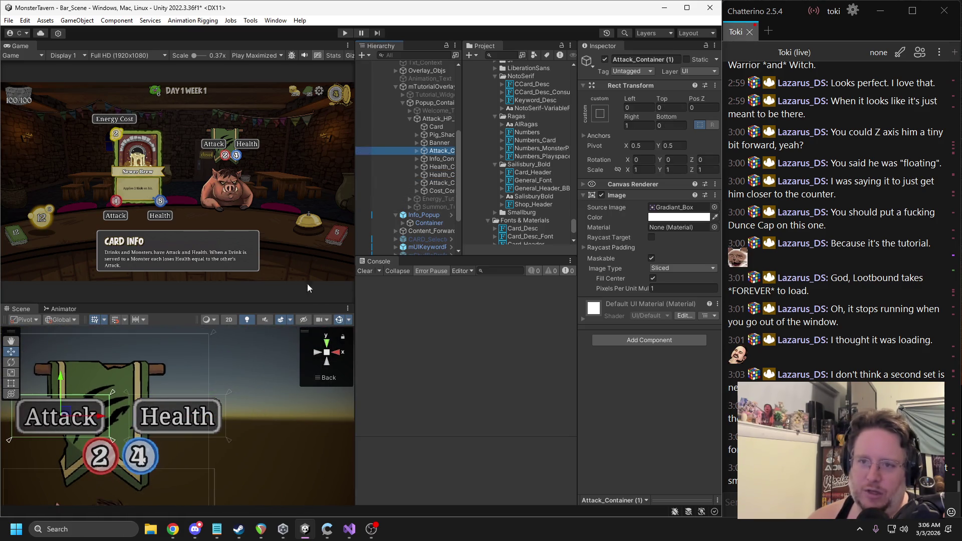
mouse_move(460, 148)
left_mouse_down()
mouse_move(499, 150)
mouse_move(452, 155)
left_mouse_up()
Step: Pull the original Attack container's left and right sides in to its label
double_click(451, 183)
scroll(250, 416, "down", 3)
left_click_drag(263, 440, 95, 441)
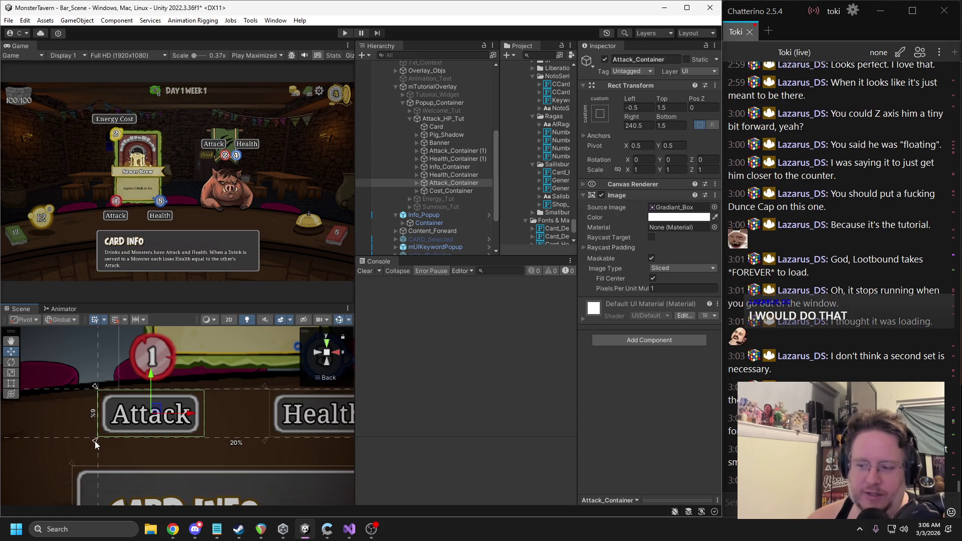
scroll(175, 430, "down", 2)
left_click_drag(308, 395, 188, 399)
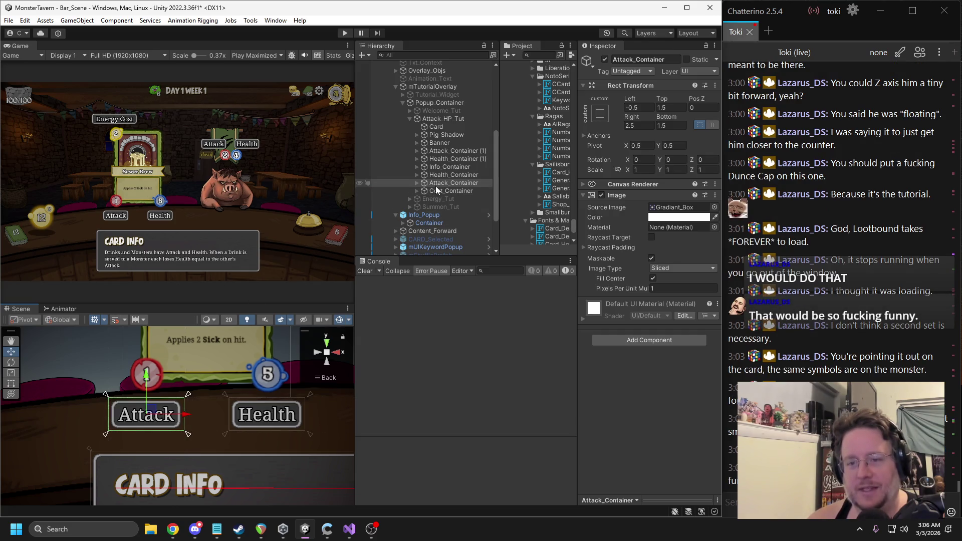
Step: Fit the Cost container to its Energy Cost label (Left 0.55, Right 2.55, Top/Bottom 1.5)
double_click(451, 190)
left_click_drag(233, 441, 91, 447)
scroll(283, 414, "down", 3)
left_click_drag(323, 434, 236, 434)
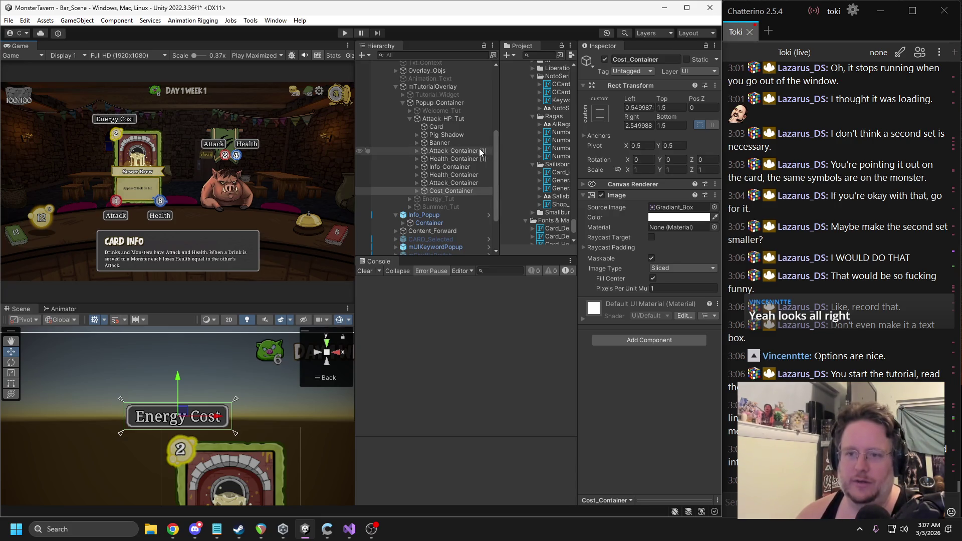
left_click(426, 118)
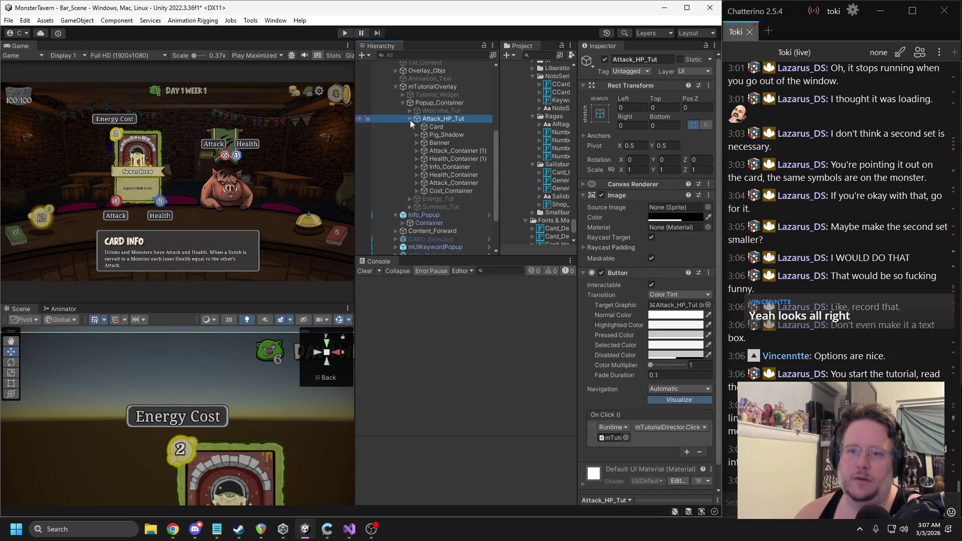
left_click(410, 119)
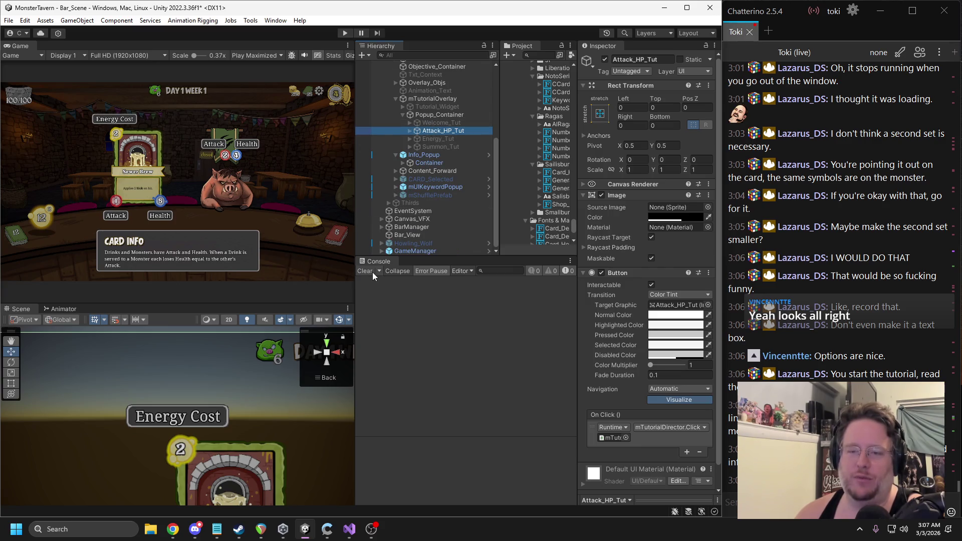
left_click(605, 60)
left_click(438, 139)
left_click(605, 60)
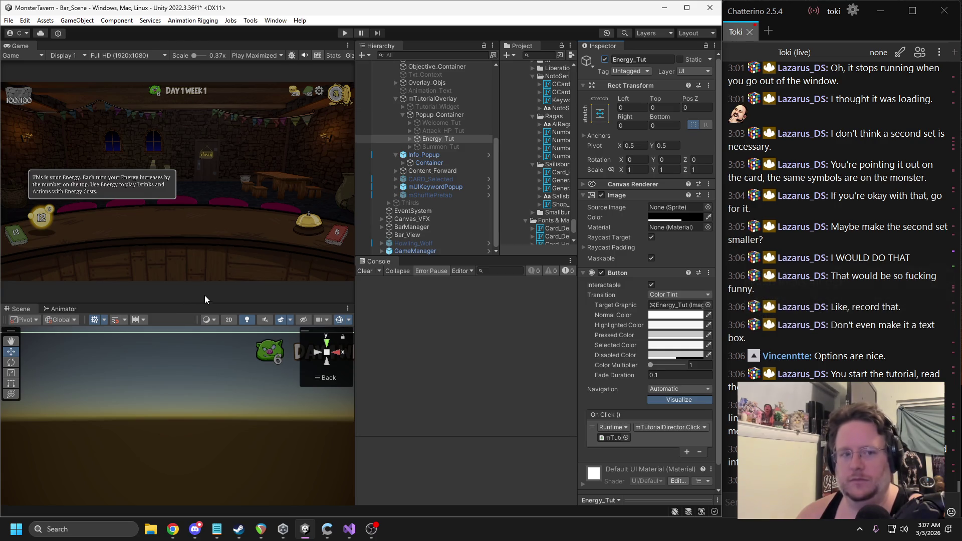
left_click(605, 59)
left_click(443, 131)
left_click(605, 59)
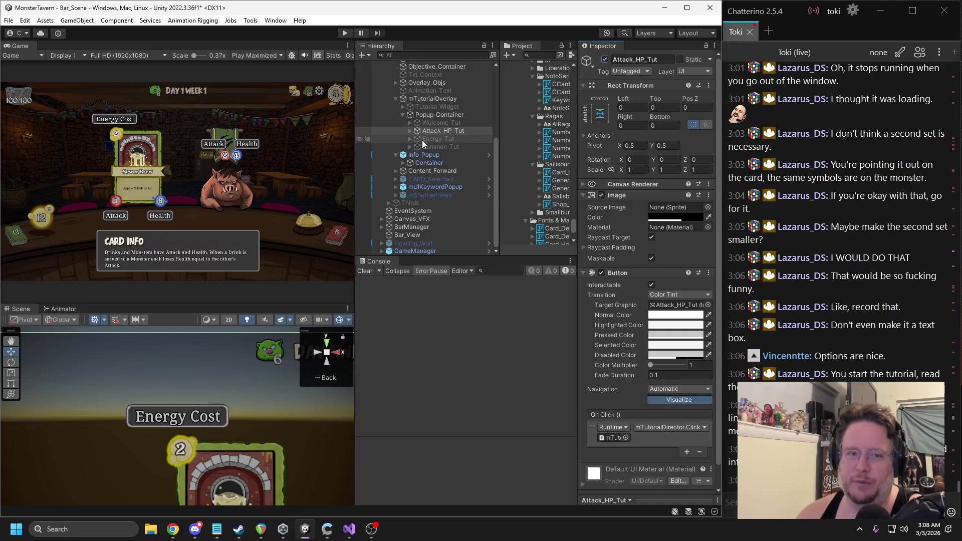
left_click(409, 131)
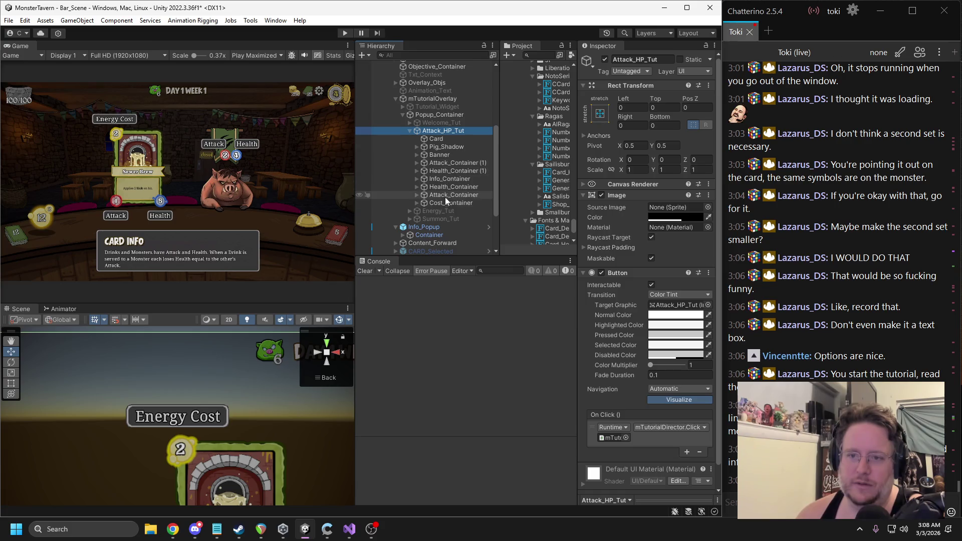
left_click(274, 244)
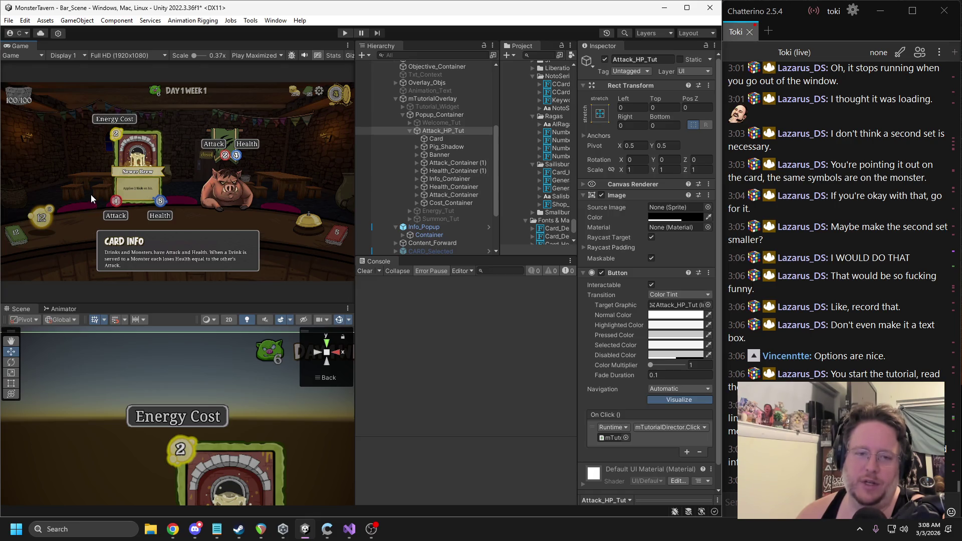
left_click(469, 163)
Step: Rename Attack_Container (1) and Health_Container (1) to Attack_Container and Health_Container
left_click(687, 60)
key("BackSpace")
key("BackSpace")
key("BackSpace")
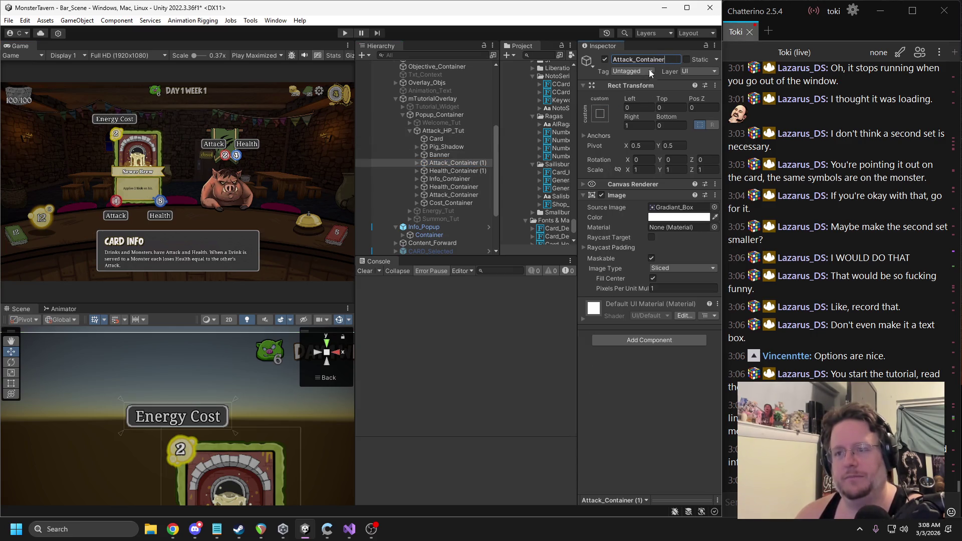
left_click(468, 171)
double_click(665, 60)
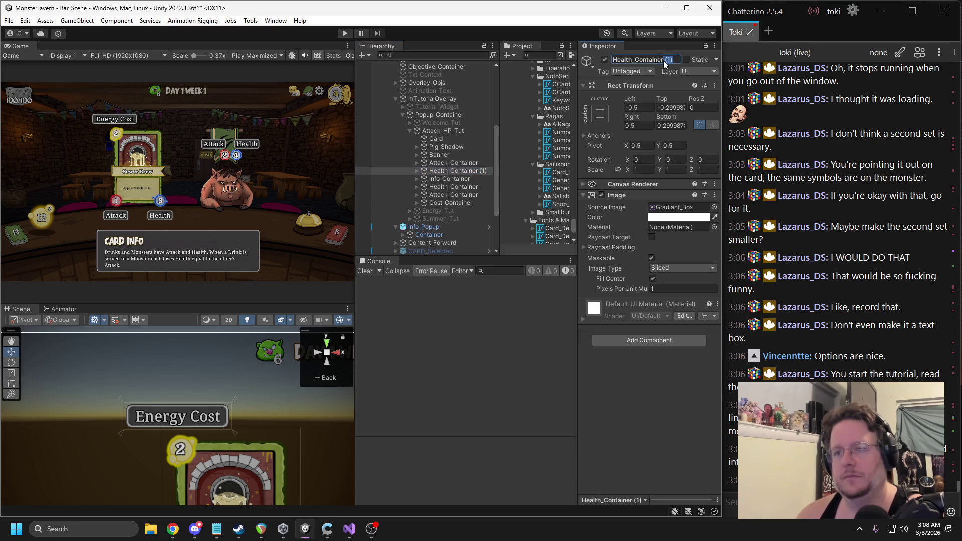
key("BackSpace")
key("BackSpace")
key("Return")
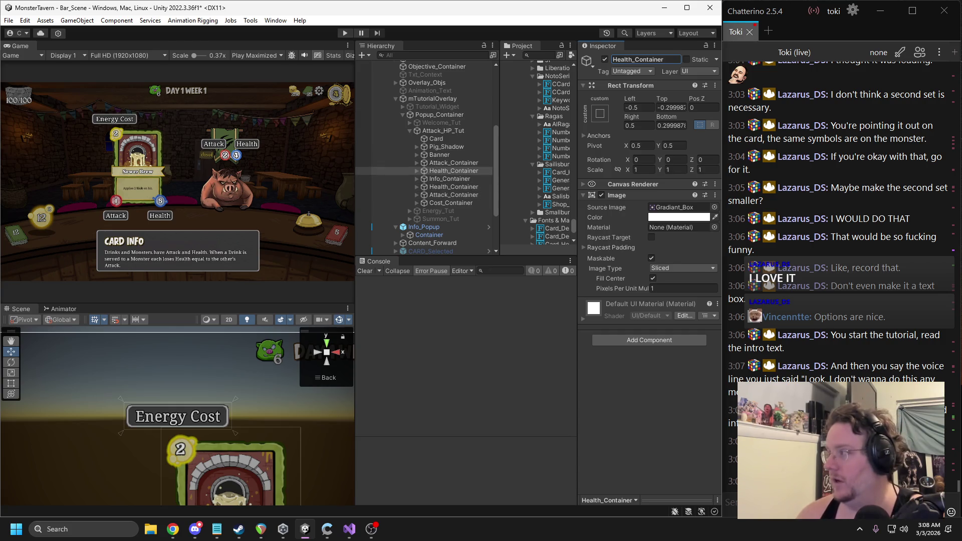
key("alt+Tab")
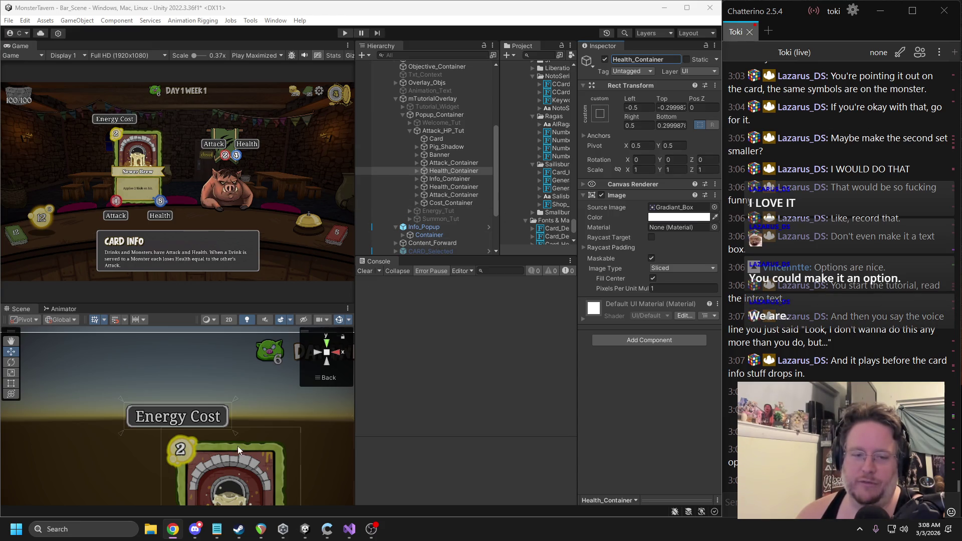
scroll(238, 449, "down", 4)
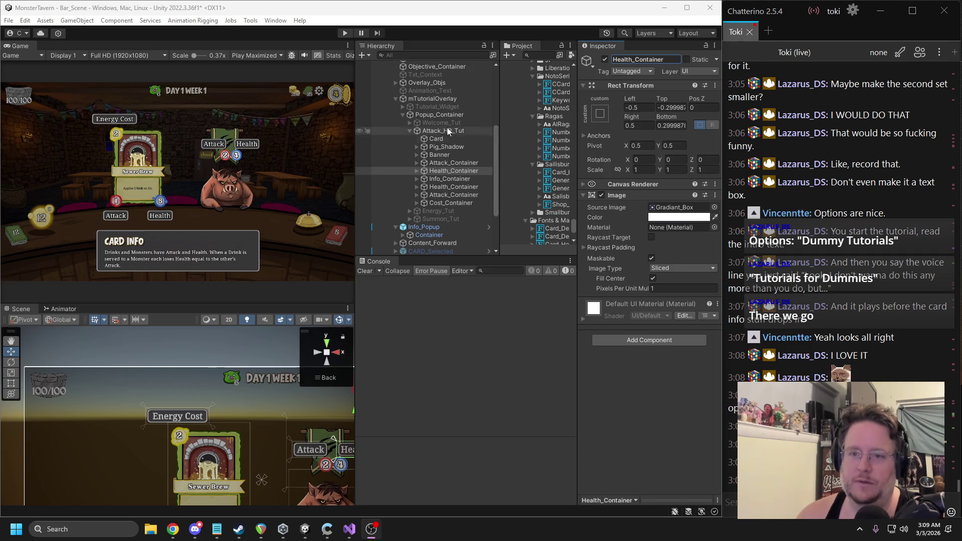
Step: Activate the Energy_Tut popup and deactivate Attack_HP_Tut
left_click(410, 131)
left_click(427, 131)
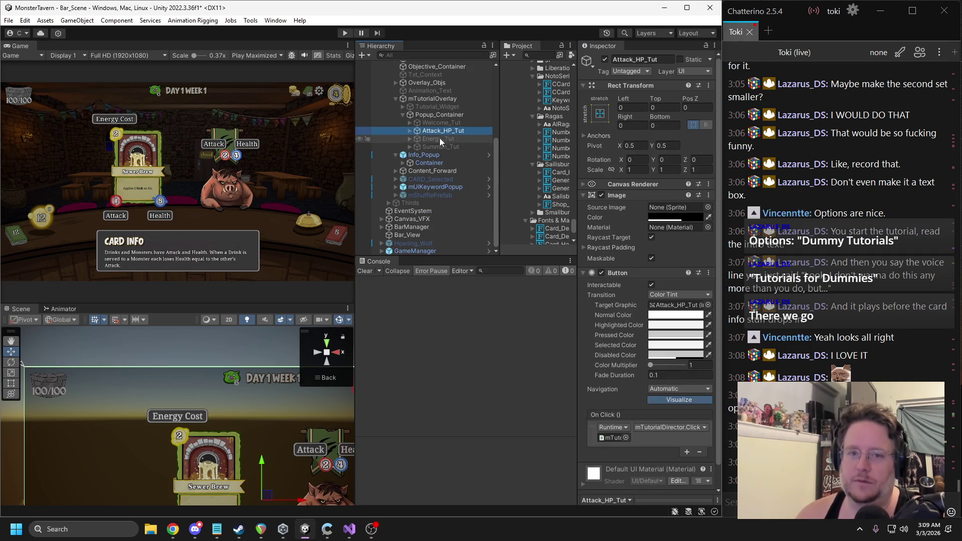
left_click(409, 131)
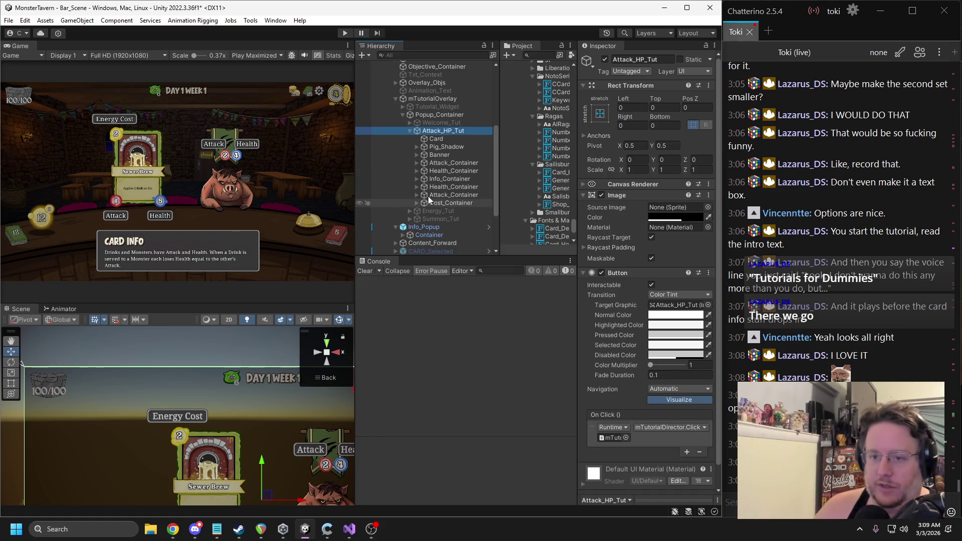
left_click(437, 211)
left_click(604, 59)
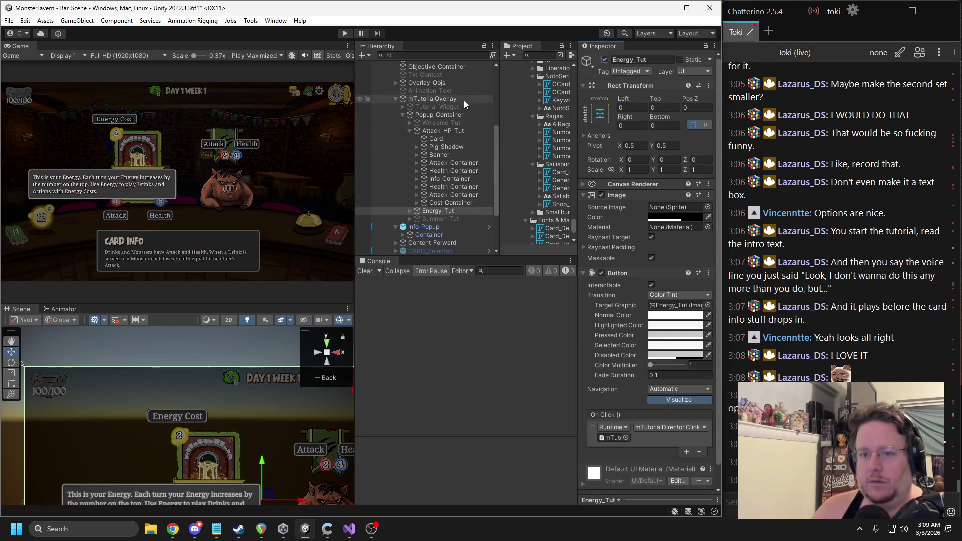
left_click(438, 131)
left_click(605, 60)
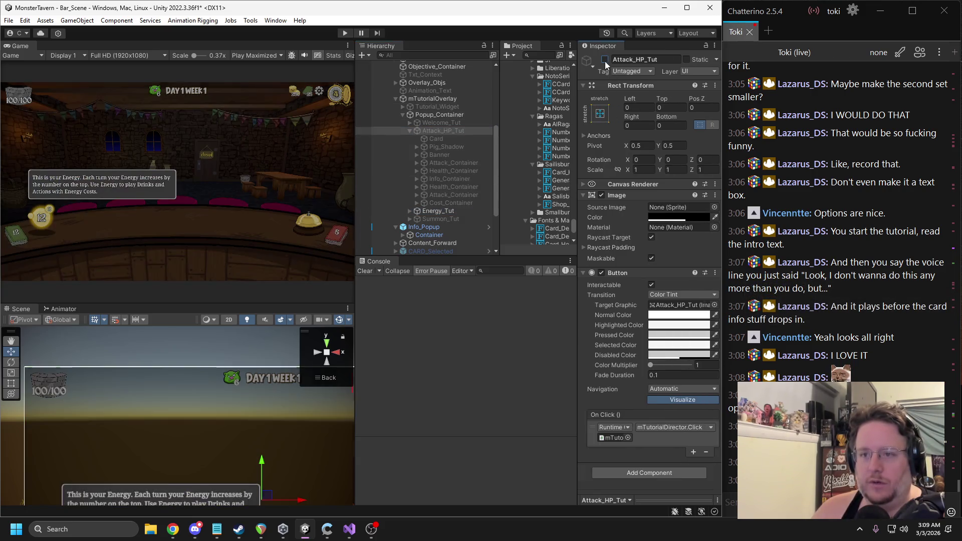
Step: Paste the copied Card under Energy_Tut's Image object
left_click(410, 131)
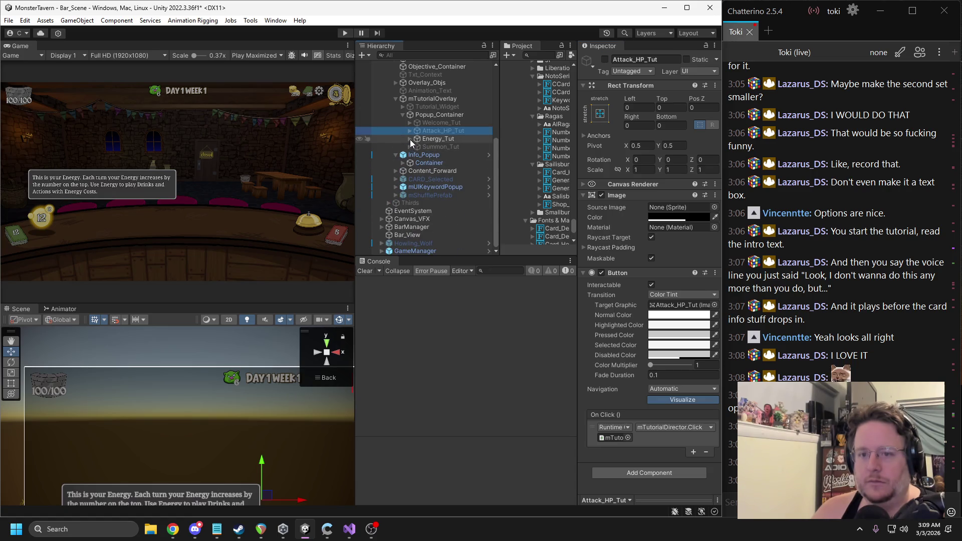
left_click(410, 139)
left_click(415, 140)
left_click(417, 147)
left_click(422, 154)
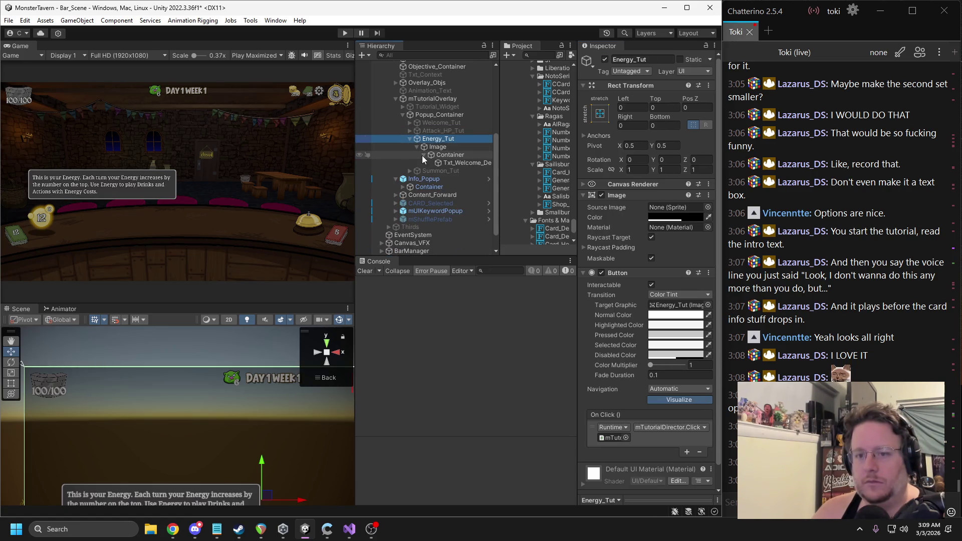
left_click(424, 155)
left_click(437, 147)
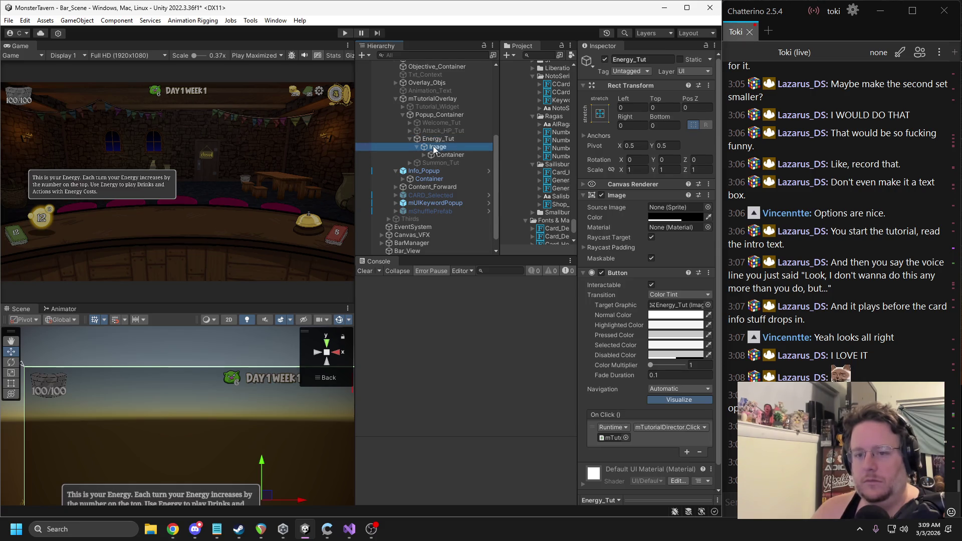
right_click(438, 147)
left_click(467, 170)
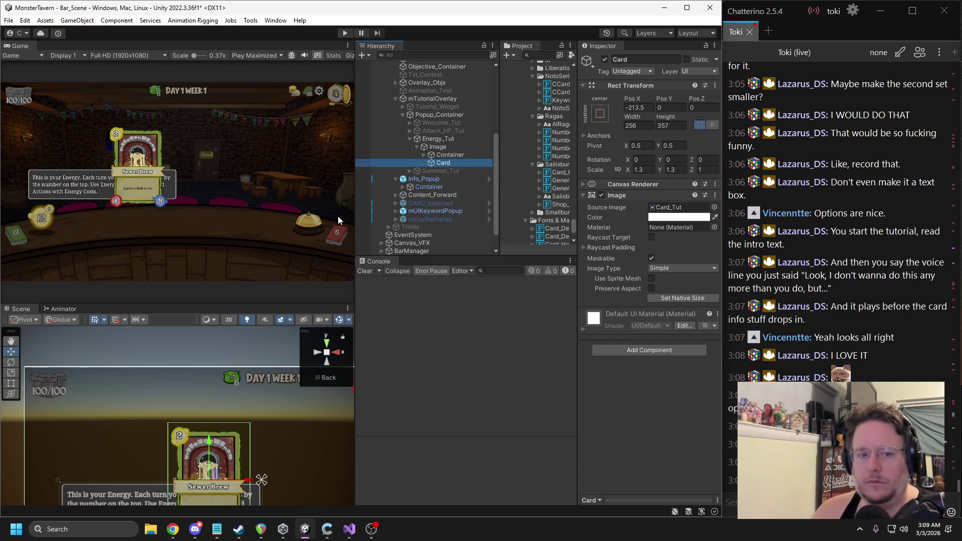
scroll(250, 335, "down", 2)
Step: Move the Container directly under Energy_Tut and delete the empty Image object
left_click(449, 156)
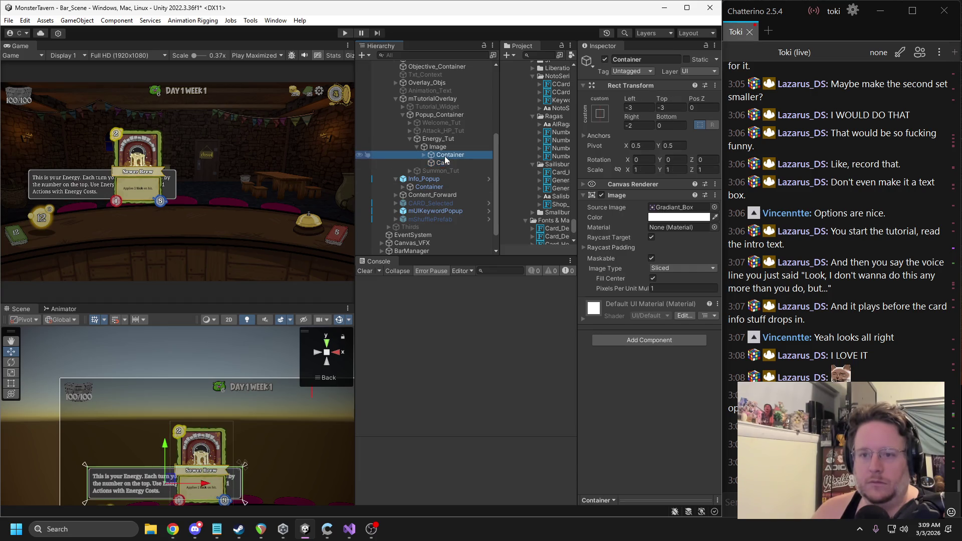
left_click(425, 158)
left_click_drag(442, 171, 452, 157)
left_click(451, 155)
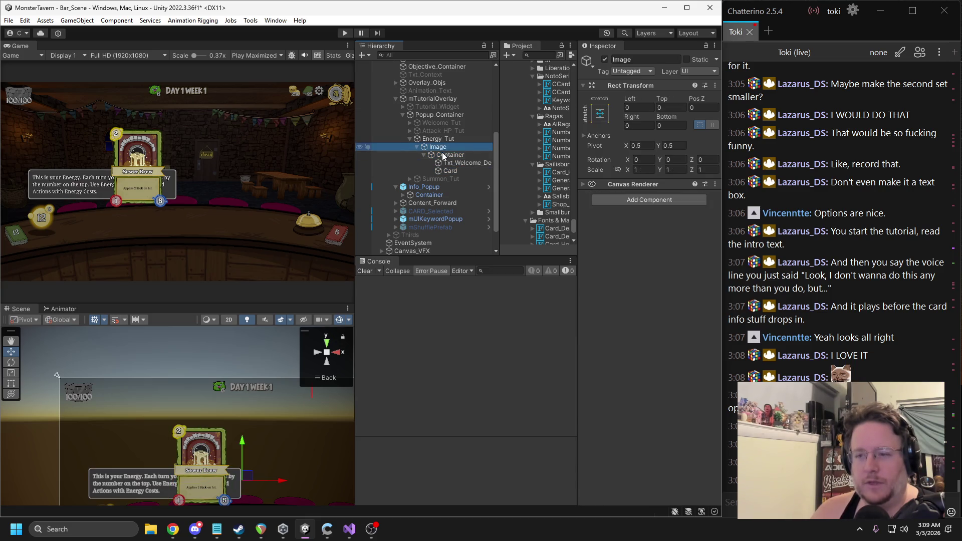
left_click(434, 148)
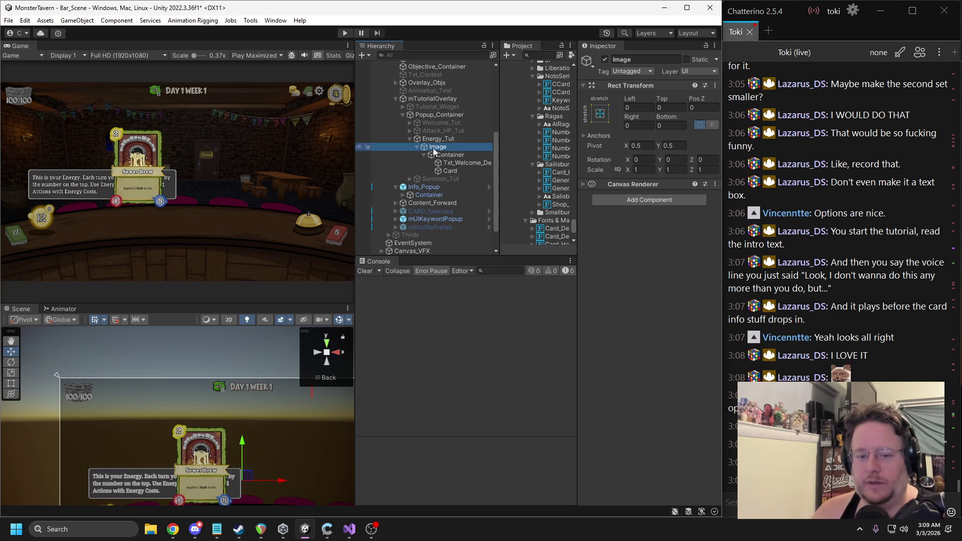
left_click(453, 171)
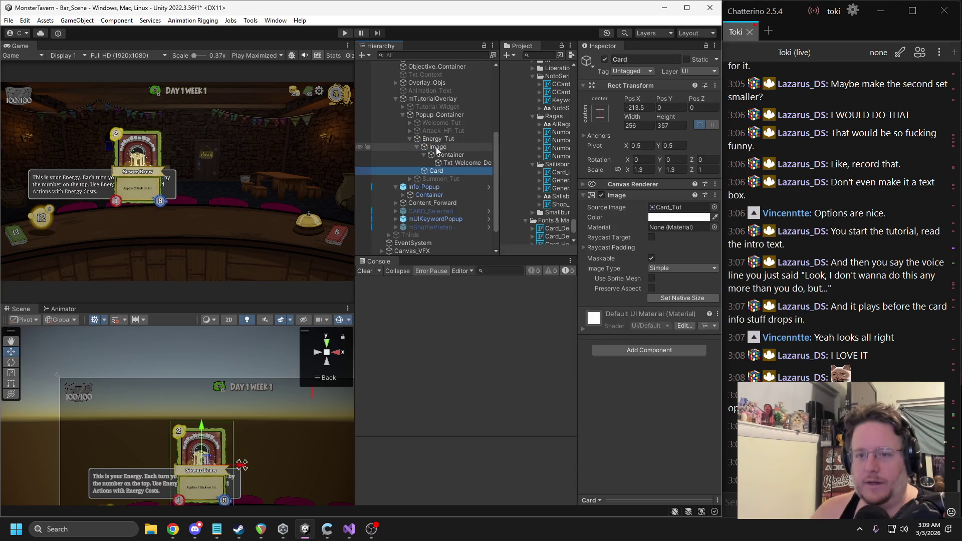
left_click(443, 155)
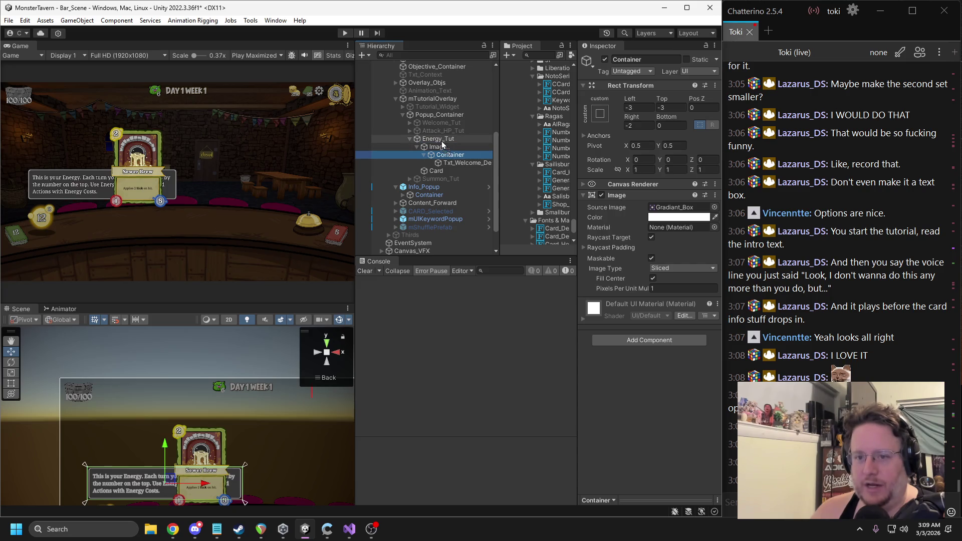
key("ctrl+z")
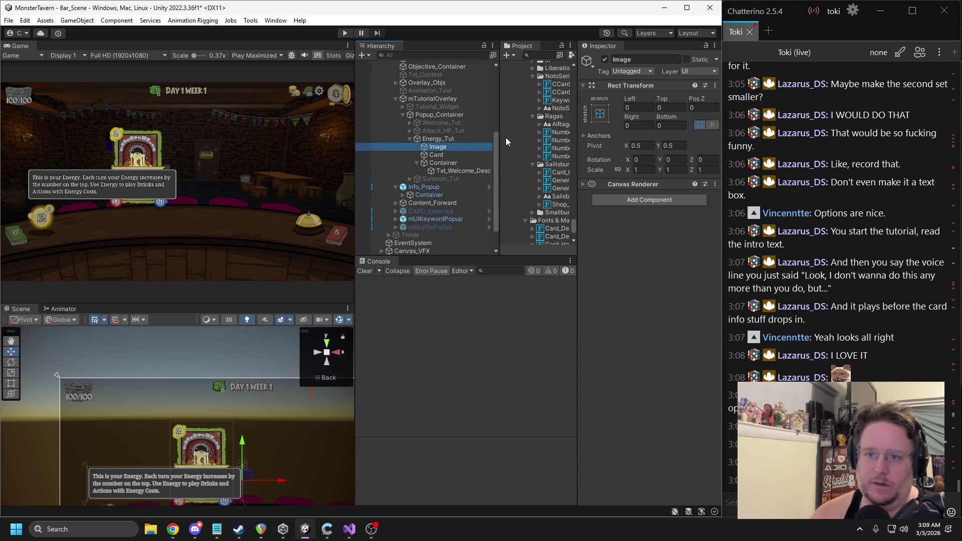
key("Delete")
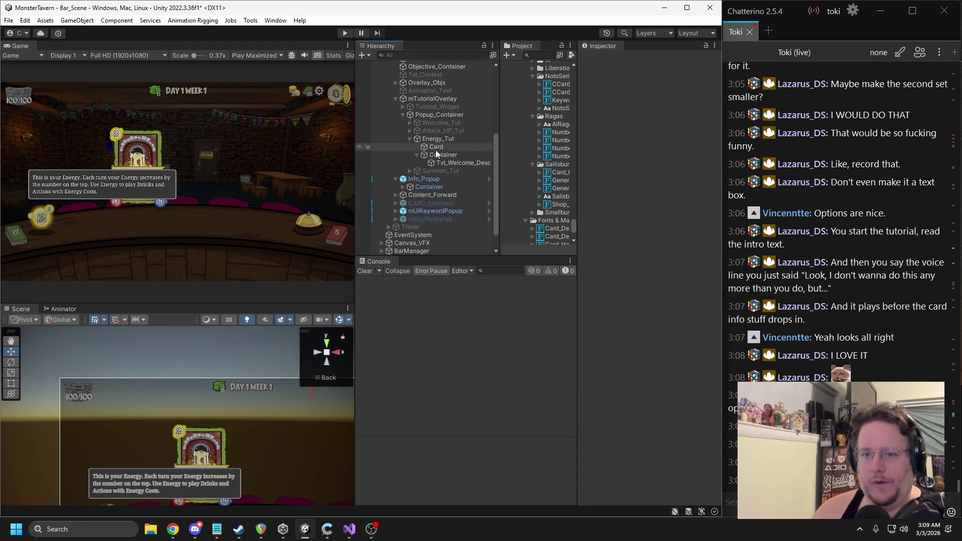
Step: Order the Card after the Container so it draws on top
left_click(419, 155)
left_click_drag(430, 146, 431, 158)
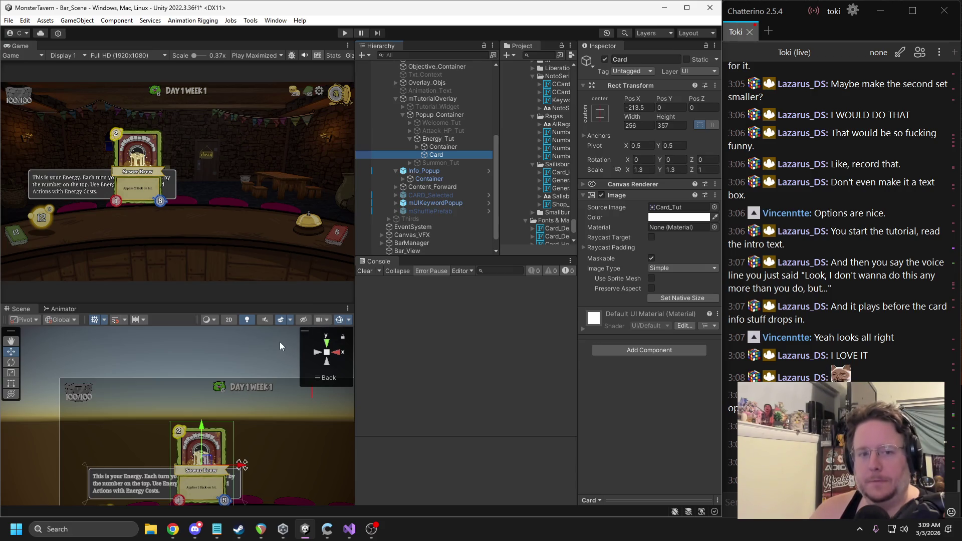
scroll(209, 457, "down", 2)
left_click_drag(209, 457, 188, 426)
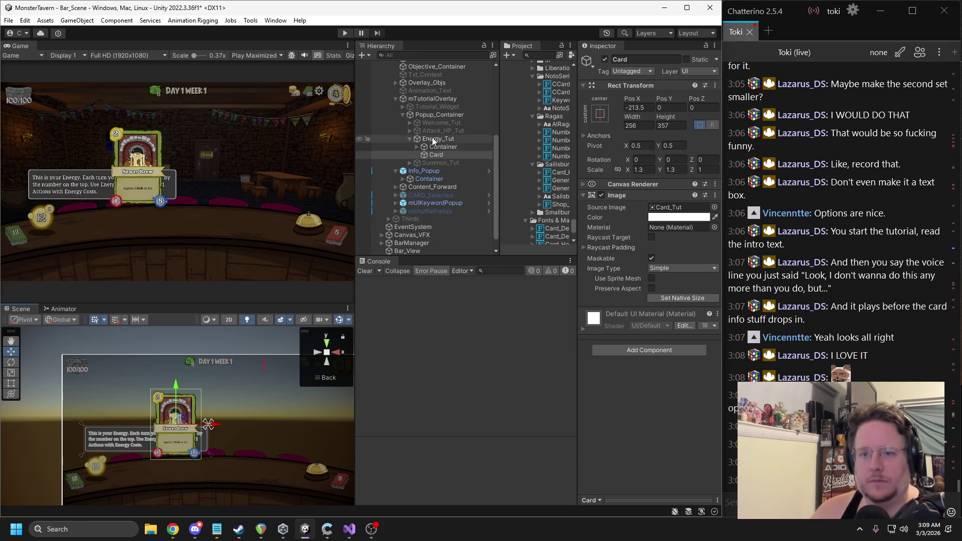
left_click(409, 131)
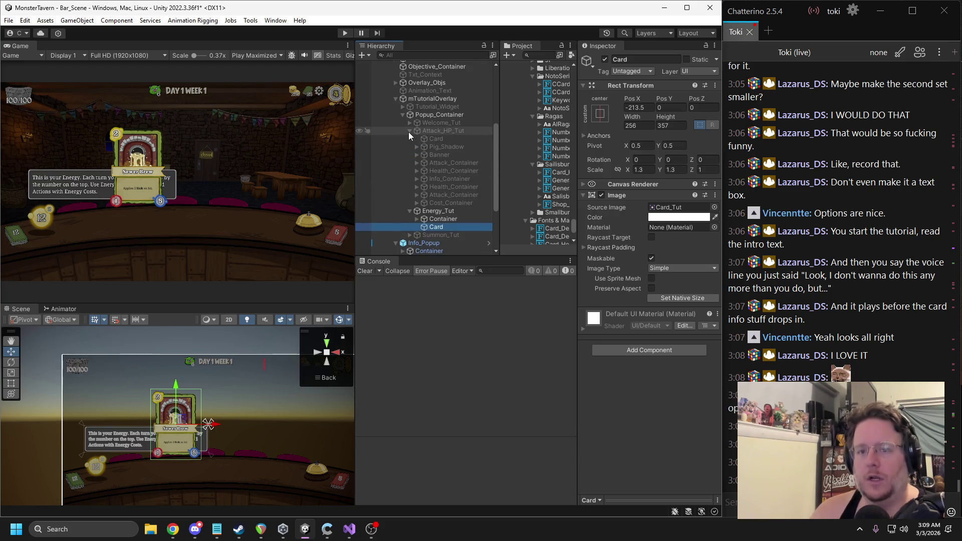
Step: Drag Cost_Container from Attack_HP_Tut onto the Energy_Tut Card
right_click(459, 202)
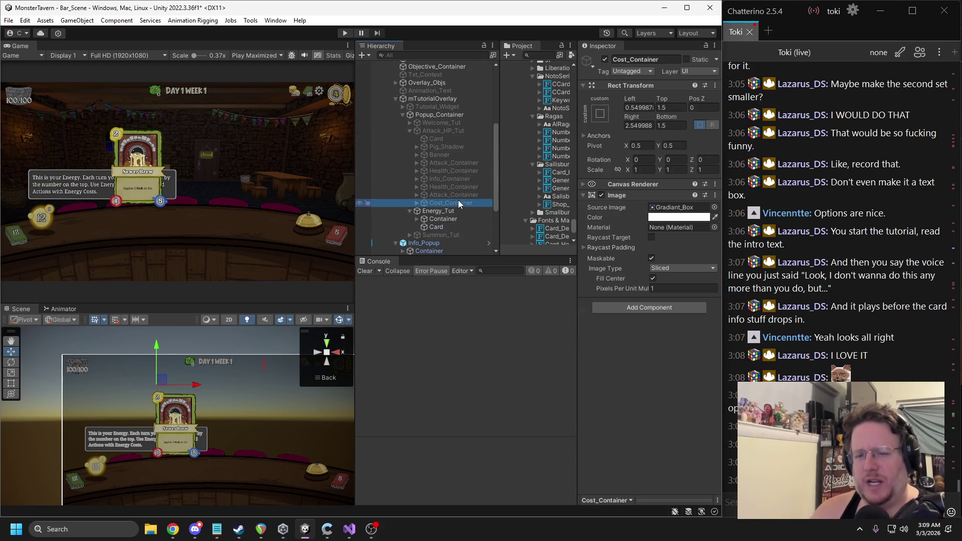
left_click(454, 202)
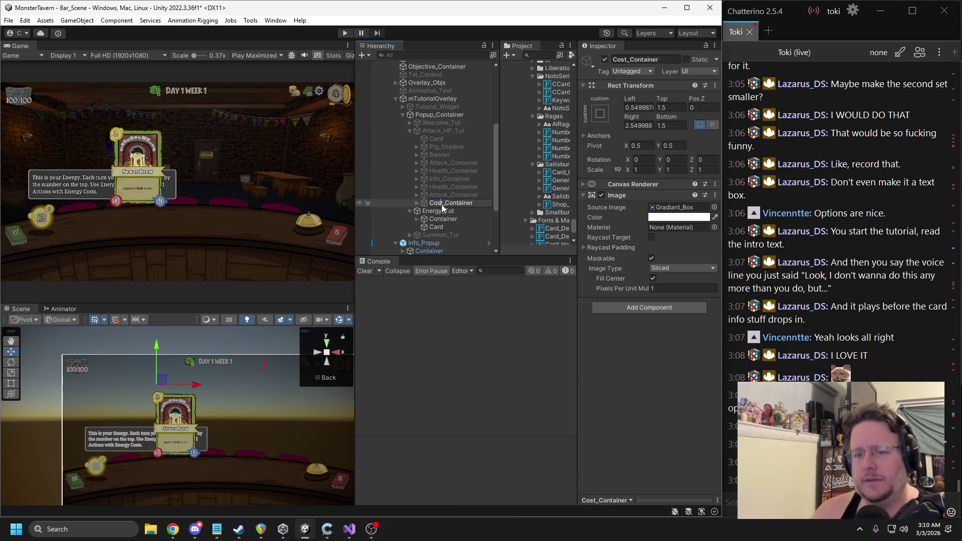
mouse_move(435, 200)
left_mouse_down()
mouse_move(425, 229)
mouse_move(432, 224)
left_mouse_up()
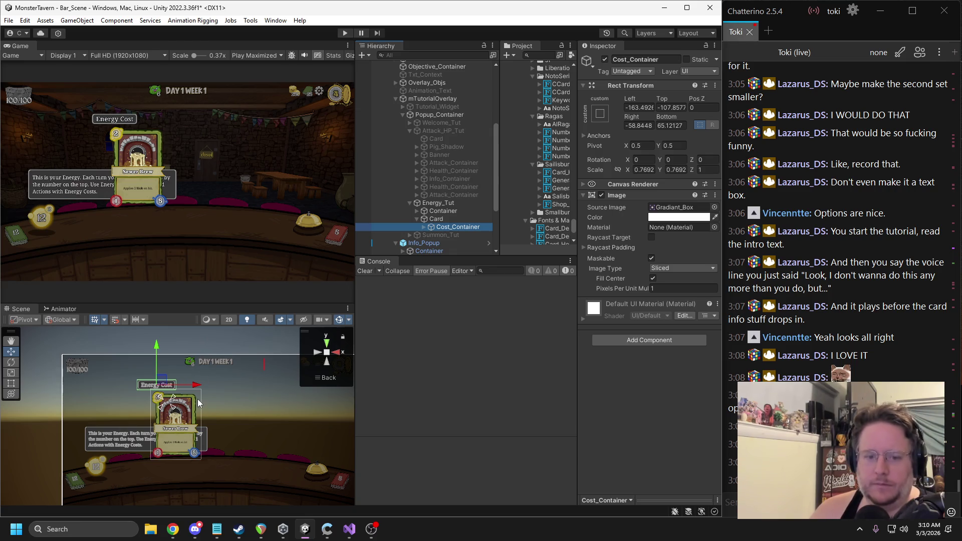
left_click(420, 204)
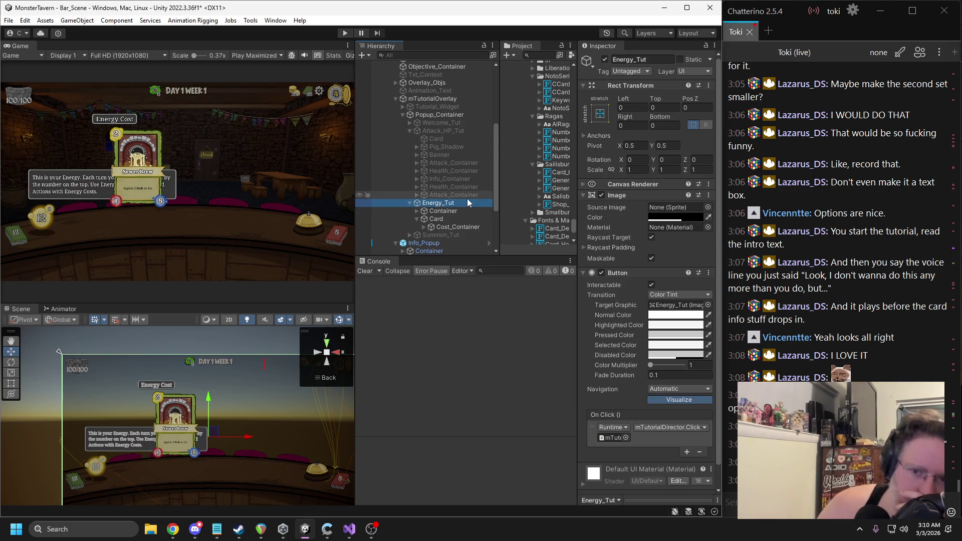
Step: Duplicate the Card and place the copy below the original, adjusting its anchors
left_click(416, 219)
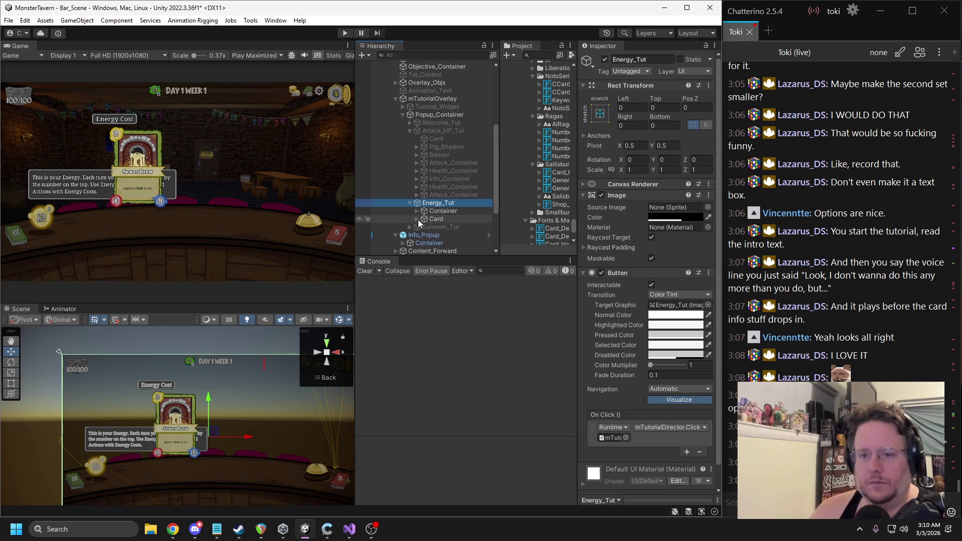
left_click(423, 218)
key("ctrl+d")
scroll(233, 425, "down", 2)
mouse_move(217, 421)
left_mouse_down()
mouse_move(273, 423)
mouse_move(217, 426)
left_mouse_up()
left_click_drag(178, 390, 162, 450)
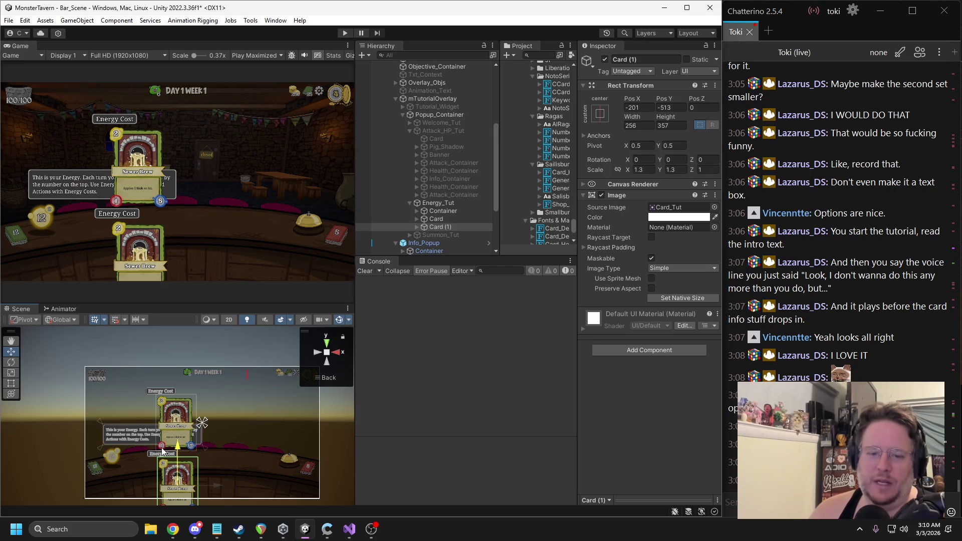
left_click_drag(162, 451, 163, 457)
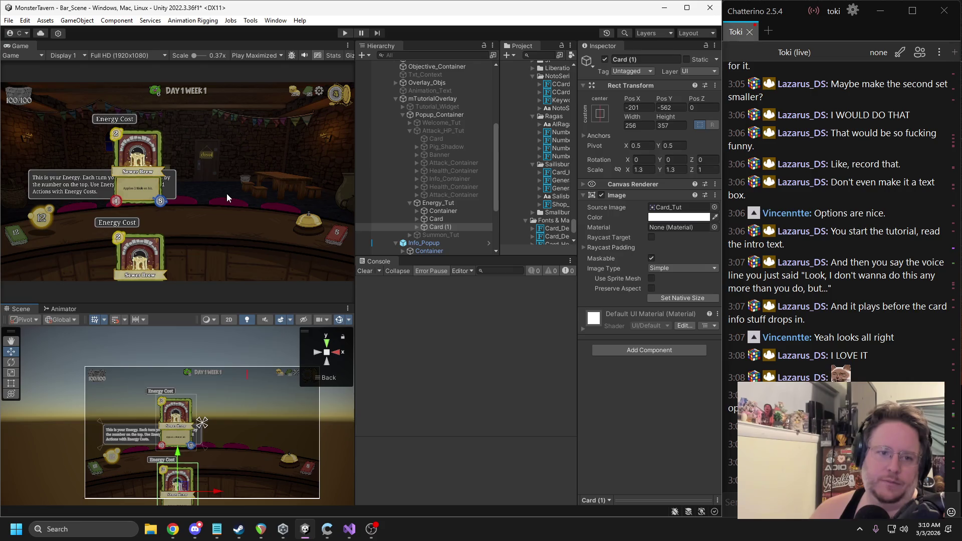
mouse_move(205, 459)
left_mouse_down()
mouse_move(211, 405)
mouse_move(205, 459)
left_mouse_up()
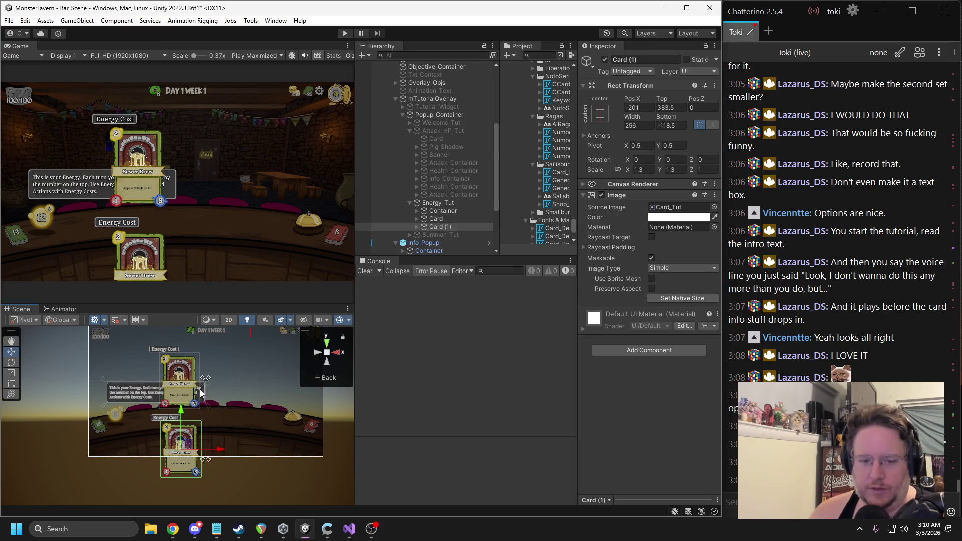
mouse_move(204, 380)
left_mouse_down()
mouse_move(171, 423)
mouse_move(160, 419)
left_mouse_up()
left_click_drag(209, 462, 204, 459)
Step: Rename the copy Animation_Target and delete its Cost_Container label
left_click(641, 59)
type("Animation_Target")
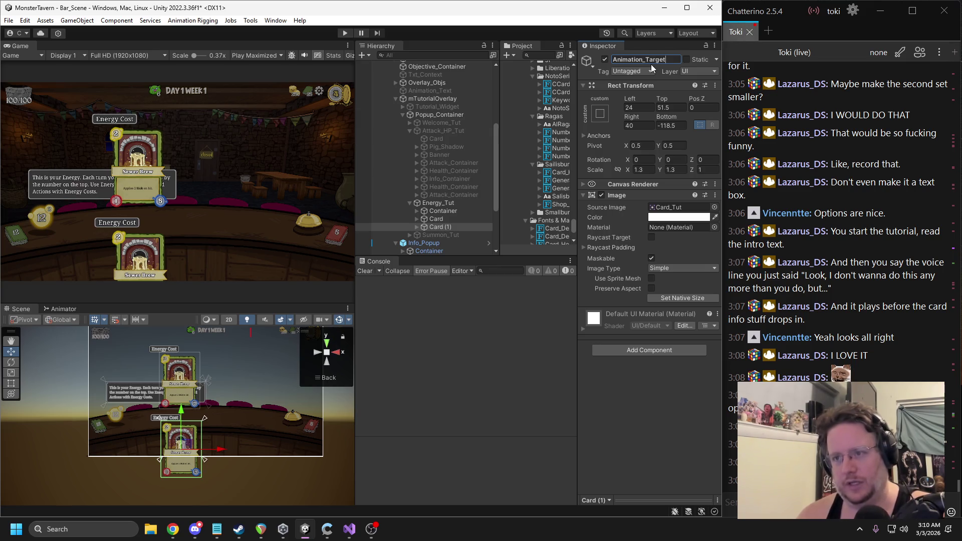
key("Return")
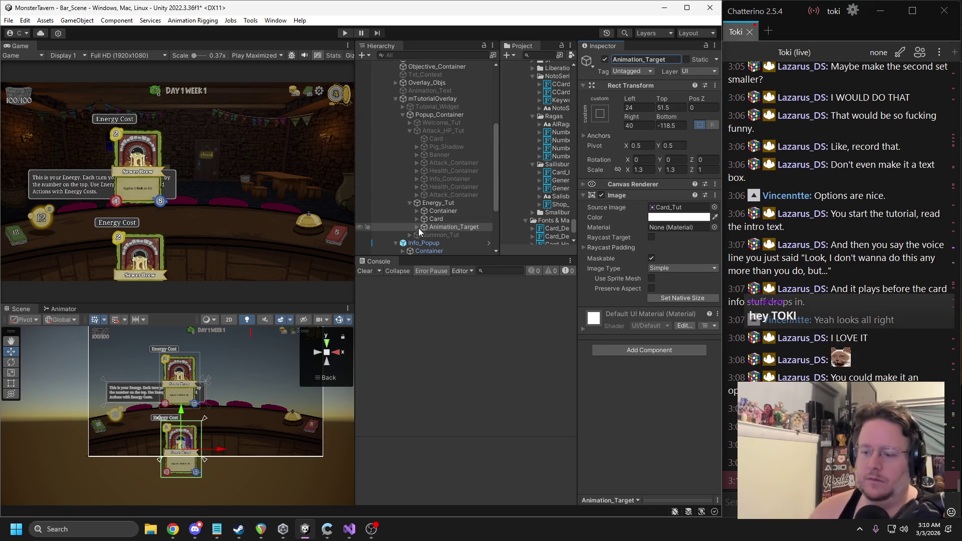
left_click_drag(423, 213, 422, 230)
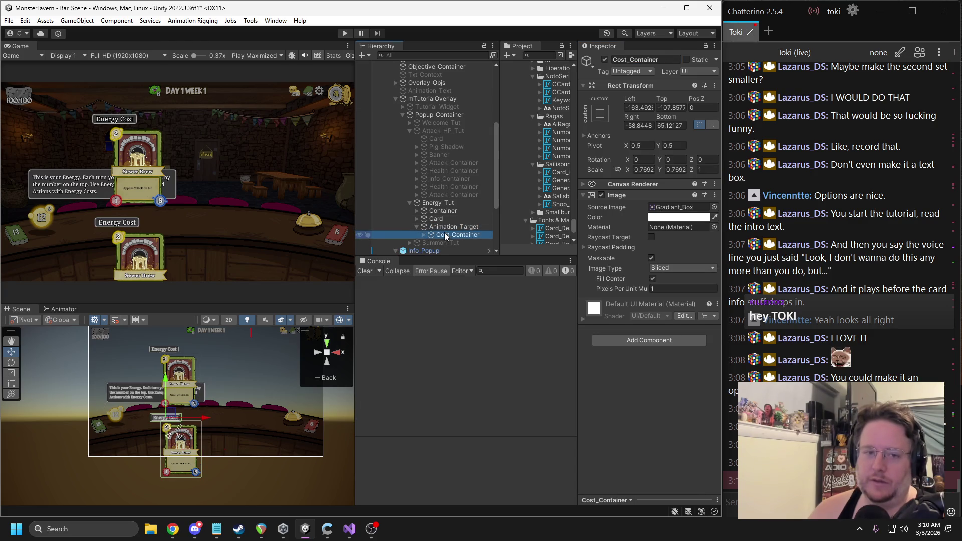
key("Delete")
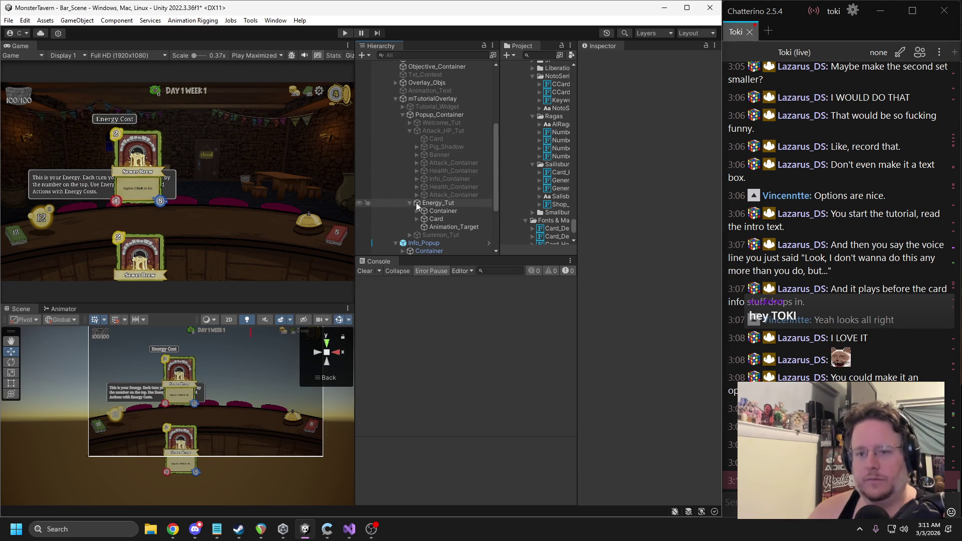
Step: Deactivate the Card and raise Animation_Target to offsets Top 55.5, Bottom -52.5
left_click(435, 219)
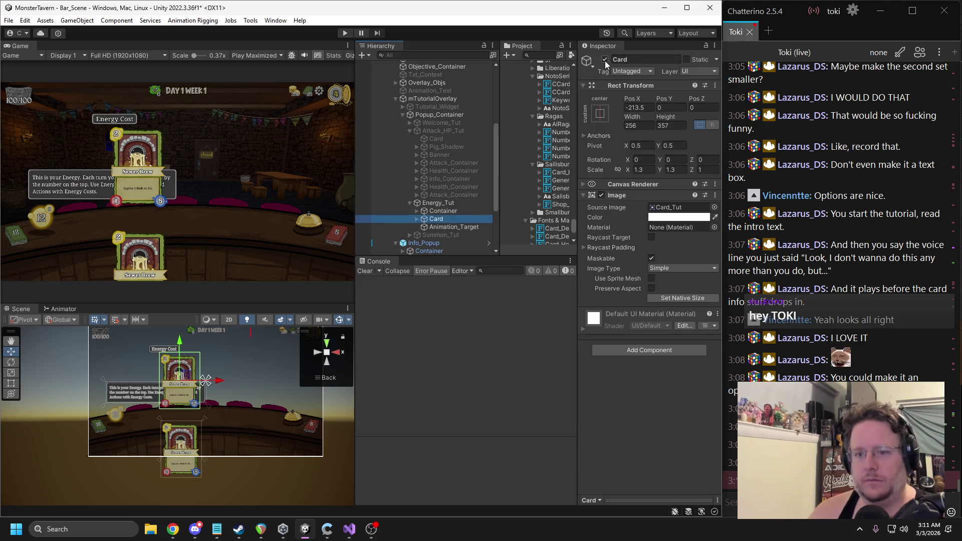
left_click(605, 59)
left_click(454, 227)
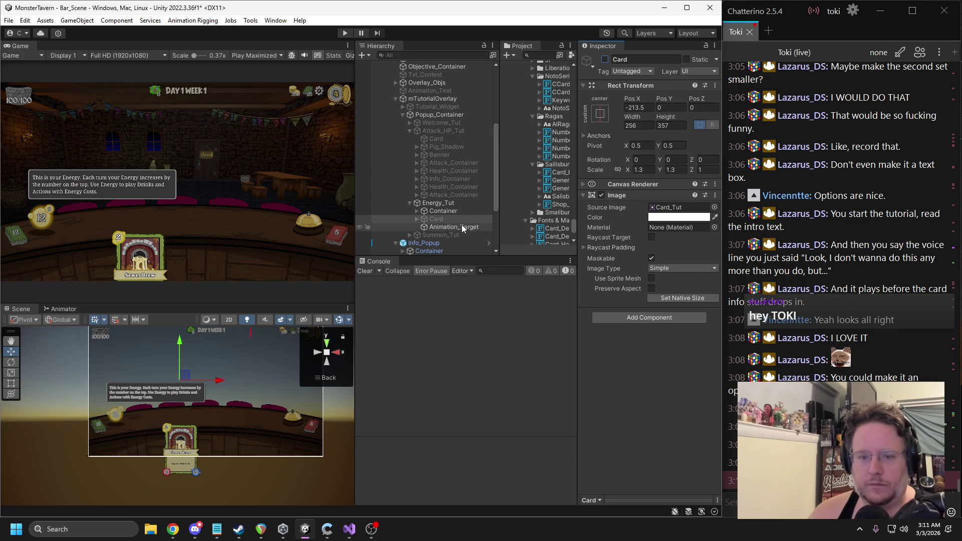
mouse_move(181, 412)
left_mouse_down()
mouse_move(182, 421)
mouse_move(186, 407)
left_mouse_up()
key("ctrl+z")
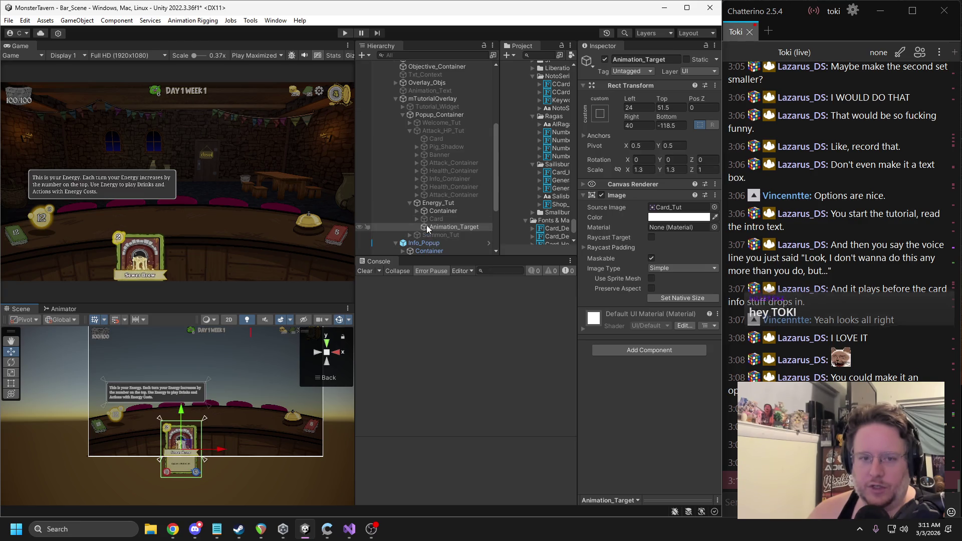
left_click_drag(182, 413, 183, 404)
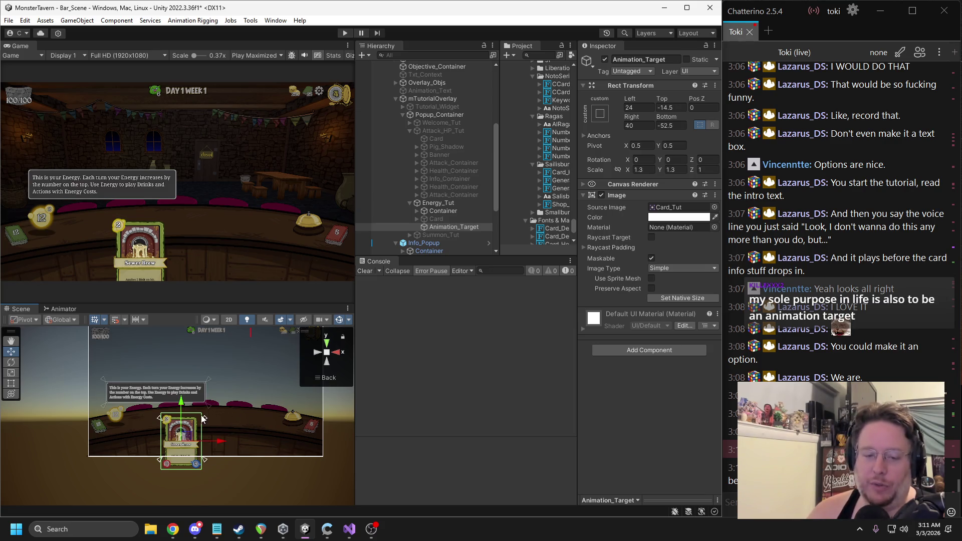
left_click_drag(204, 418, 204, 408)
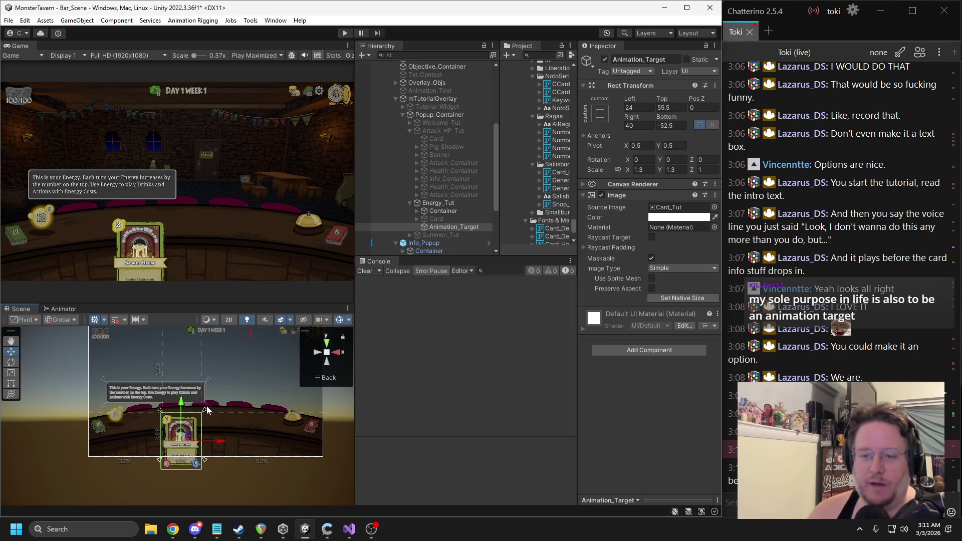
left_click(416, 211)
left_click(446, 219)
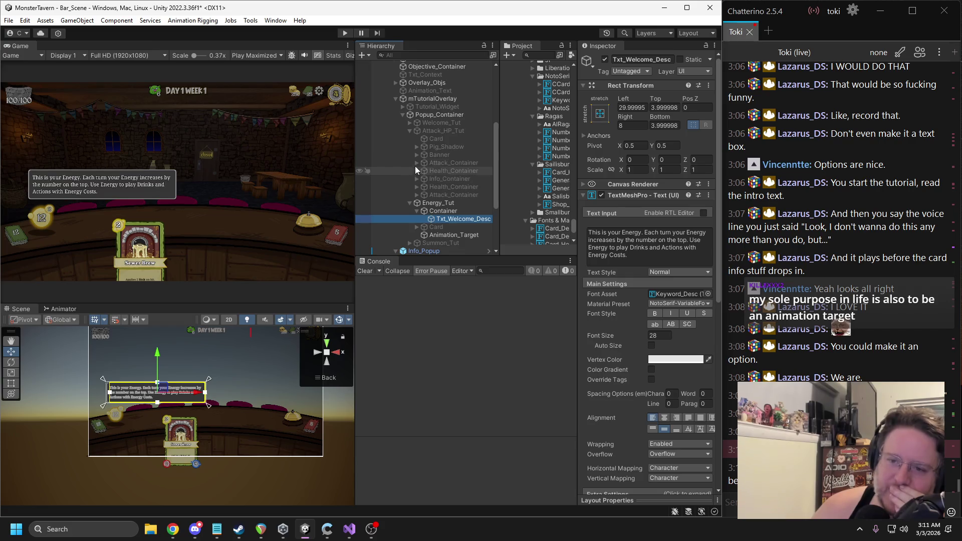
Step: Copy Welcome_Tut's Image panel and paste it as a child of Energy_Tut
left_click(410, 131)
left_click(408, 123)
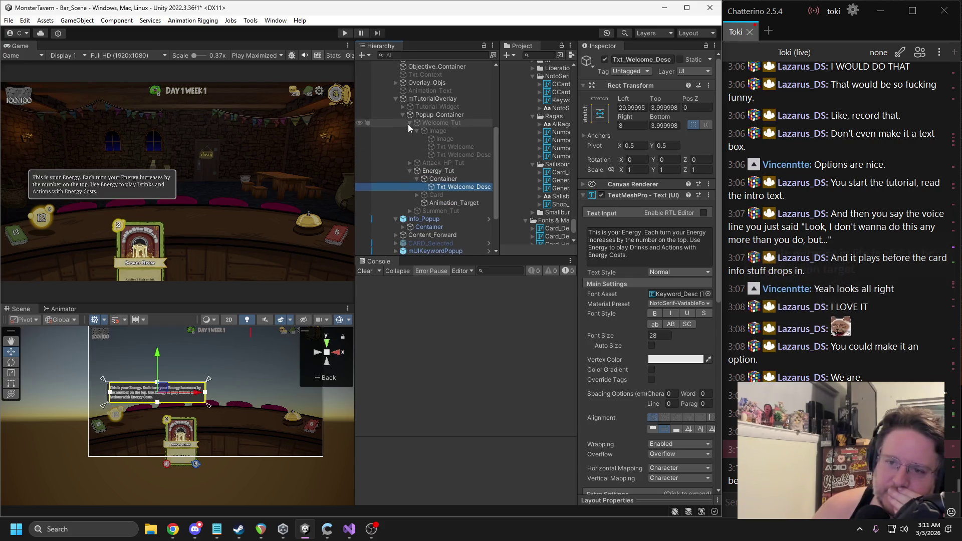
left_click(424, 132)
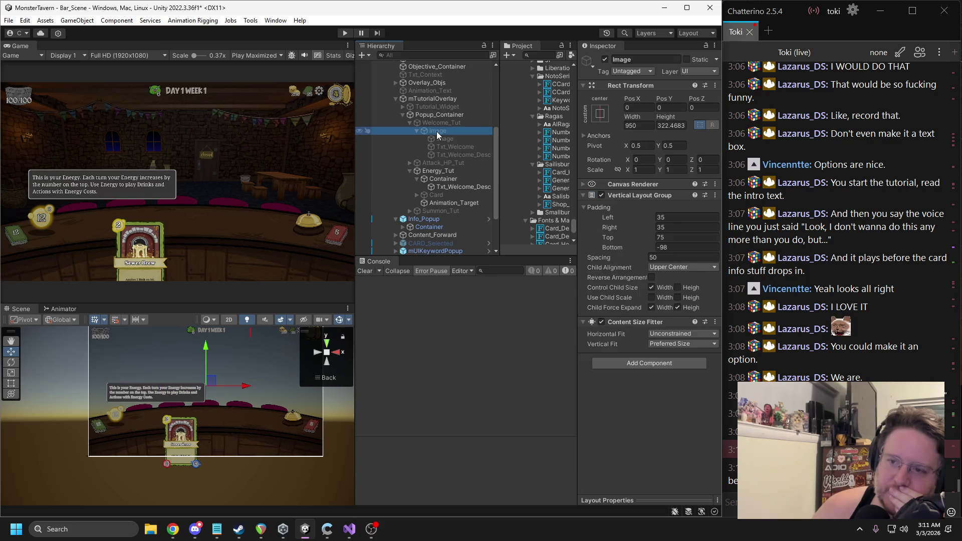
right_click(424, 131)
key("Escape")
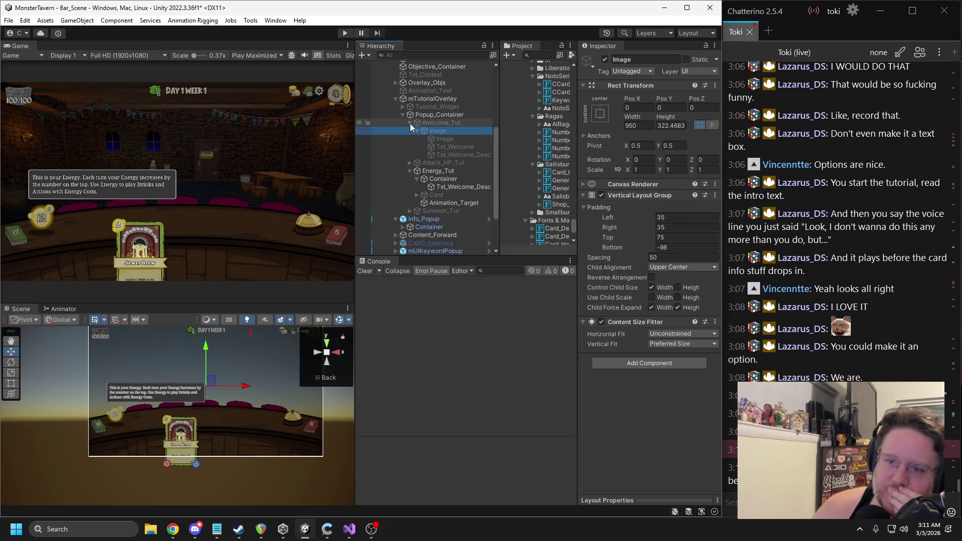
left_click(410, 123)
left_click(431, 139)
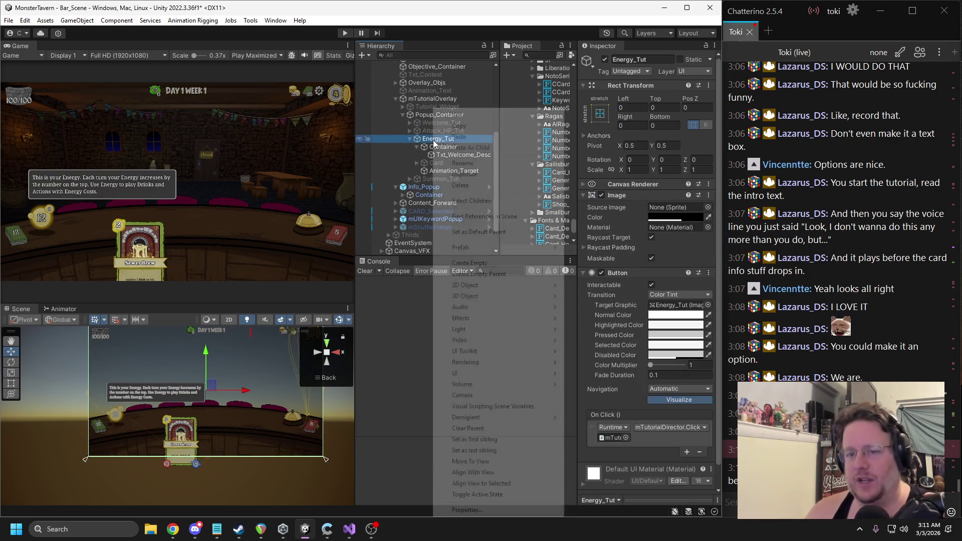
right_click(433, 139)
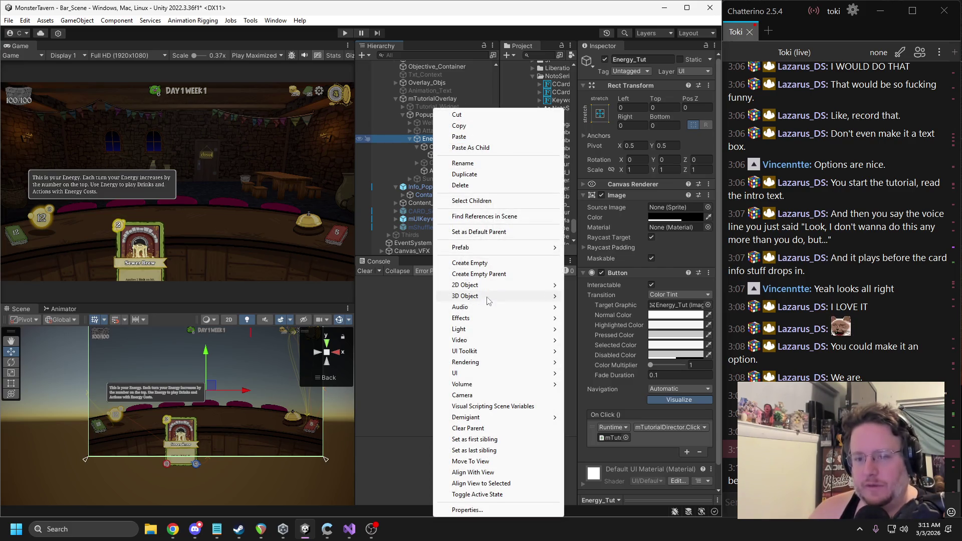
left_click(468, 148)
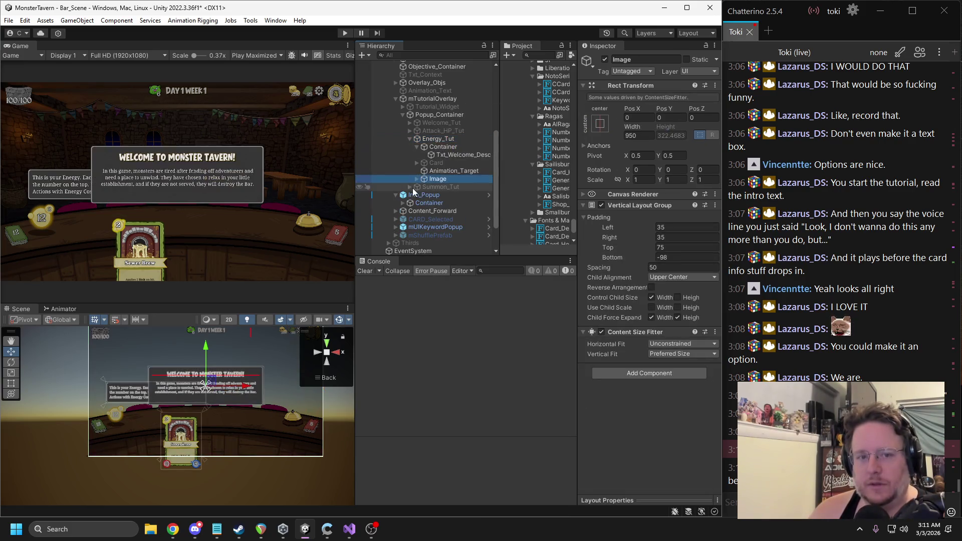
Step: Copy the existing Container's Rect Transform values onto the pasted Image
left_click(440, 148)
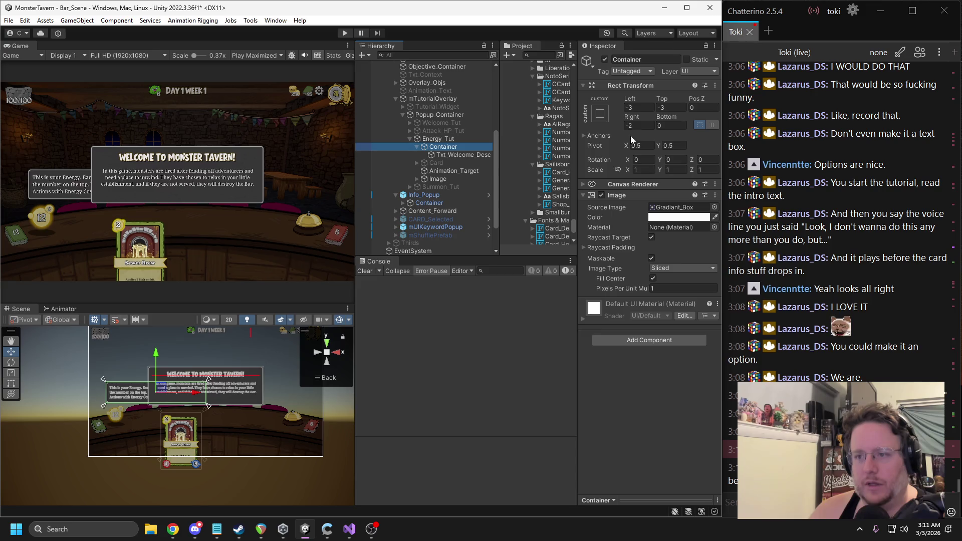
right_click(617, 92)
mouse_move(647, 184)
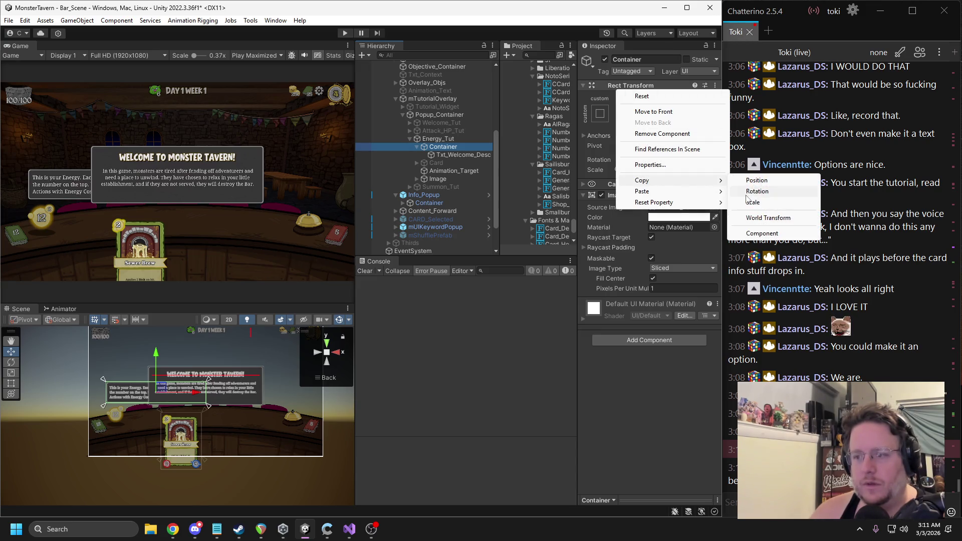
left_click(763, 232)
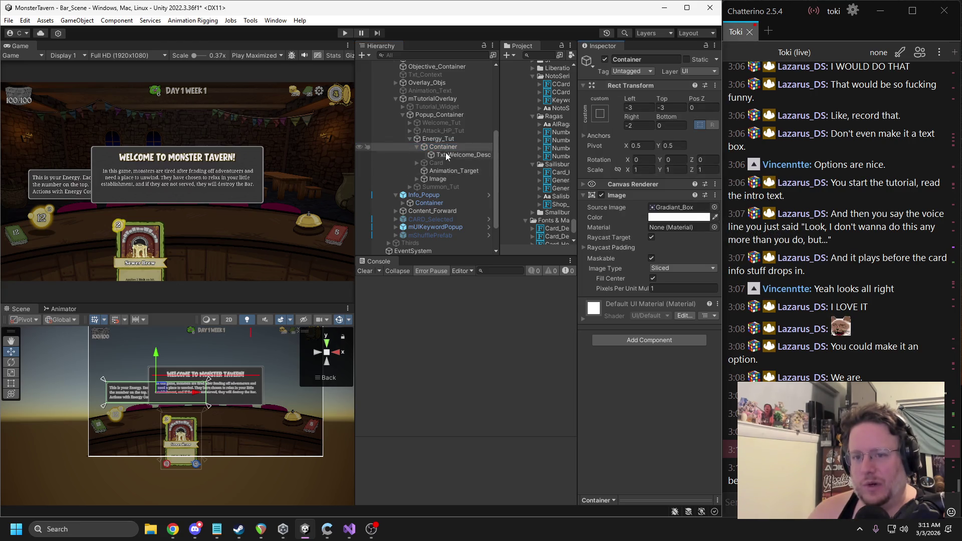
left_click(438, 178)
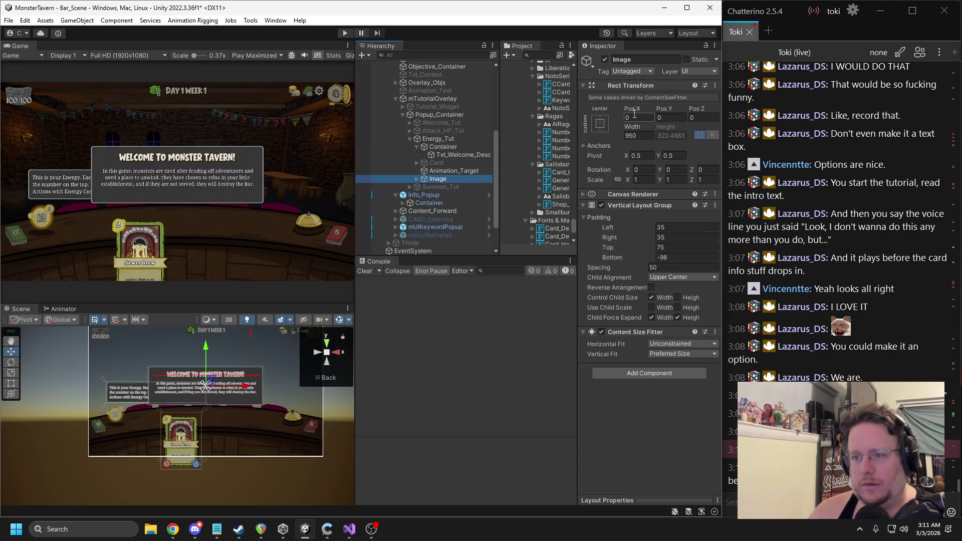
right_click(626, 86)
mouse_move(669, 191)
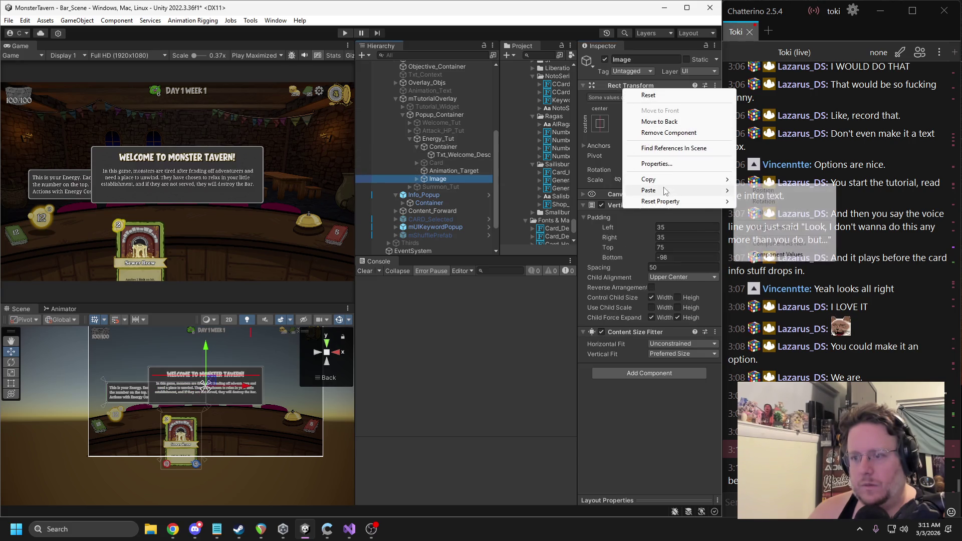
left_click(789, 257)
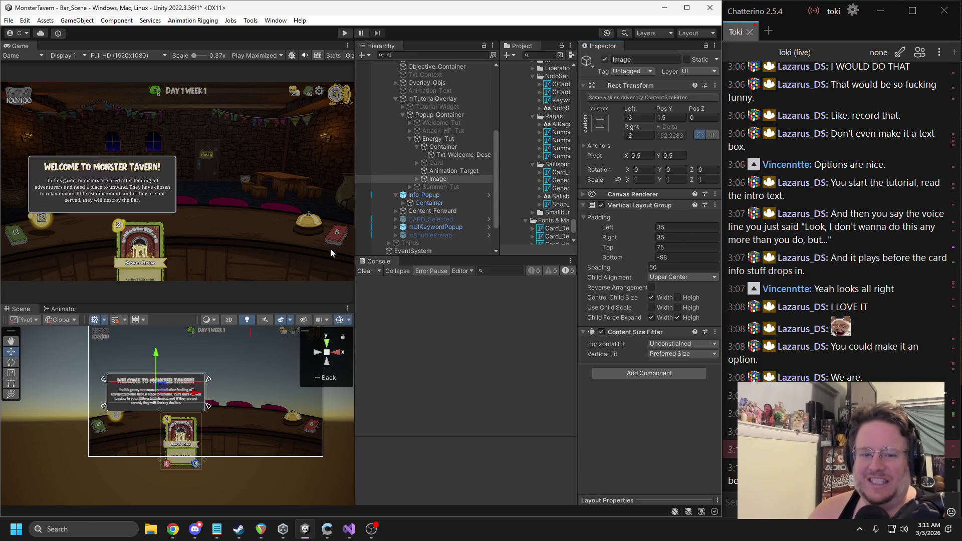
Step: Set the Image's Pivot Y and Pos Y to 0 and rename it Container
type("0")
left_click(670, 116)
type("0")
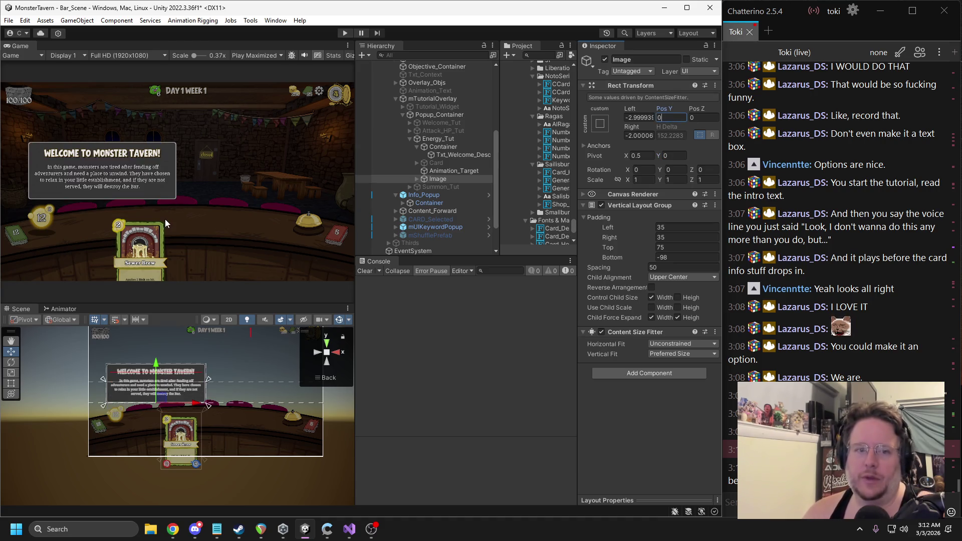
left_click(654, 103)
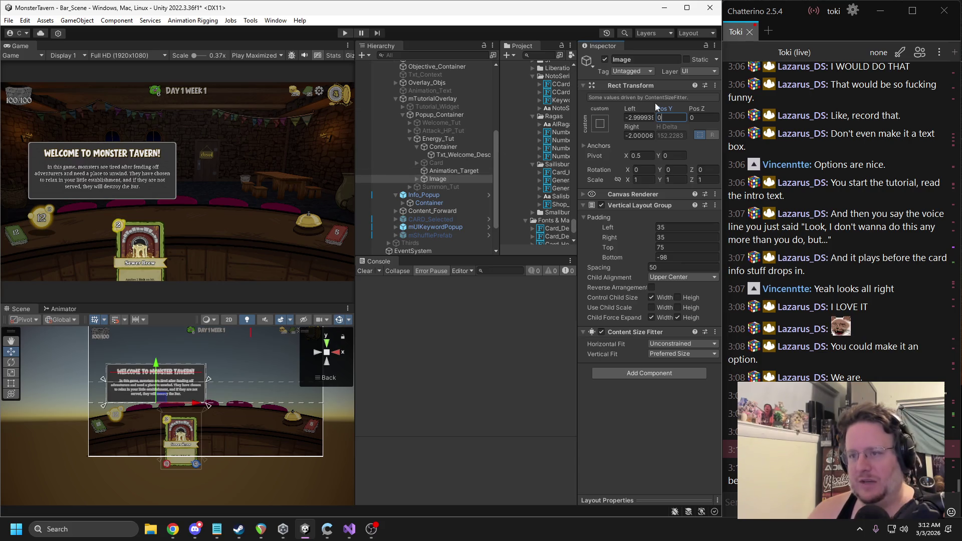
left_click(645, 59)
type("Container")
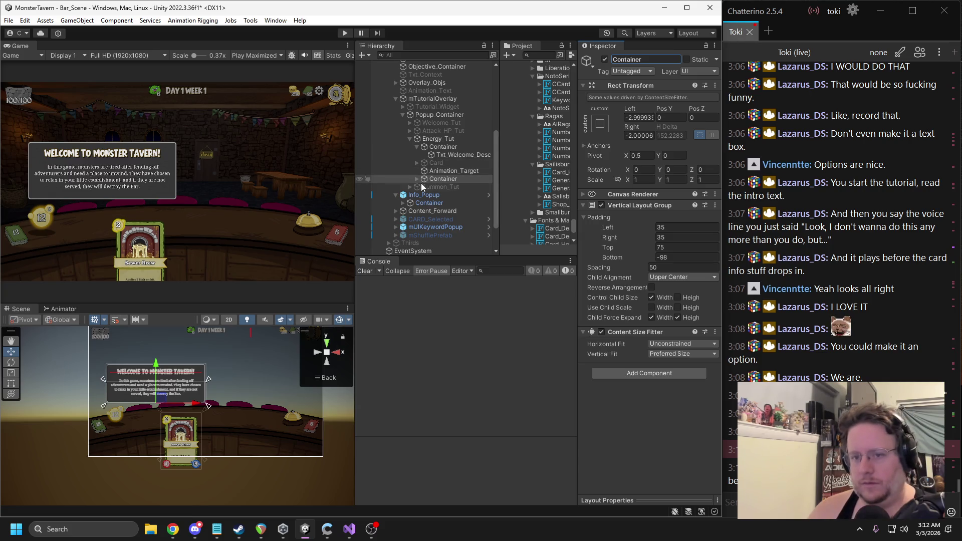
left_click(416, 179)
Step: Change the Txt_Welcome title to 'Energy' and left-align it
left_click(450, 195)
left_click(670, 242)
key("ctrl+a")
type("Energy")
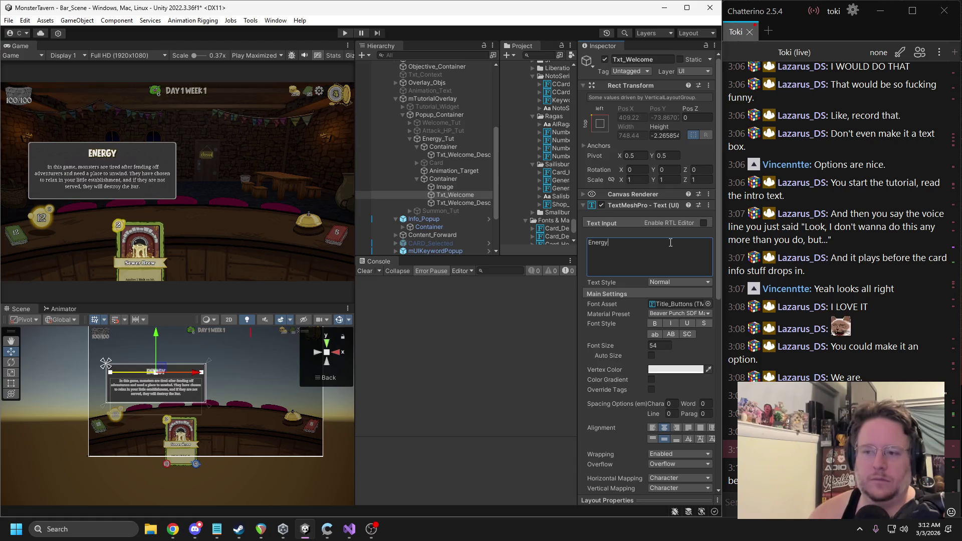
left_click(655, 429)
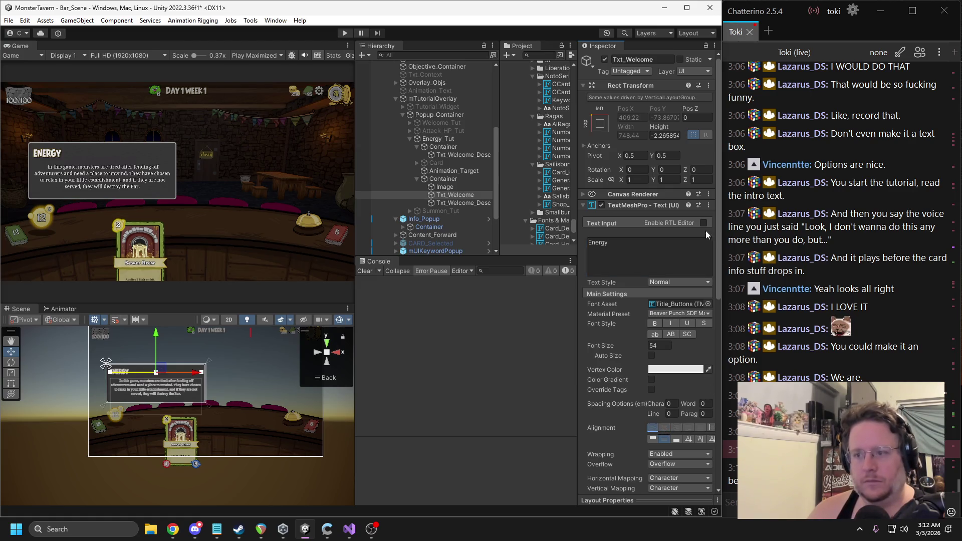
Step: Delete the old Container along with its Txt_Welcome_Desc text
left_click(451, 155)
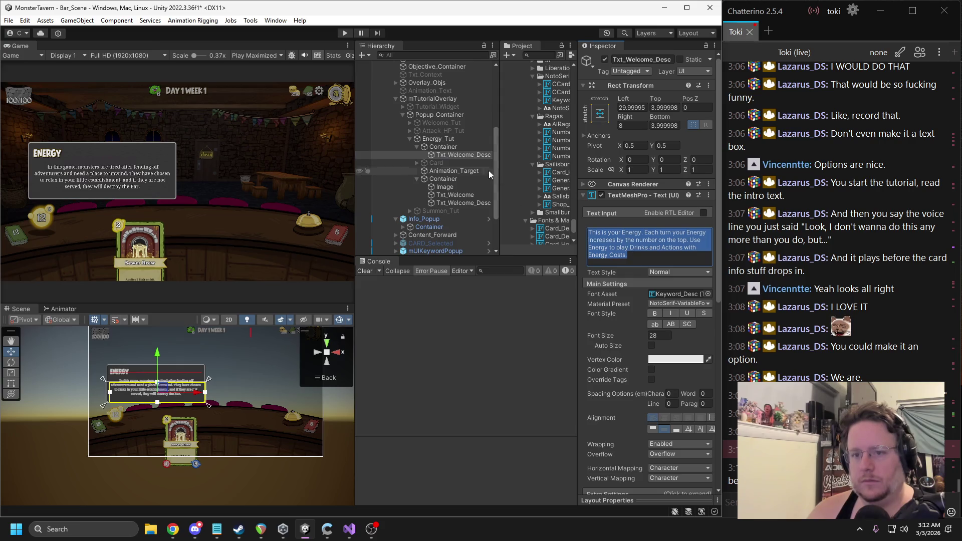
left_click(442, 146)
key("Delete")
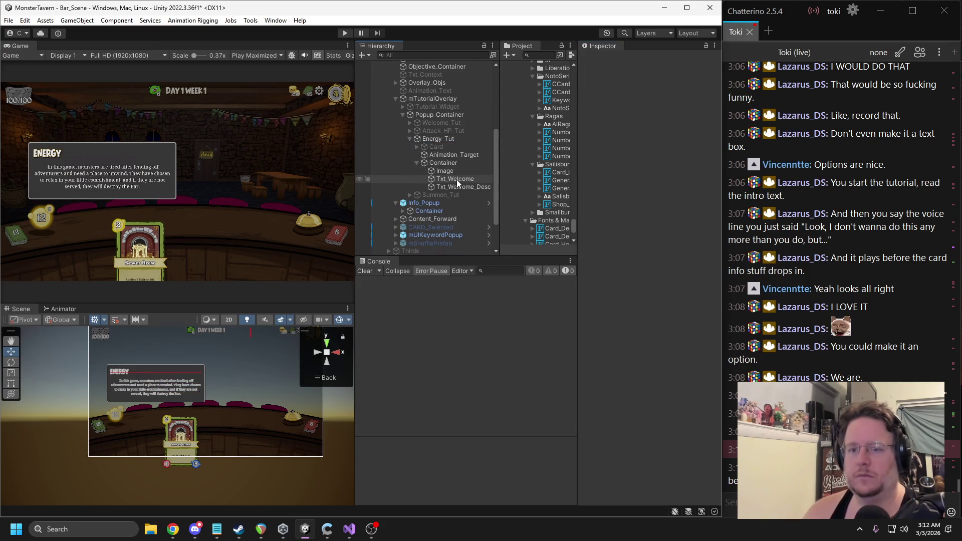
Step: Paste the Energy explanation into the new popup's Txt_Welcome_Desc Text Input
left_click(456, 185)
left_click(621, 266)
type("This is your Energy. Each turn your Energy increases by the number on the top. Use Energy to play Drinks and Actions with Energy Costs.")
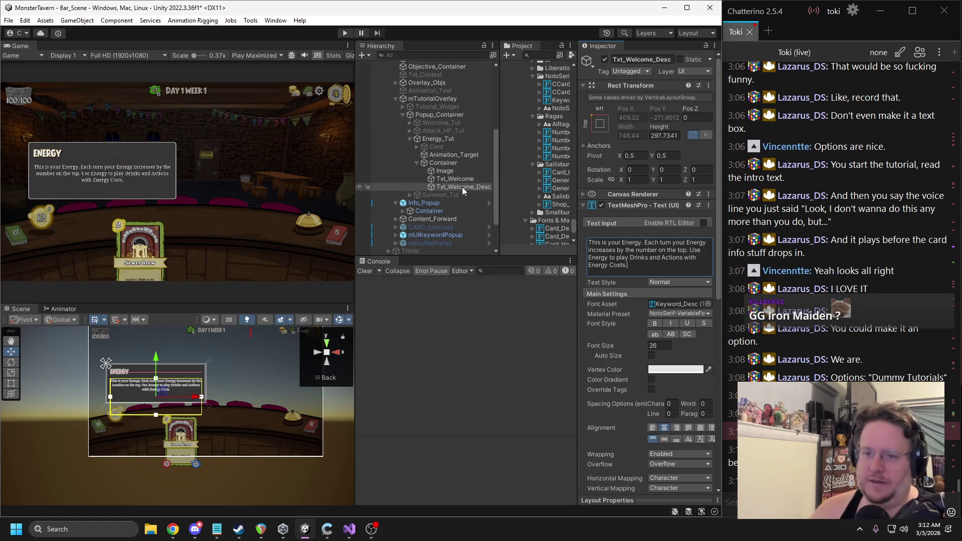
left_click(430, 166)
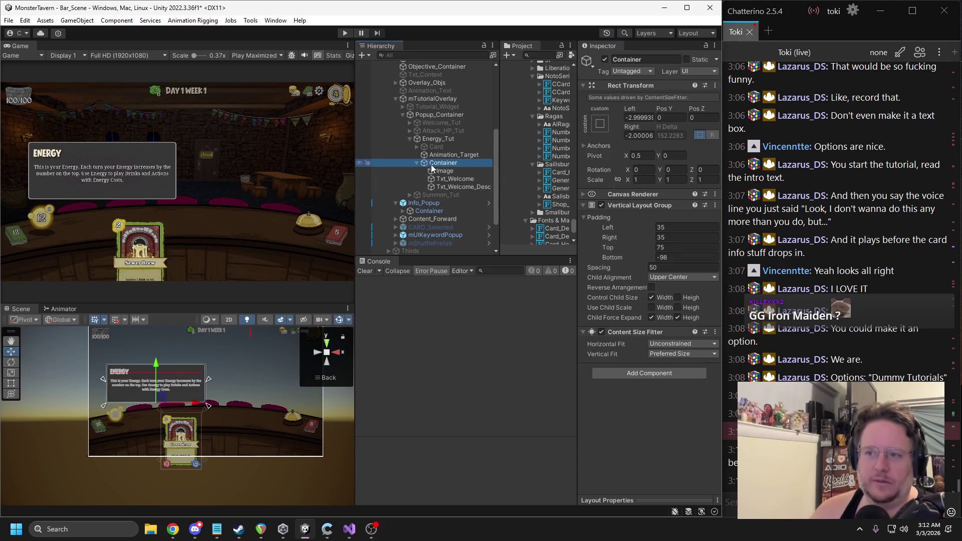
Step: Anchor Container bottom-centre, merge anchors at 28%, then drag its left anchor leftward
left_click(599, 124)
left_click(656, 245)
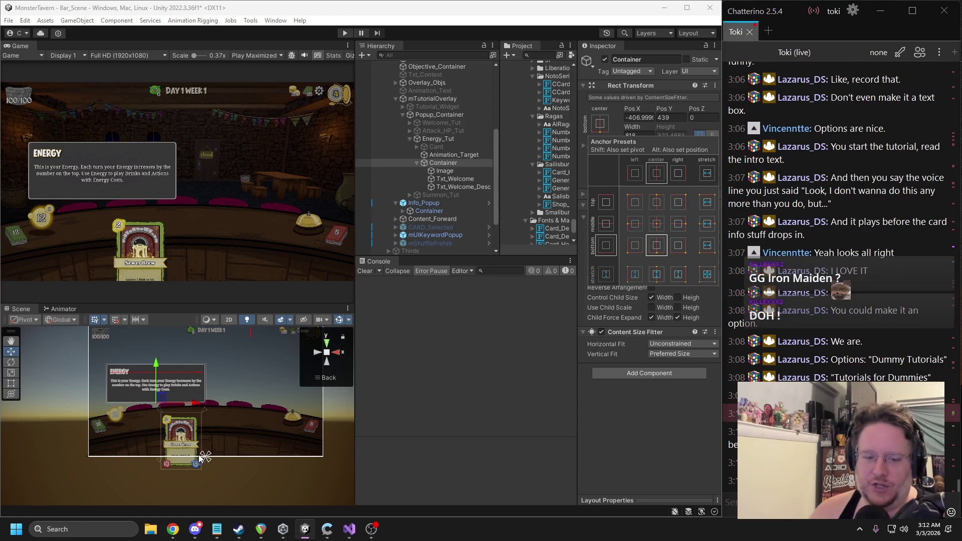
mouse_move(205, 457)
left_mouse_down()
mouse_move(209, 403)
mouse_move(152, 404)
left_mouse_up()
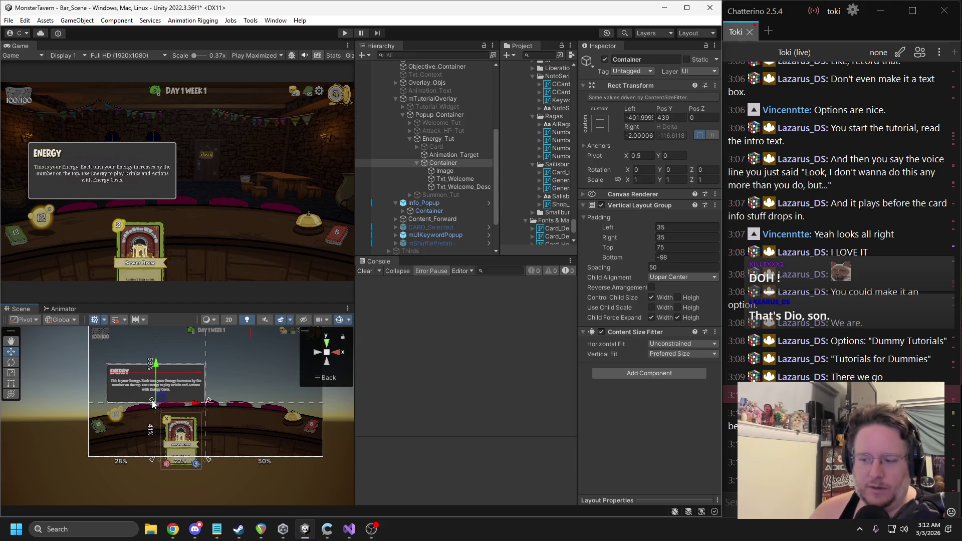
left_click_drag(208, 459, 155, 459)
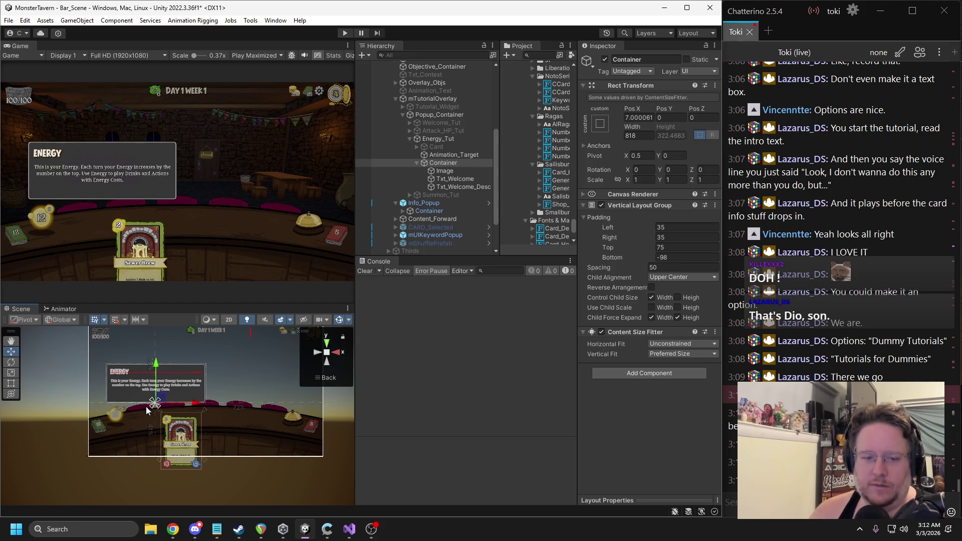
key("f")
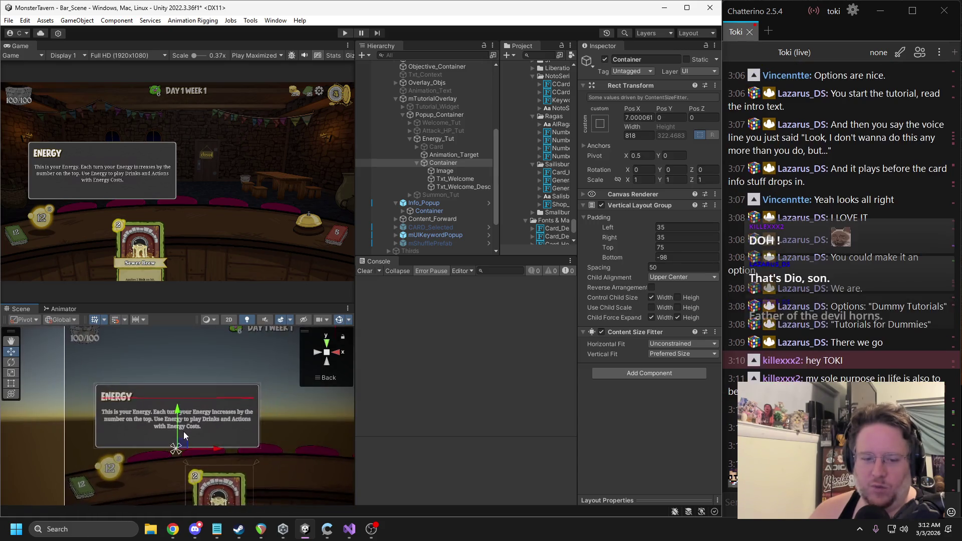
scroll(185, 434, "up", 5)
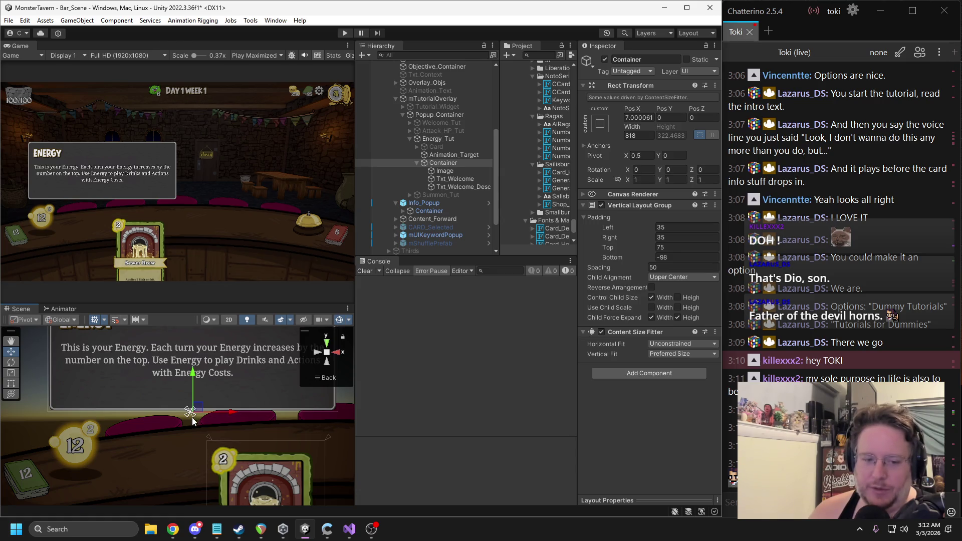
scroll(193, 421, "down", 2)
left_click_drag(195, 419, 104, 412)
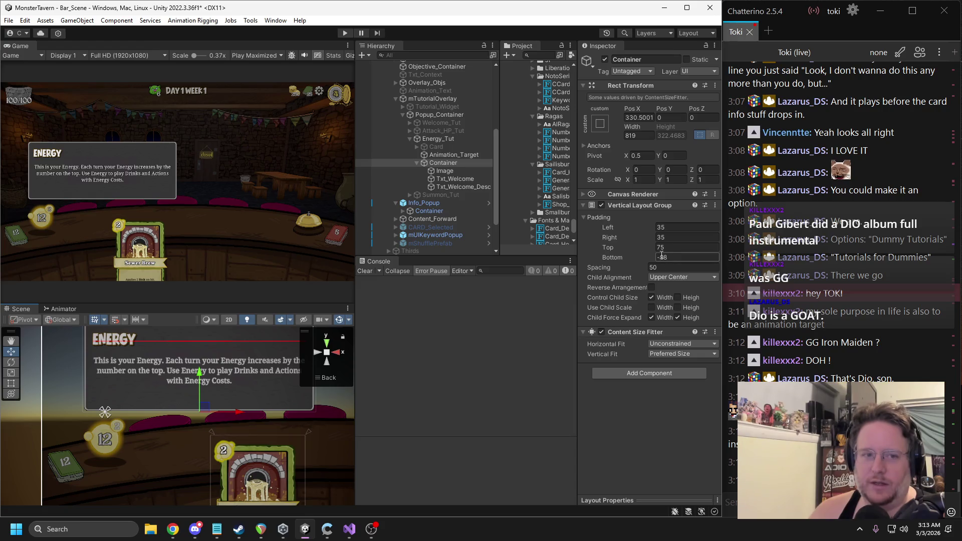
Step: Drag the Vertical Layout Group spacing down to -69.3, undoing a Bottom padding change to -70
left_click_drag(646, 267, 637, 265)
left_click_drag(515, 273, 383, 272)
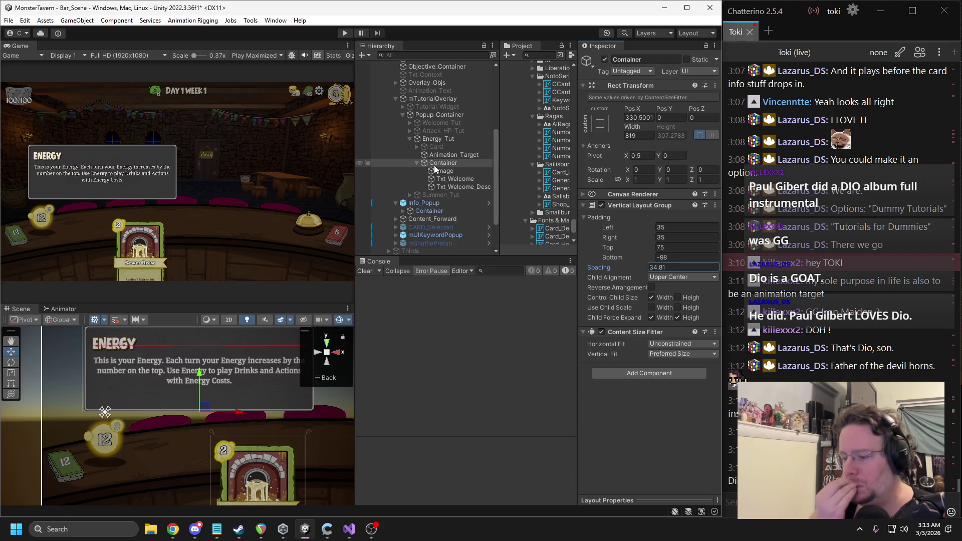
left_click(660, 257)
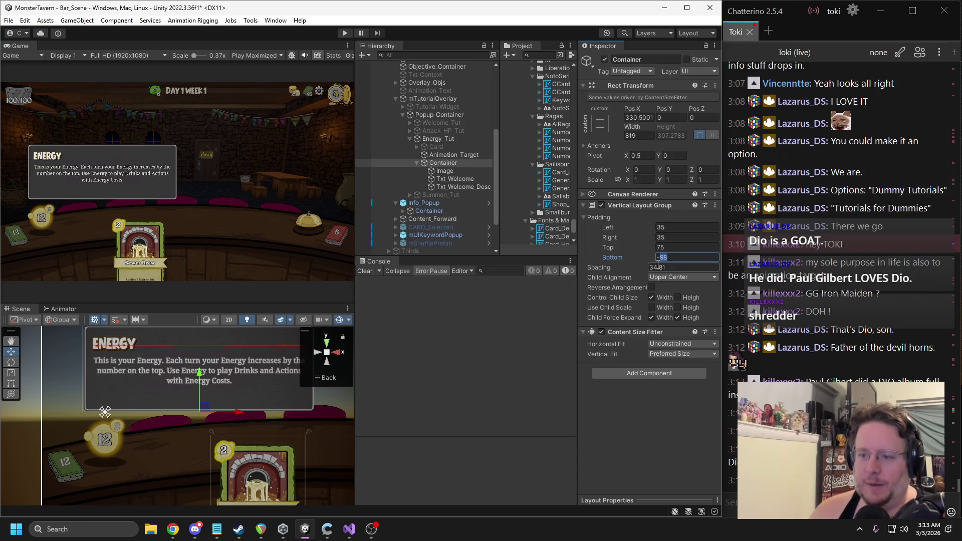
left_click_drag(657, 265, 374, 276)
left_click_drag(647, 260, 646, 260)
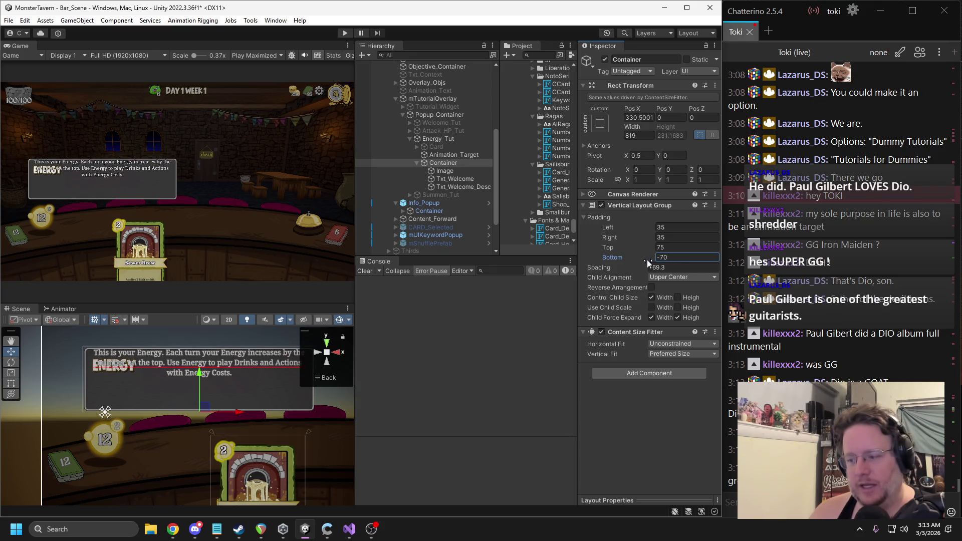
key("ctrl+z")
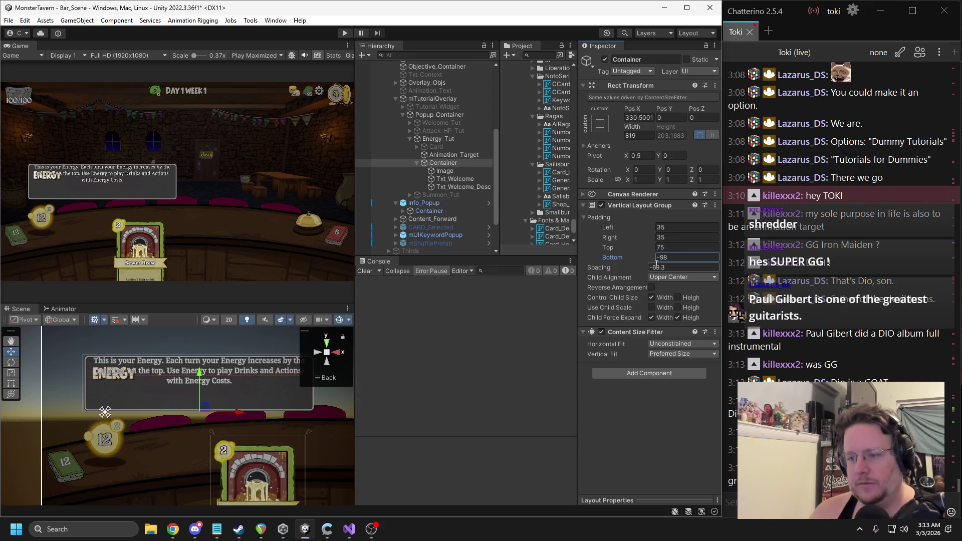
key("alt+Tab")
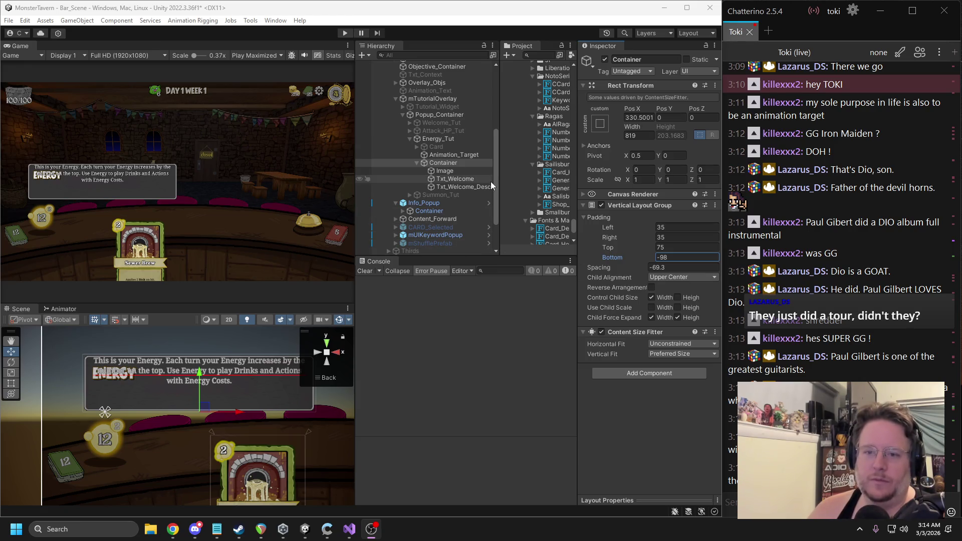
left_click(468, 187)
left_click(455, 195)
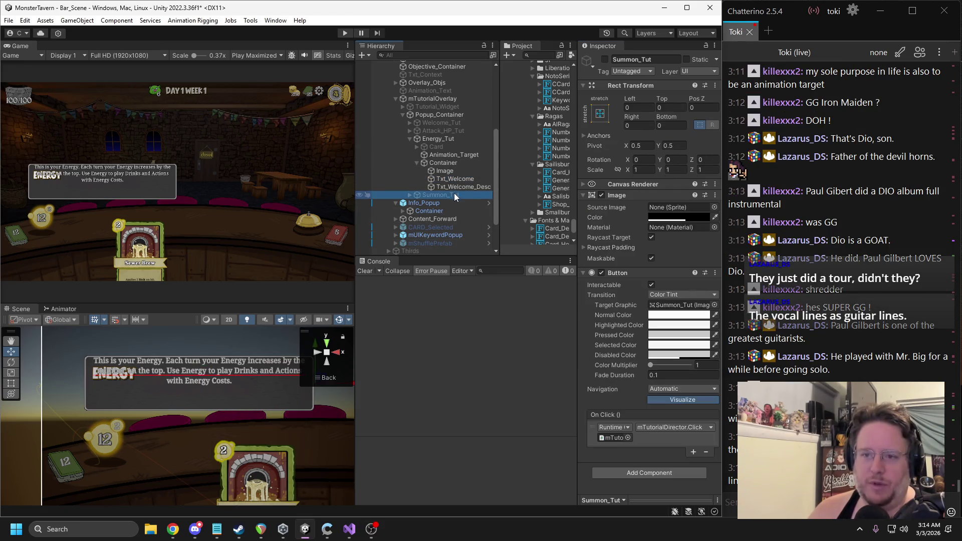
Step: Inspect the Energy popup's description text, background image and Container layout settings
left_click(453, 187)
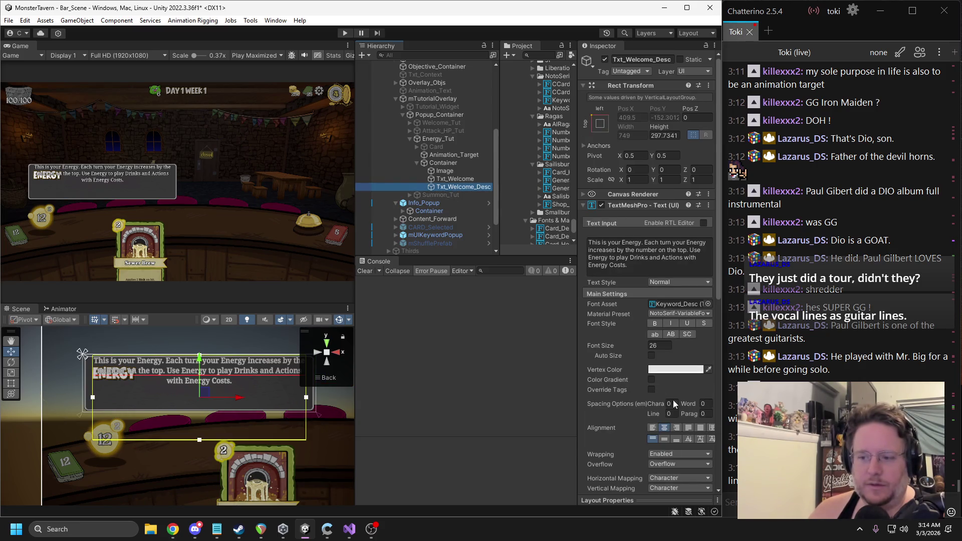
scroll(671, 400, "down", 3)
left_click(663, 344)
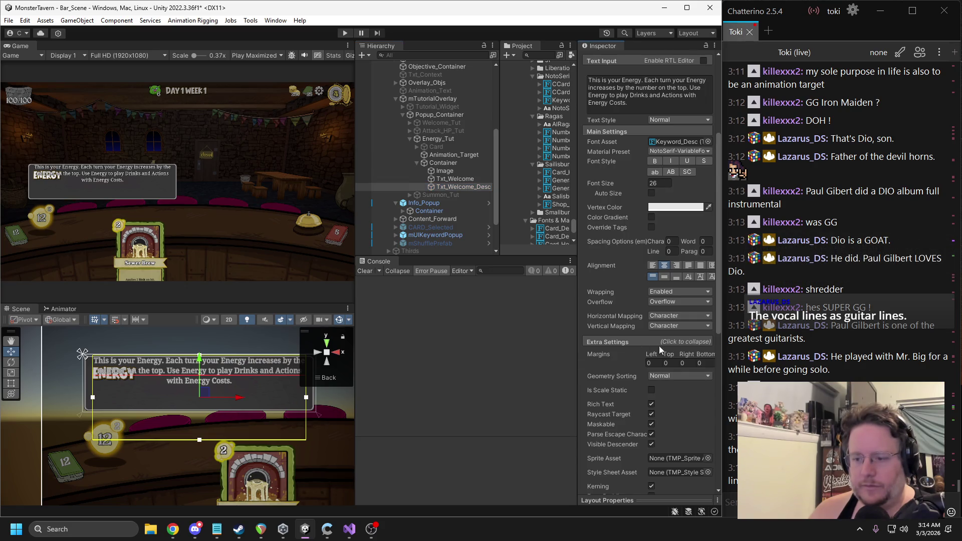
left_click(444, 171)
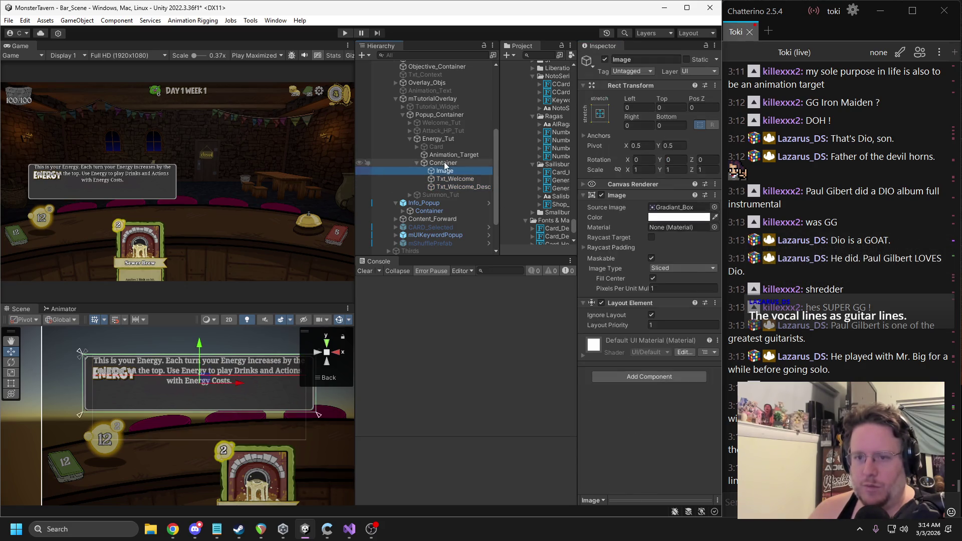
left_click(444, 163)
left_click(663, 228)
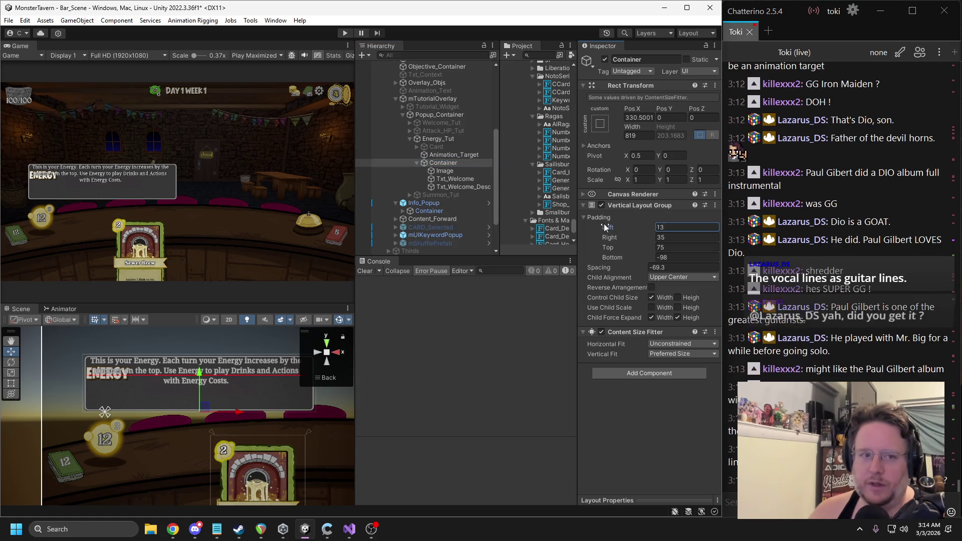
Step: Copy Info_Container's Vertical Layout Group values (padding 50, 50, 75, -75, spacing -60) onto Container
left_click(410, 130)
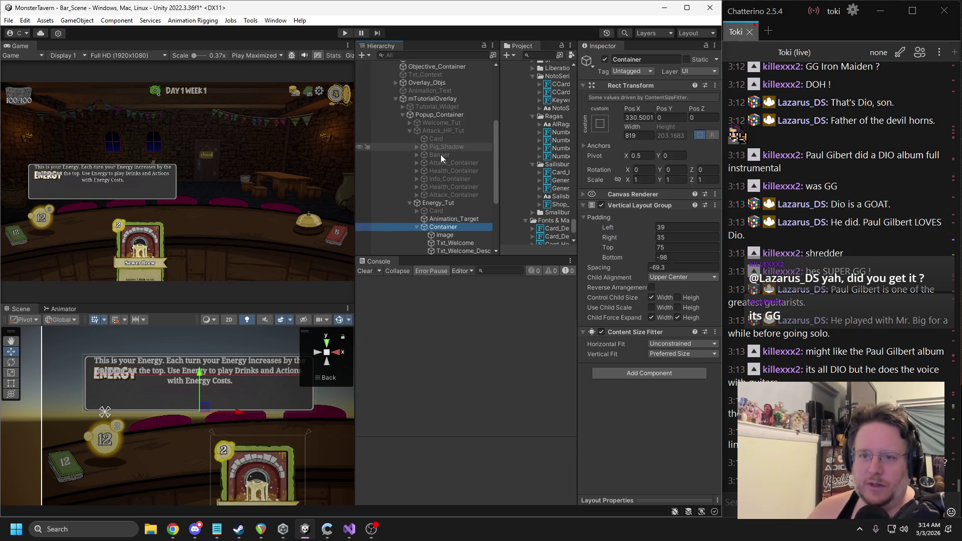
left_click(443, 181)
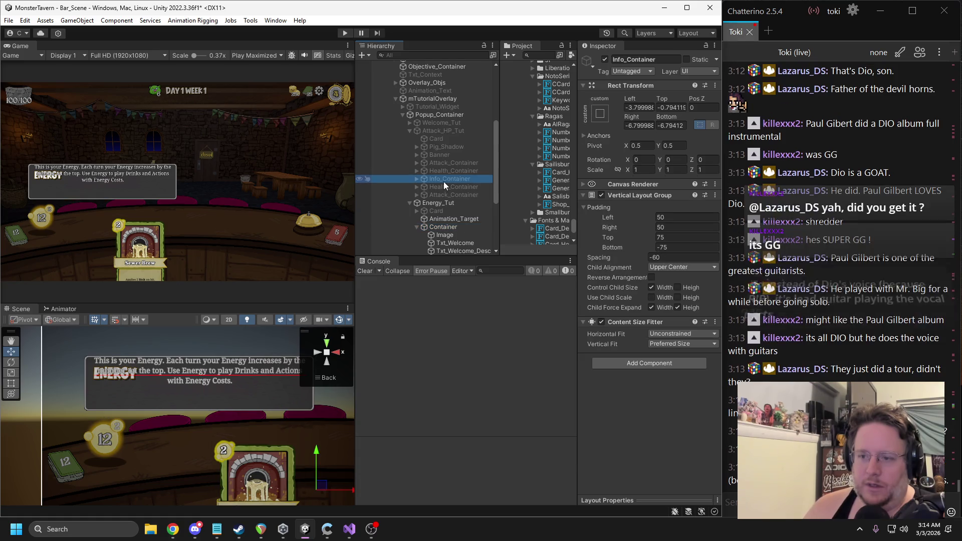
right_click(630, 195)
left_click(667, 276)
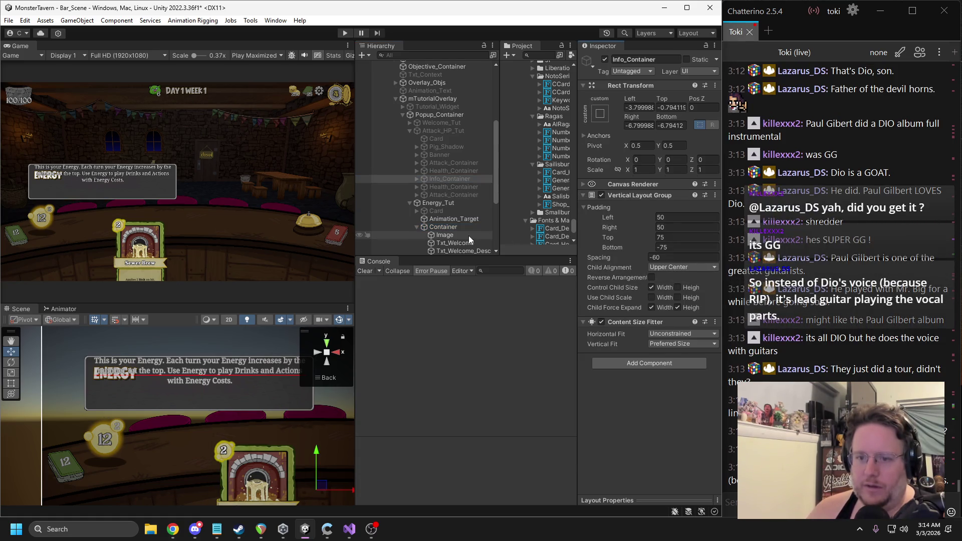
left_click(466, 229)
right_click(632, 206)
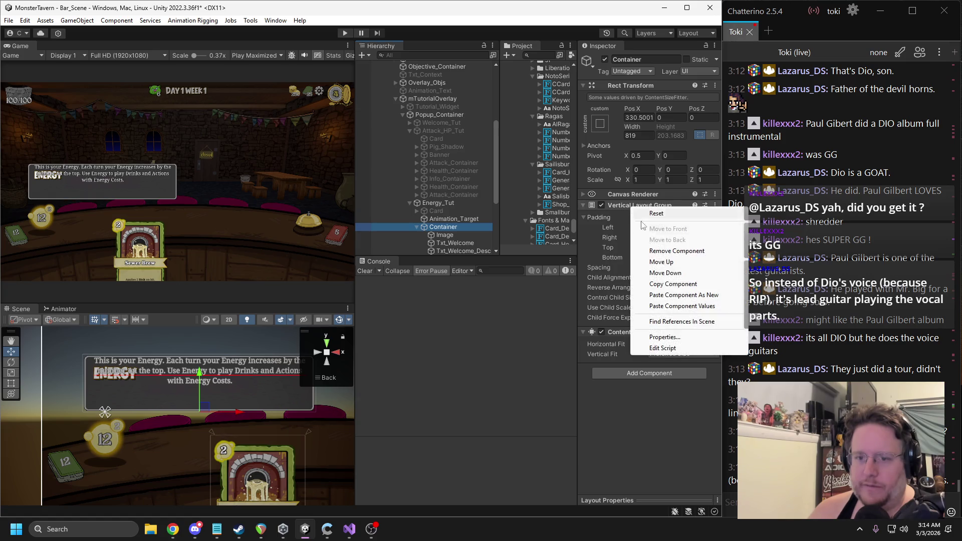
left_click(677, 306)
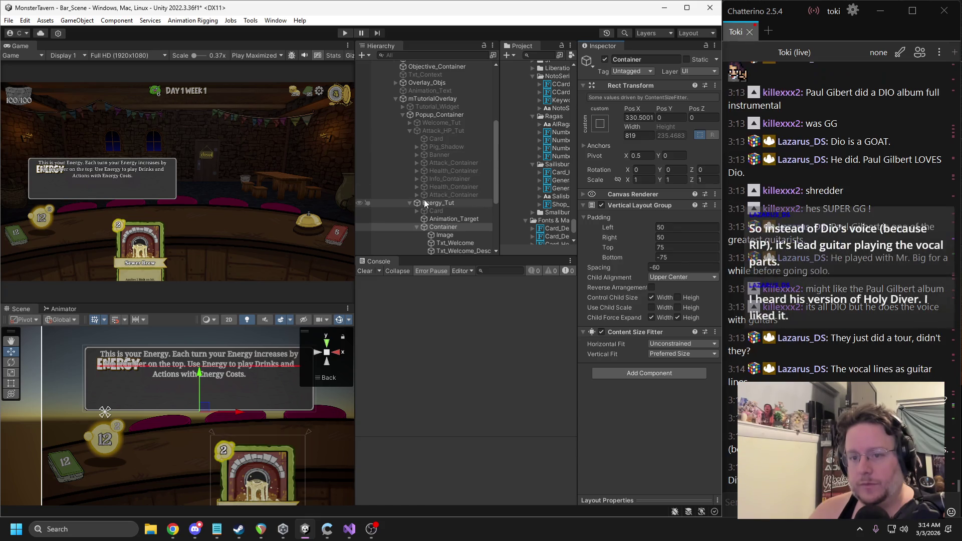
Step: Inspect Info_Container's BG image and title text under Attack_HP_Tut
left_click(418, 180)
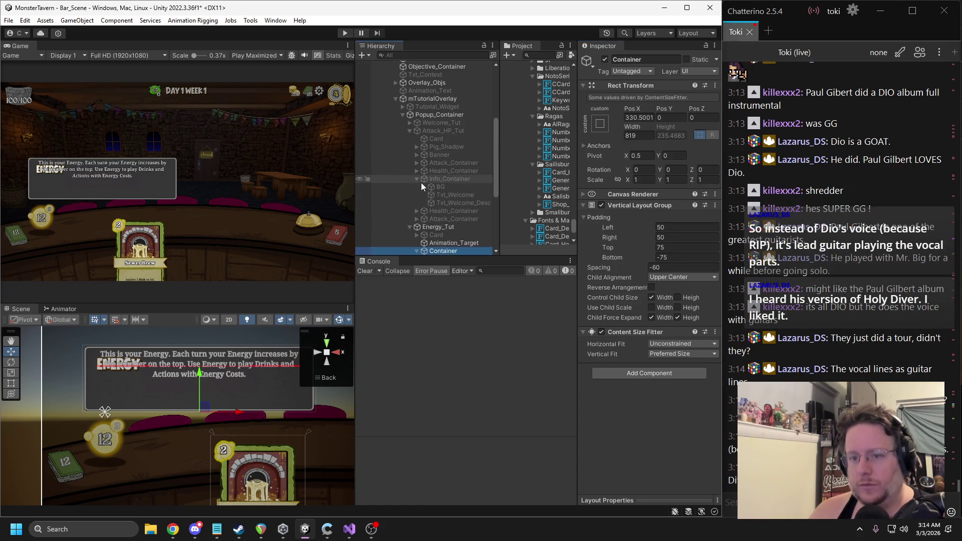
left_click(446, 187)
scroll(458, 205, "down", 3)
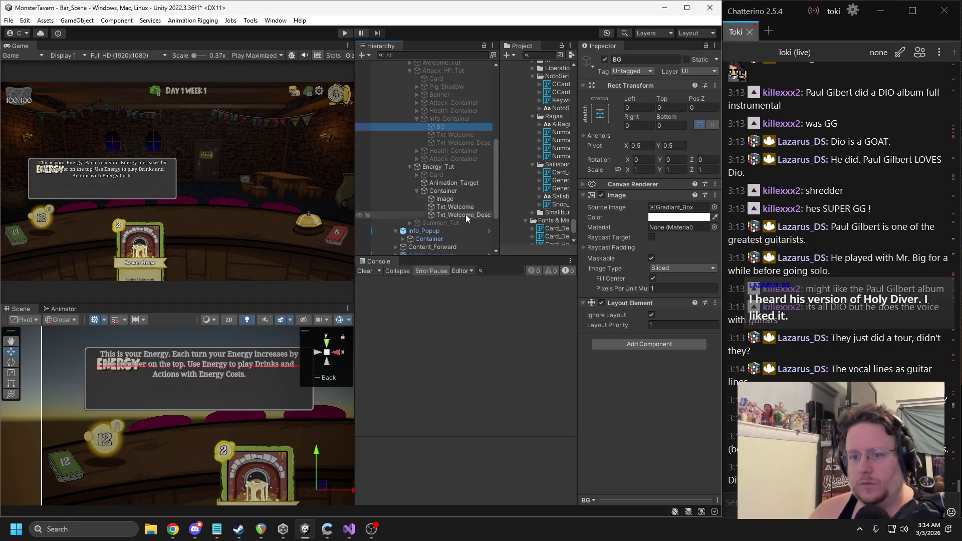
left_click(449, 134)
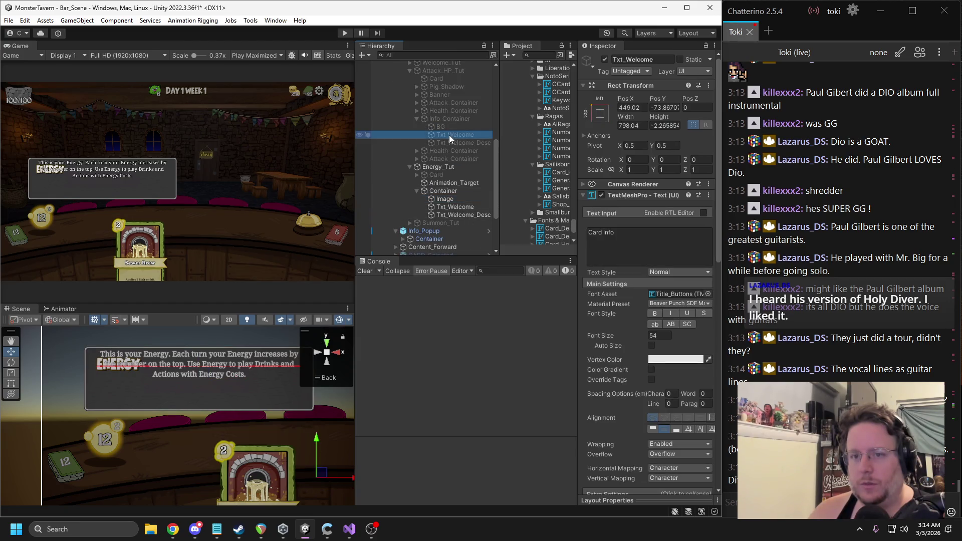
right_click(443, 119)
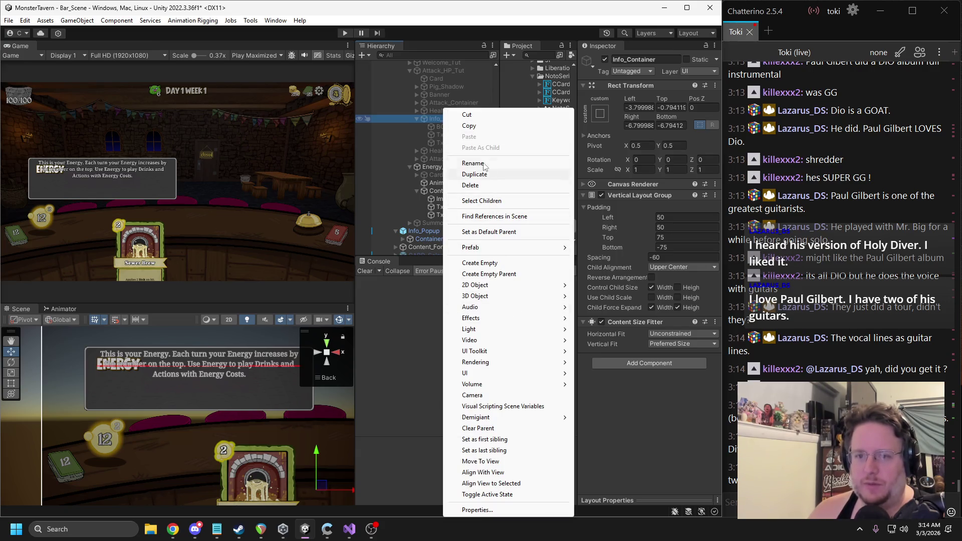
Step: Paste a copy of Info_Container inside Energy_Tut and fit its anchors around the popup
left_click(468, 125)
right_click(443, 167)
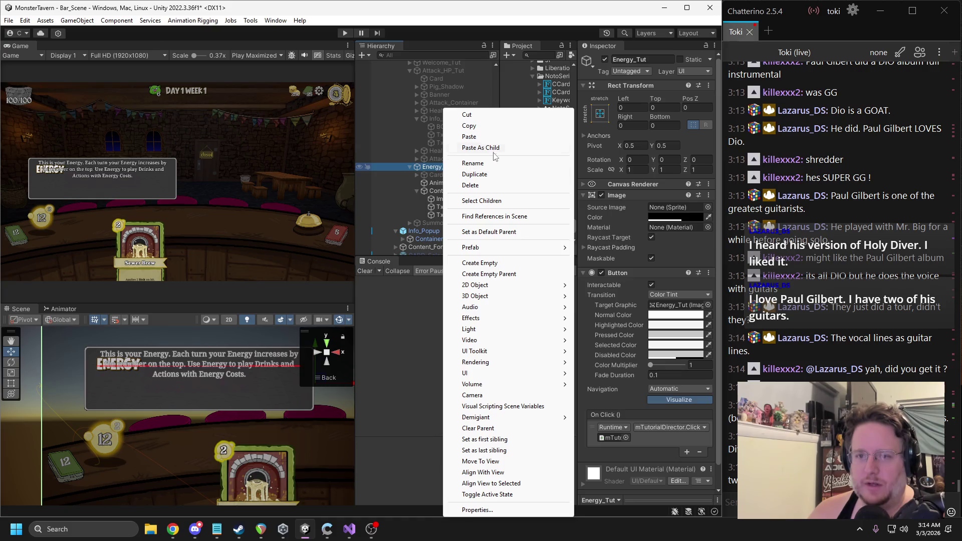
left_click(493, 147)
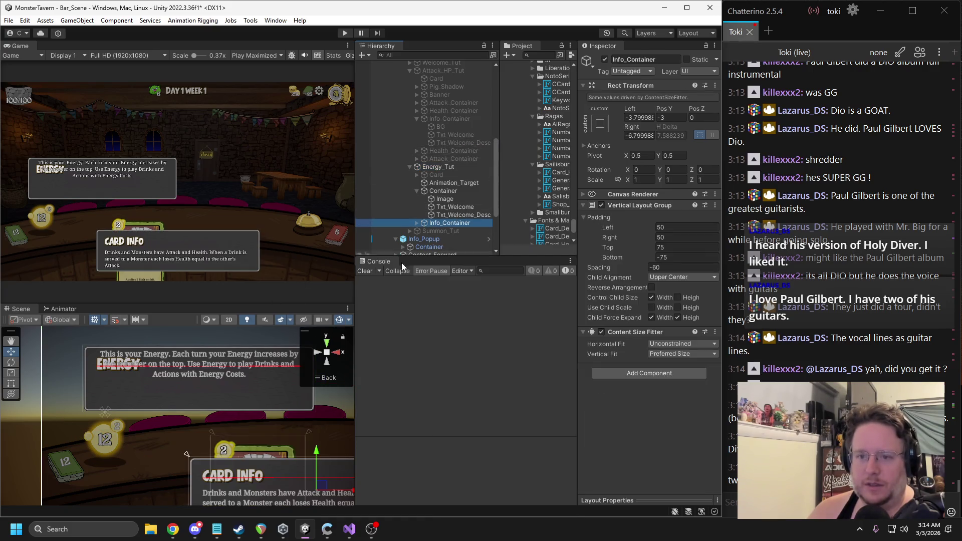
scroll(253, 444, "down", 8)
left_click(253, 445)
left_click_drag(253, 445, 200, 392)
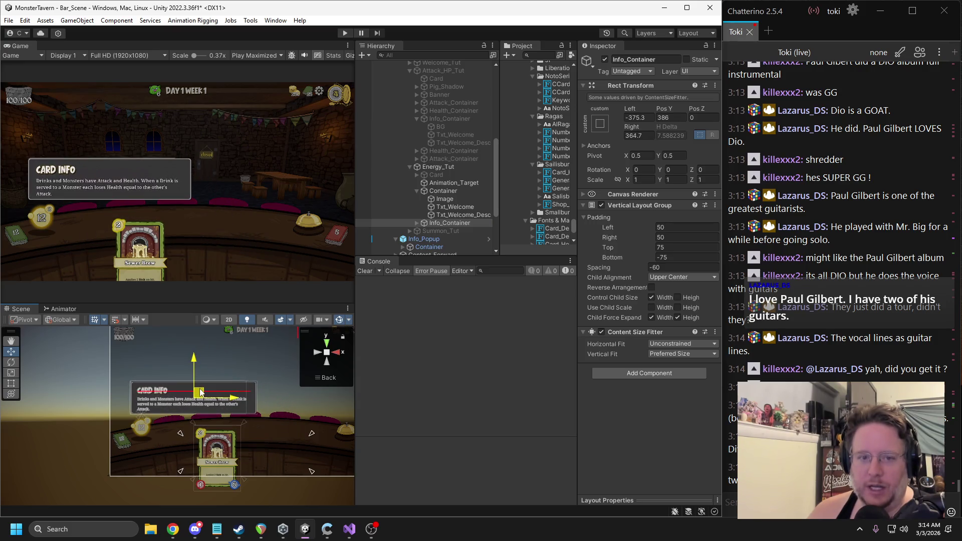
left_click_drag(182, 435, 127, 377)
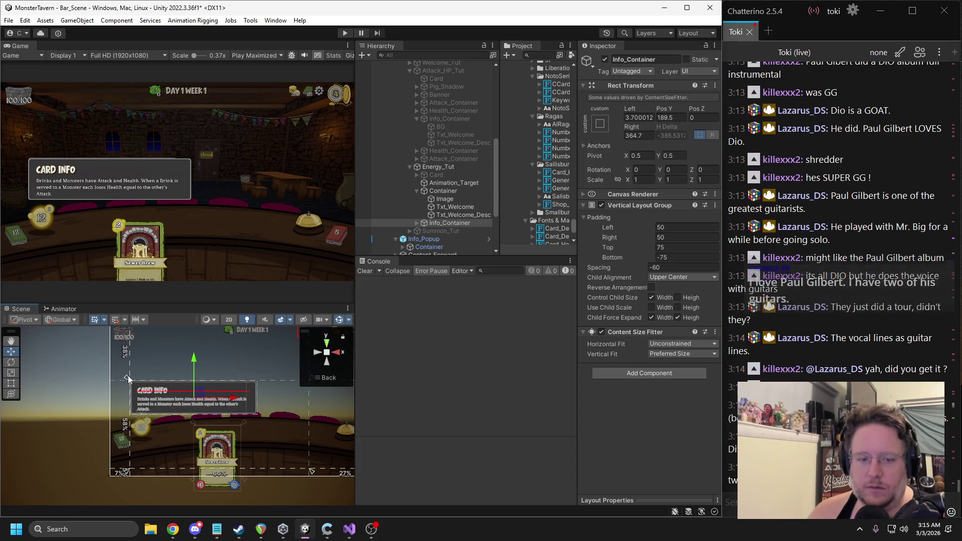
left_click_drag(310, 472, 259, 416)
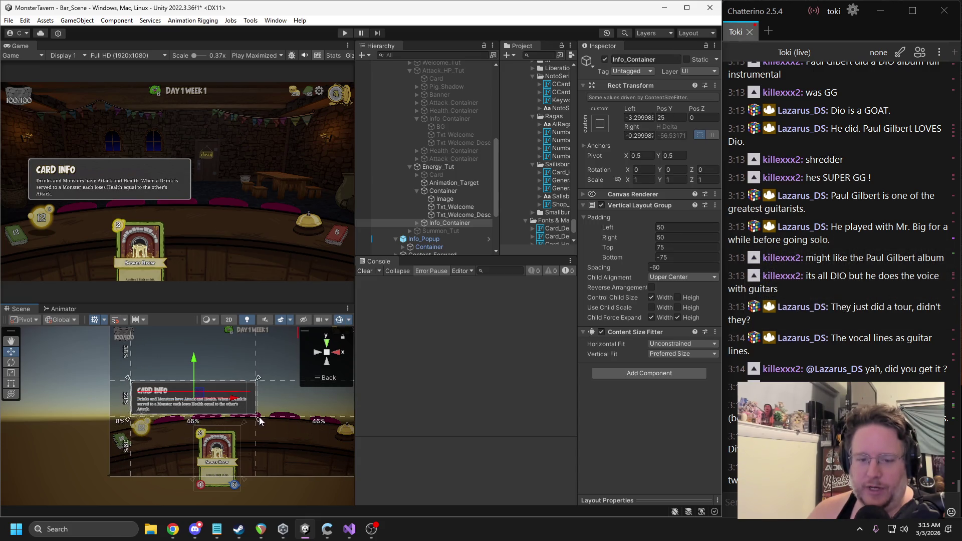
Step: Replace the copied popup's description with the Energy explanation text
left_click(416, 223)
left_click(458, 217)
left_click(641, 256)
left_click(465, 247)
left_click(642, 259)
key("ctrl+v")
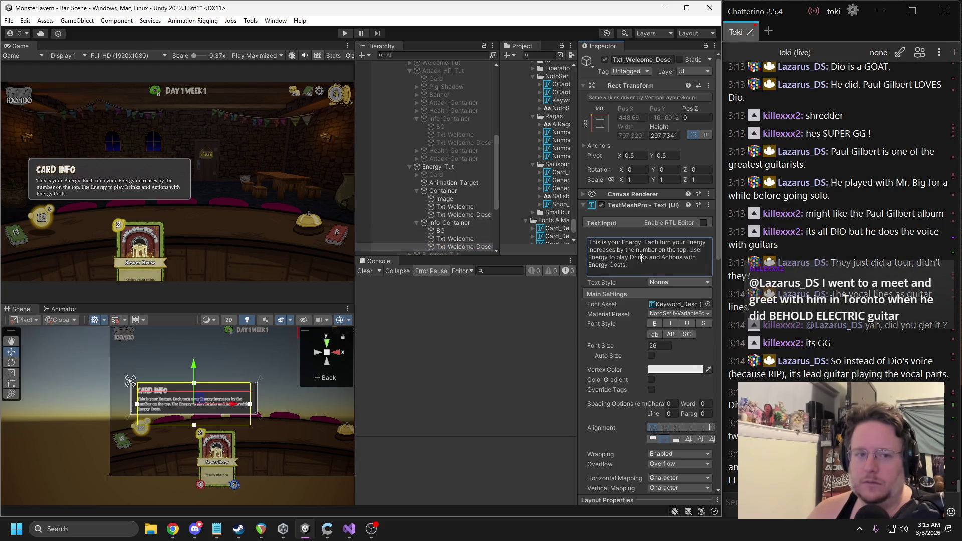
Step: Confirm the copy's title reads Energy and delete the leftover Container
left_click(452, 207)
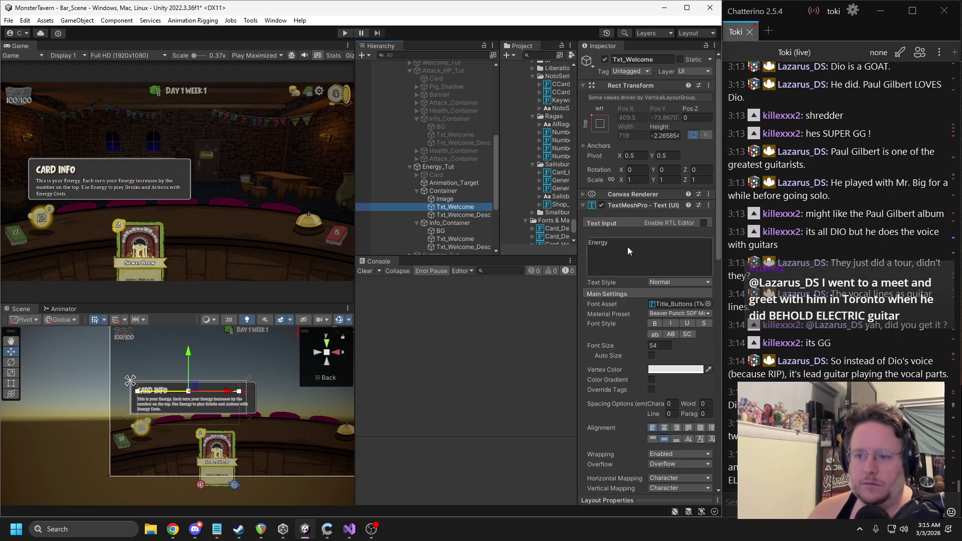
left_click(460, 239)
left_click(440, 193)
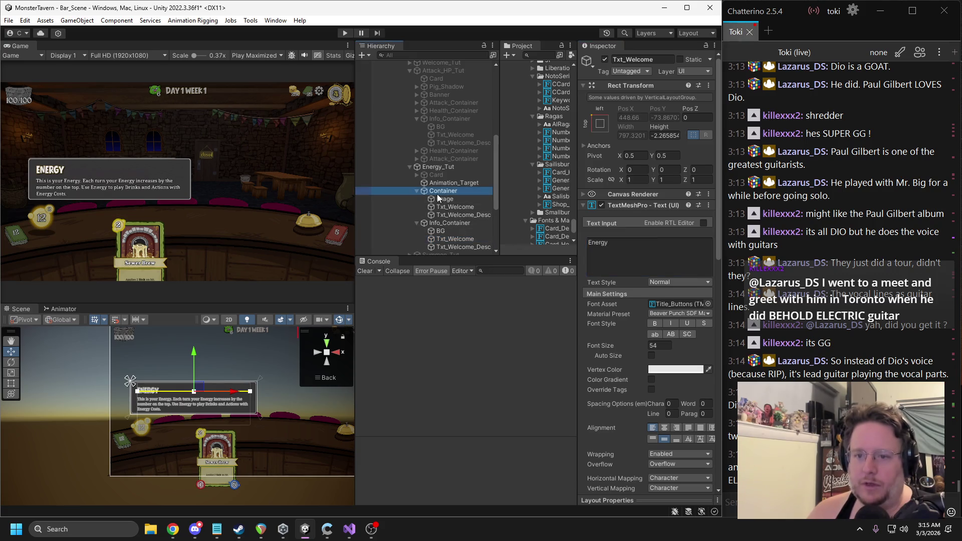
key("Delete")
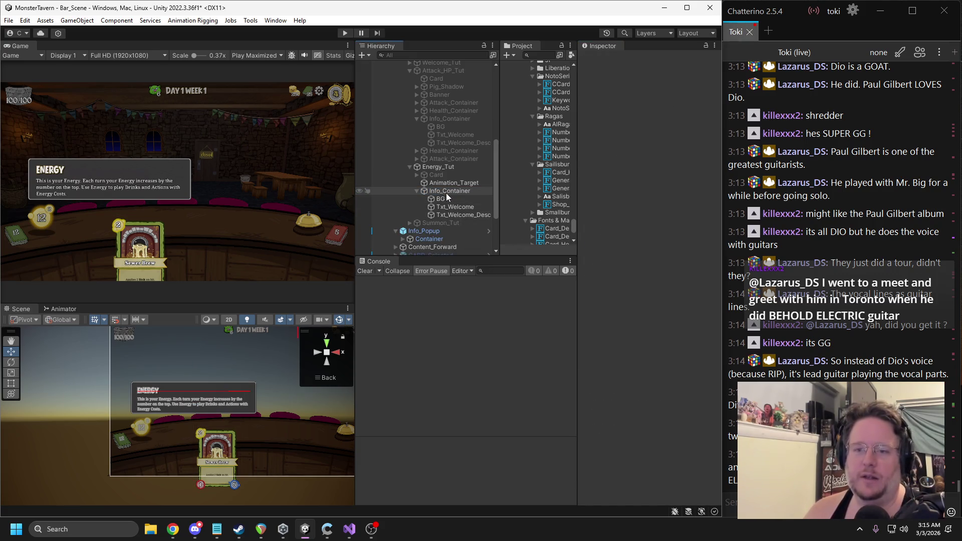
Step: Move the ENERGY box slightly upward and resize it from its corner
left_click(450, 192)
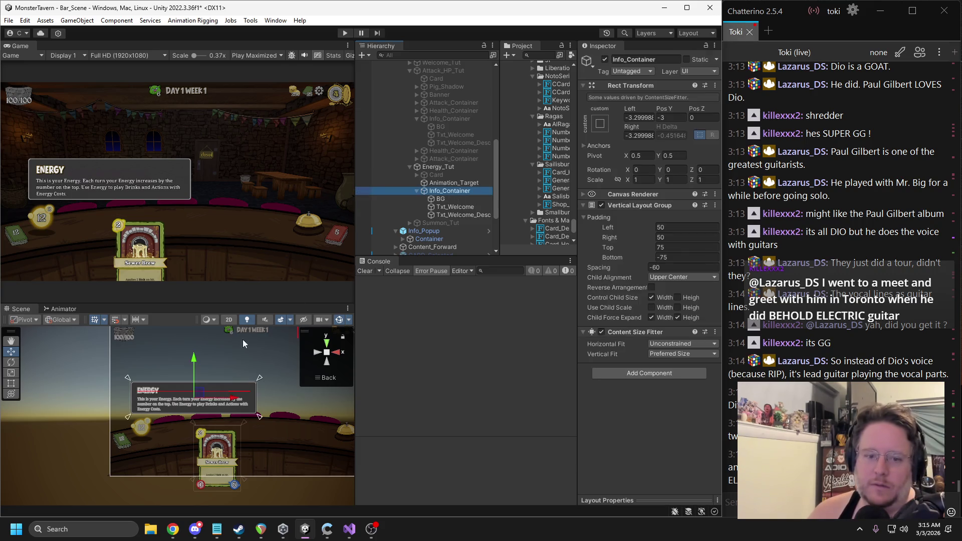
left_click_drag(195, 369, 194, 360)
scroll(258, 402, "up", 5)
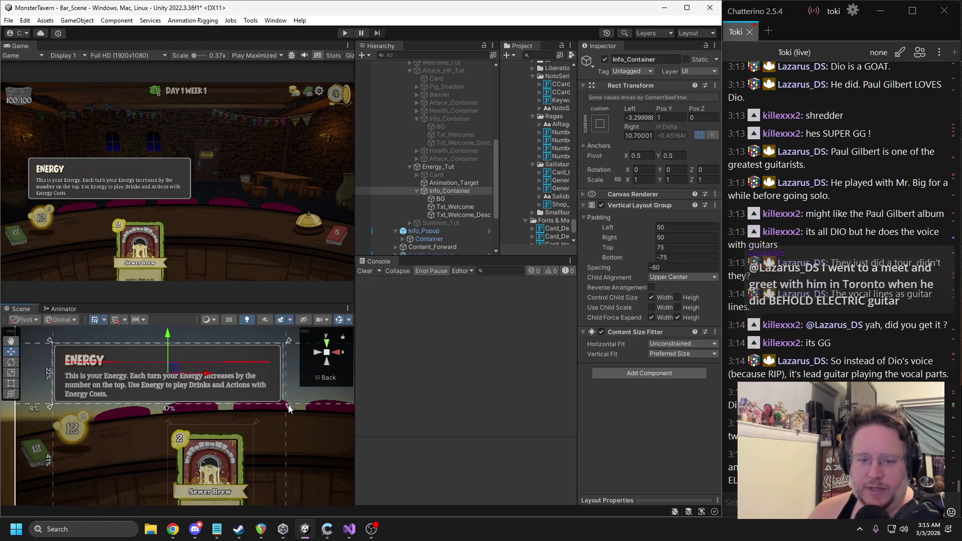
left_click_drag(283, 408, 285, 406)
left_click_drag(51, 342, 51, 342)
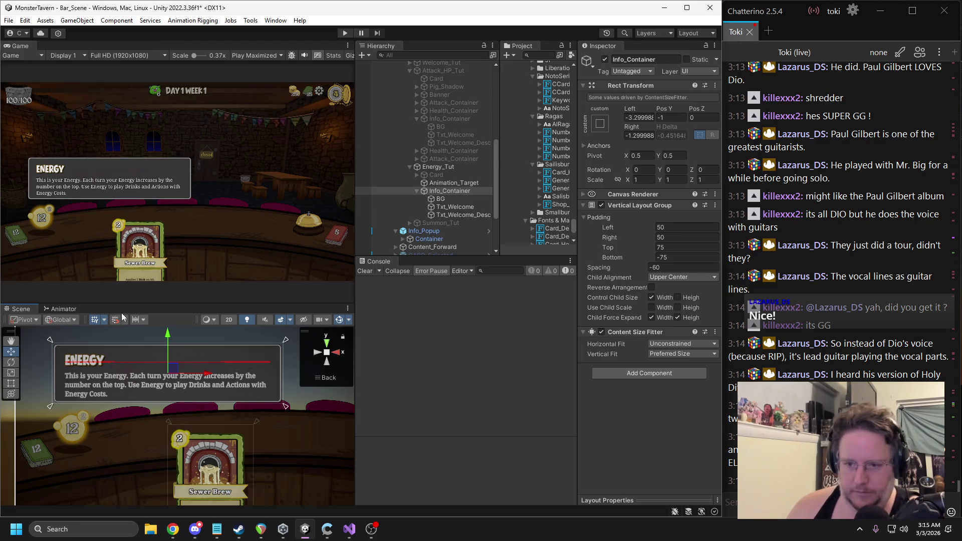
Step: Set the Vertical Layout Group padding to Top 65 and Bottom -65
mouse_move(613, 258)
left_mouse_down()
mouse_move(617, 249)
mouse_move(601, 249)
left_mouse_up()
left_click(672, 257)
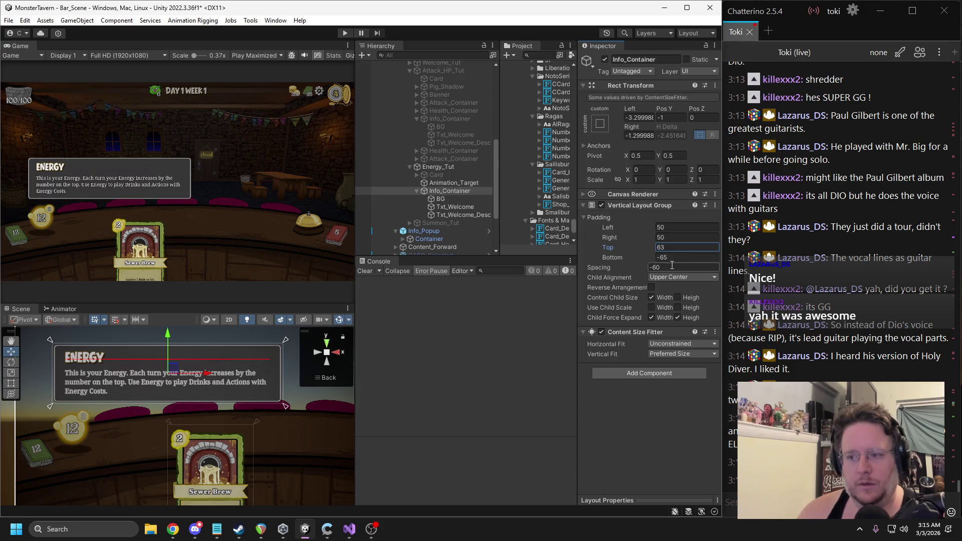
left_click(671, 247)
type("65")
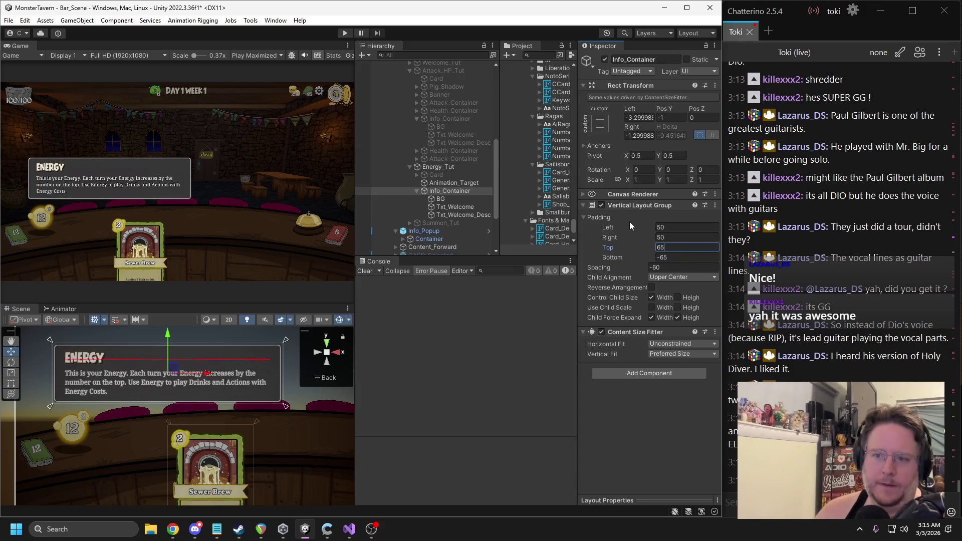
left_click(470, 175)
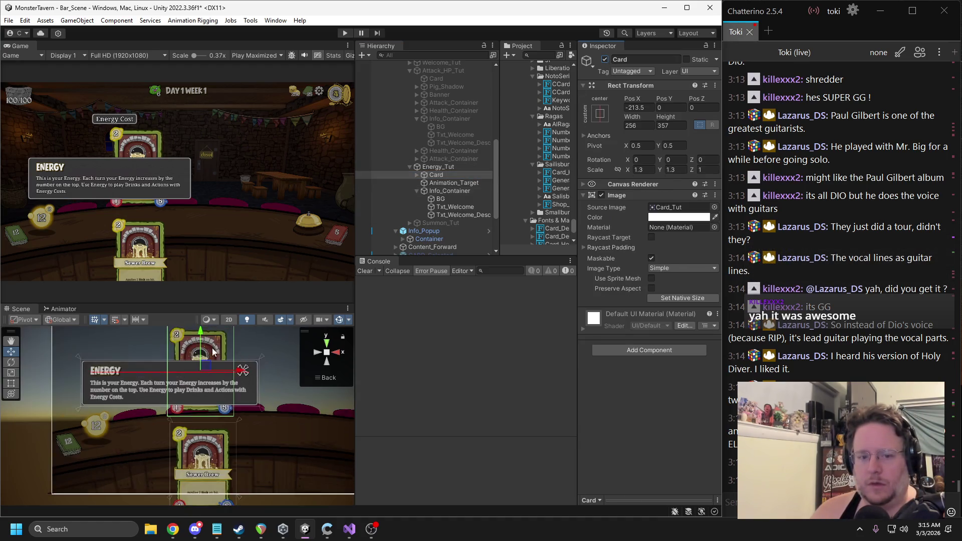
Step: Deactivate Energy_Tut's Card after trying and undoing a Scene view move
scroll(303, 377, "down", 3)
left_click_drag(214, 350, 216, 427)
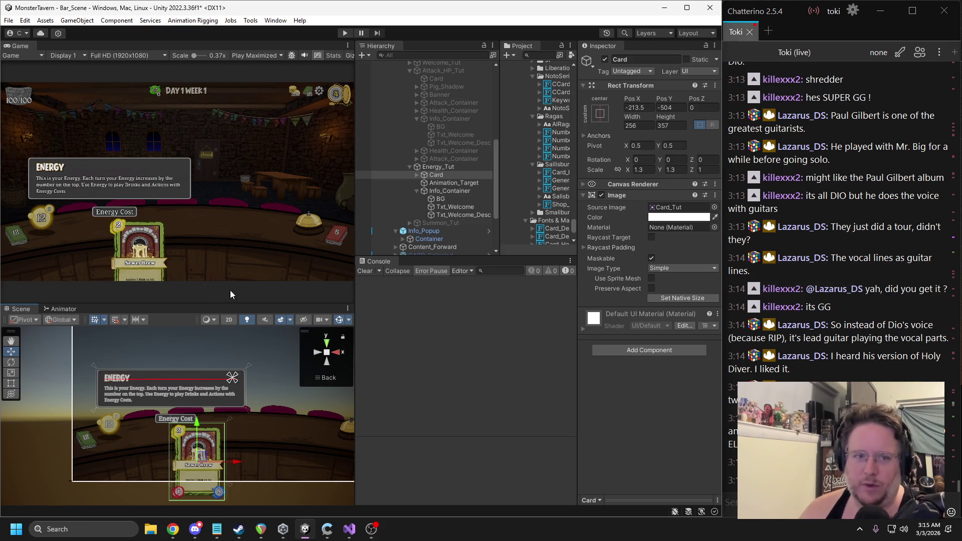
mouse_move(210, 450)
left_mouse_down()
mouse_move(312, 383)
mouse_move(309, 391)
left_mouse_up()
key("ctrl+z")
key("ctrl+z")
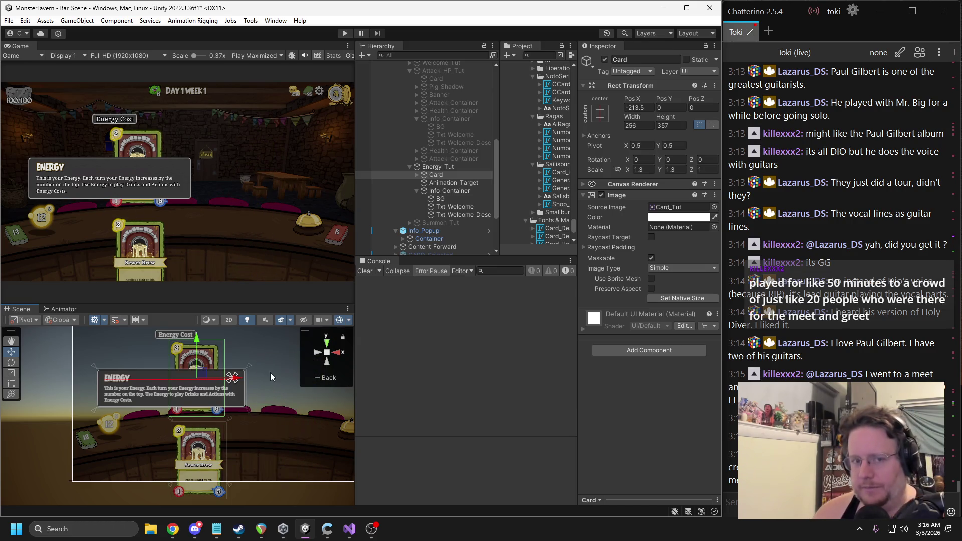
left_click(605, 60)
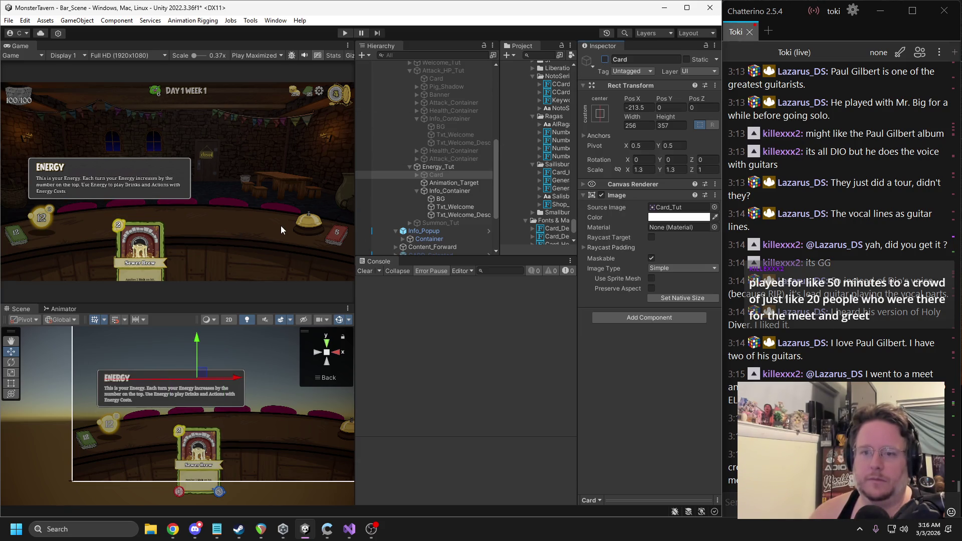
left_click(351, 527)
scroll(186, 232, "up", 8)
Step: Add 'public RectTransform _Energy_Card_Obj, _Energy_Target;' below the _Tut_Energy_BG declaration
scroll(187, 233, "up", 4)
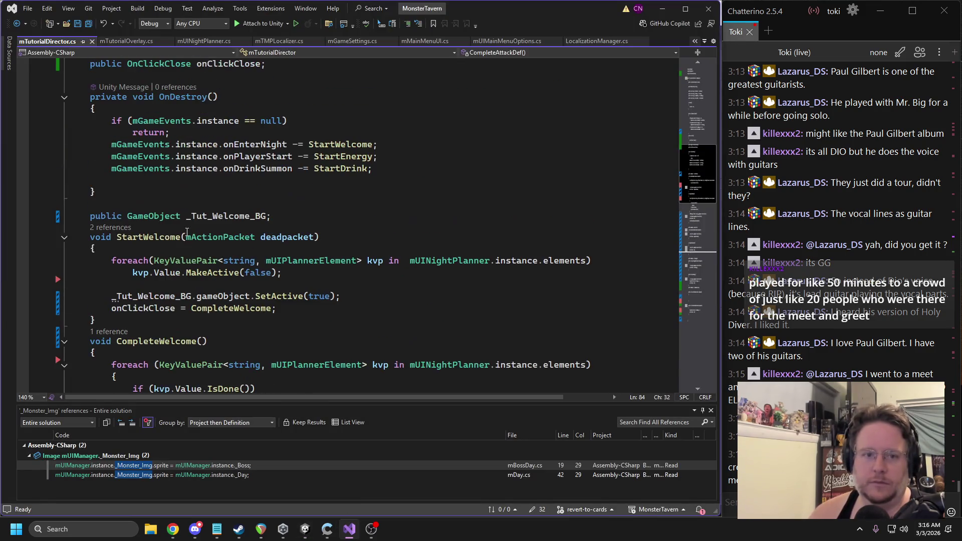
scroll(178, 214, "down", 11)
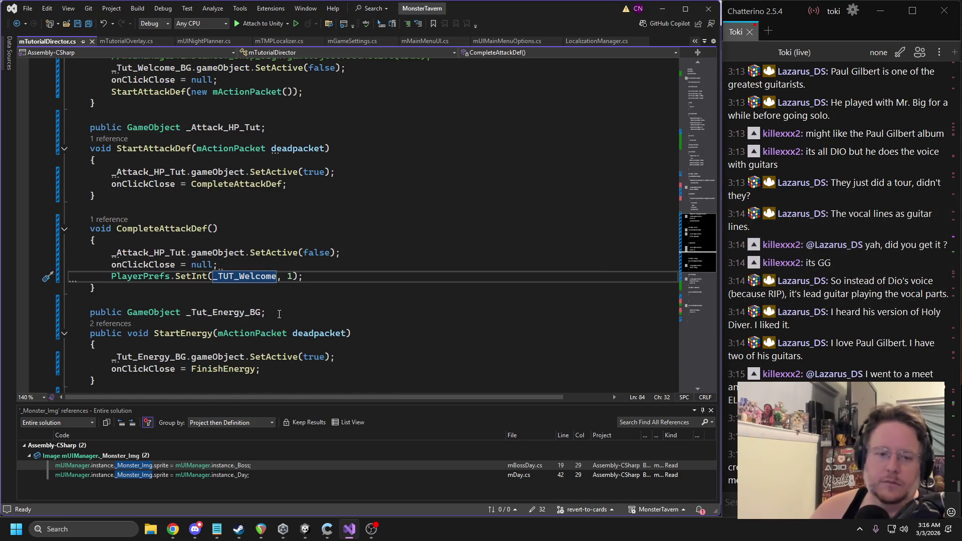
left_click(281, 316)
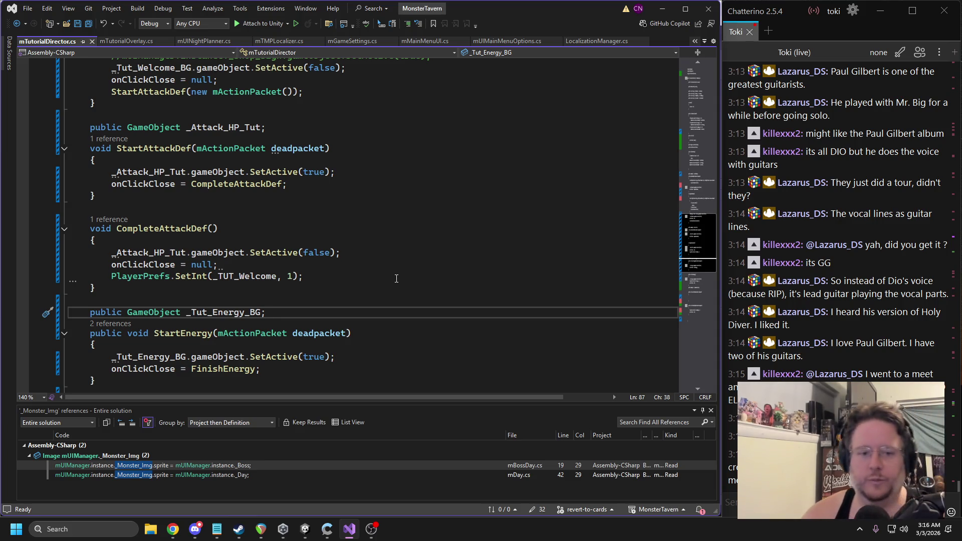
key("Return")
type("public Tra")
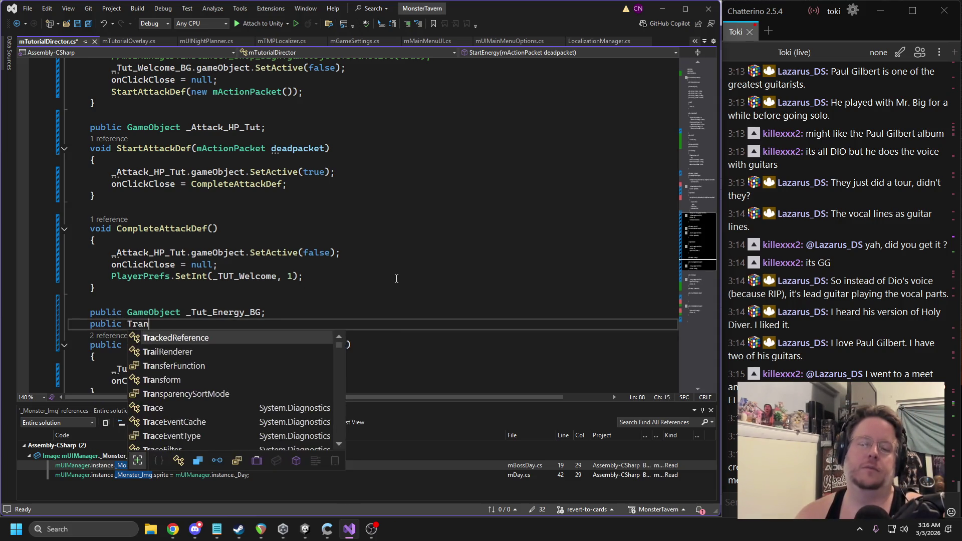
key("BackSpace")
key("BackSpace")
type("RectTr")
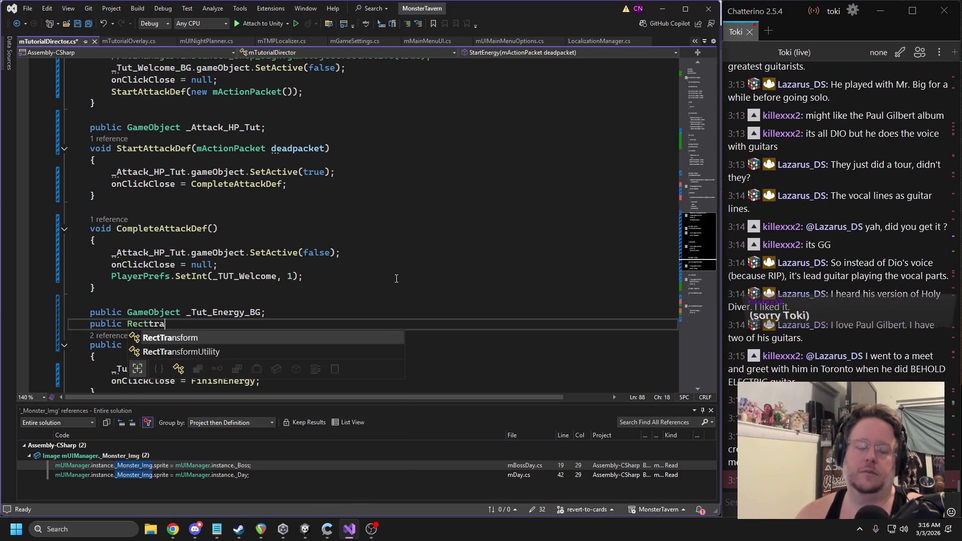
key("Tab")
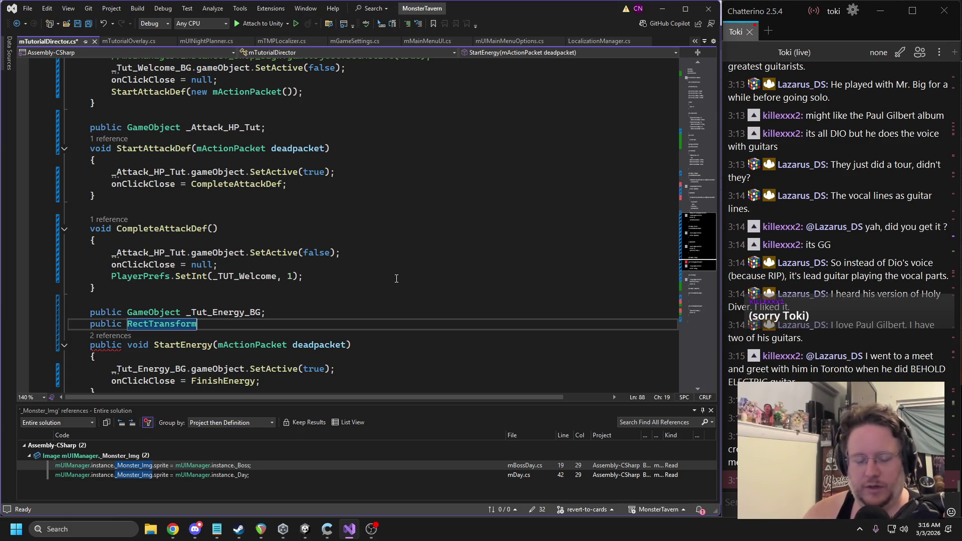
type("_Card")
type("_0")
key("BackSpace")
key("BackSpace")
key("BackSpace")
type("nergy_Card_Obj")
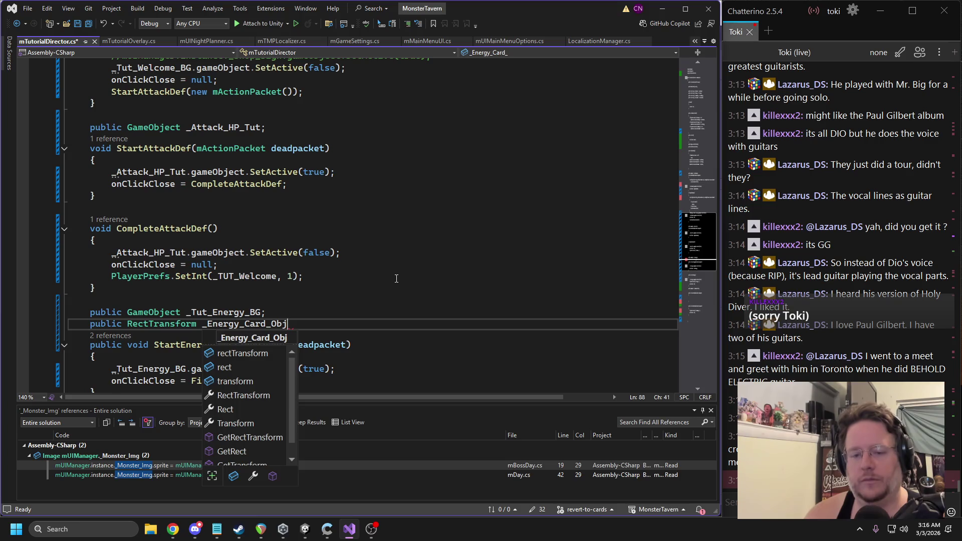
type(", _Energy_")
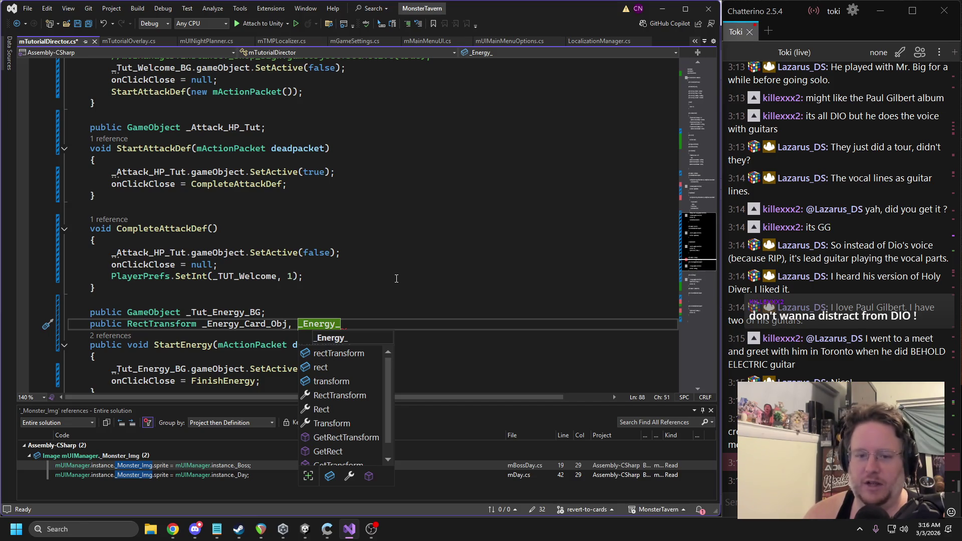
type("Target;")
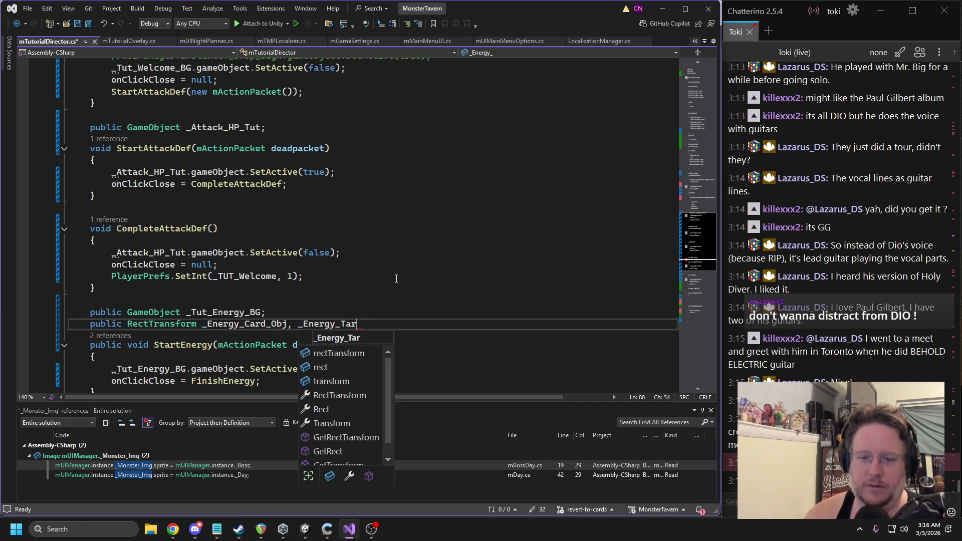
Step: Save mTutorialDirector.cs with the new RectTransform fields
scroll(396, 278, "down", 1)
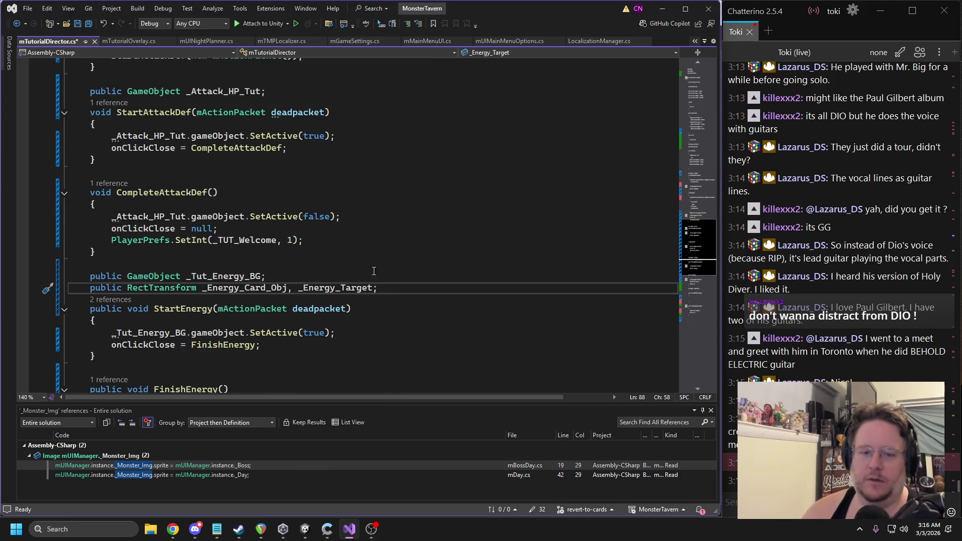
triple_click(298, 291)
key("ctrl+s")
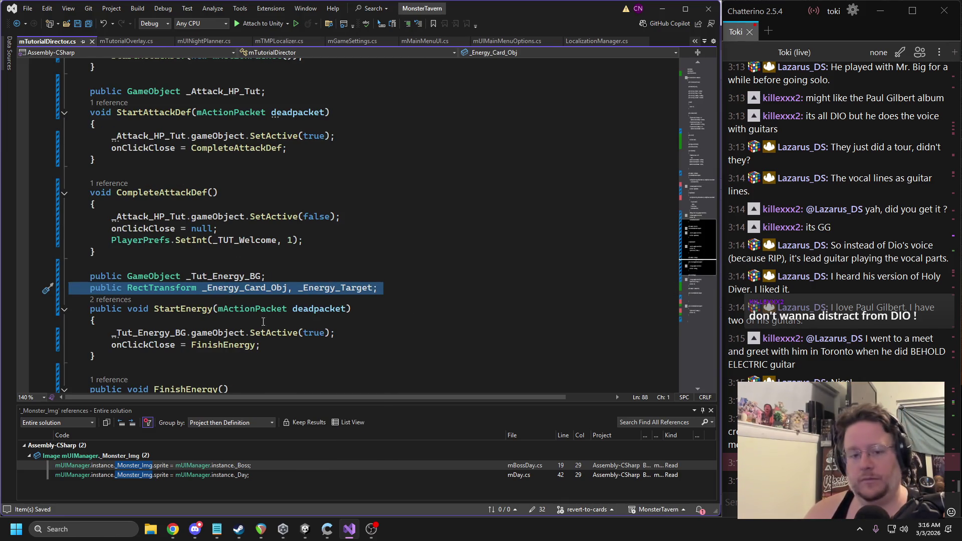
left_click_drag(97, 356, 79, 298)
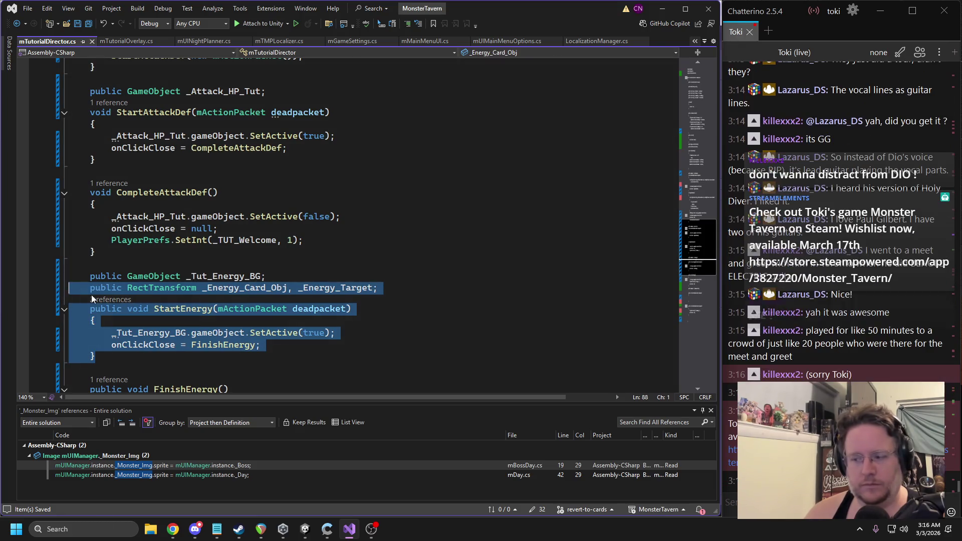
left_click(221, 229)
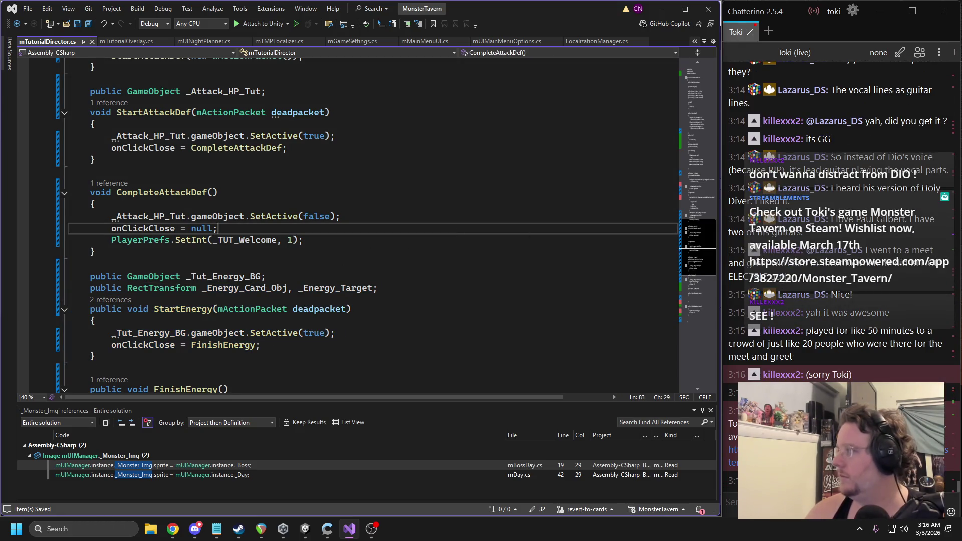
key("alt+Tab")
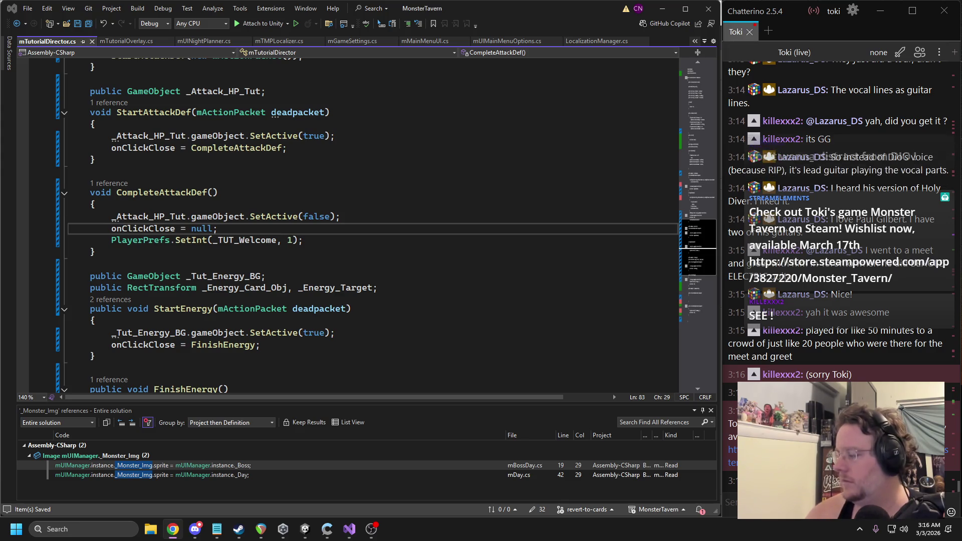
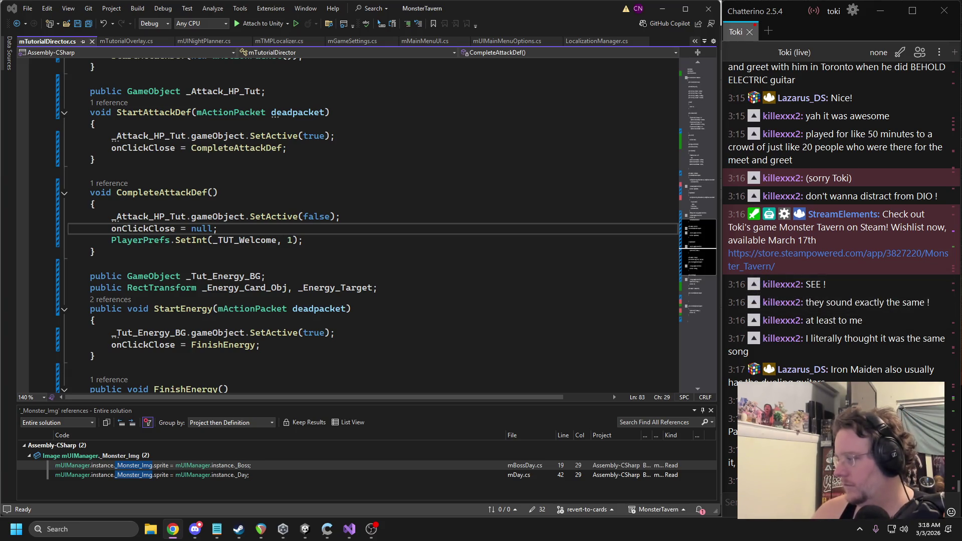
Step: In StartEnergy, add _Energy_Card_Obj.DOMove(_Energy_Target.position, .7f) with Ease.InOutCubic easing
double_click(242, 289)
left_click(261, 346)
key("Return")
key("Return")
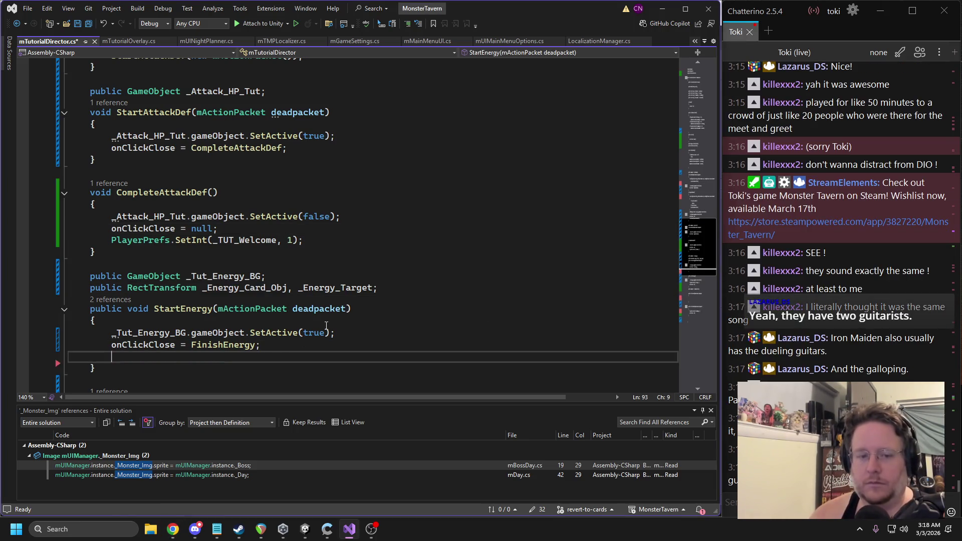
key("Up")
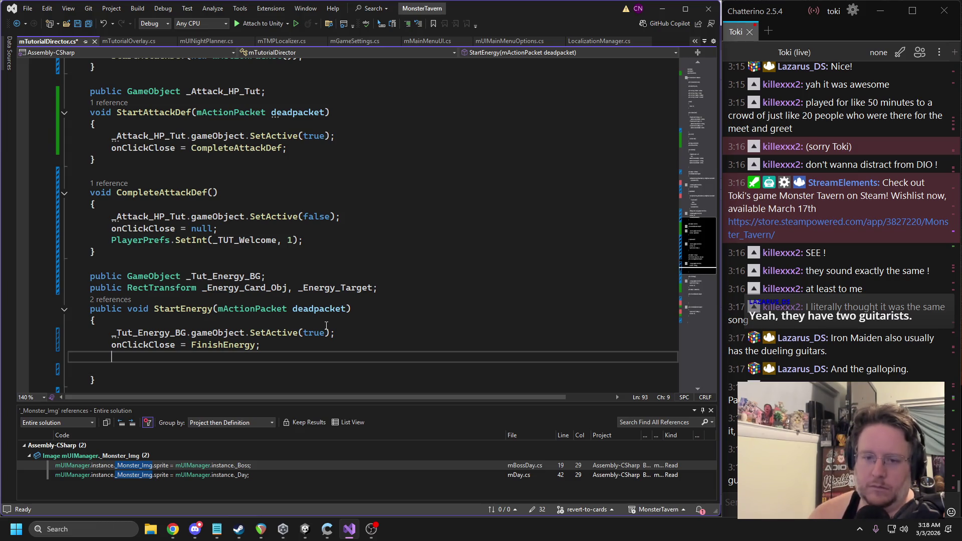
type("_")
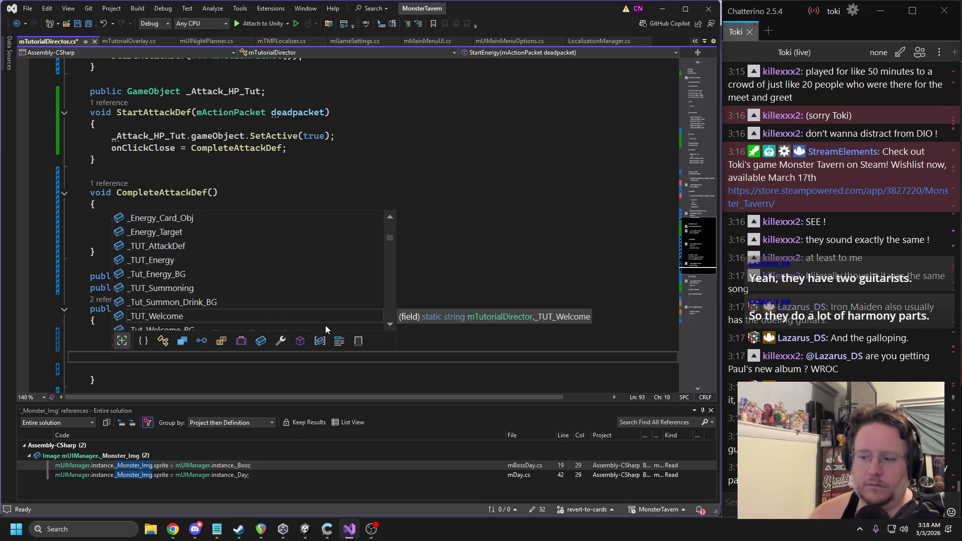
key("BackSpace")
key("Down")
type("_Energy_Card_Obj")
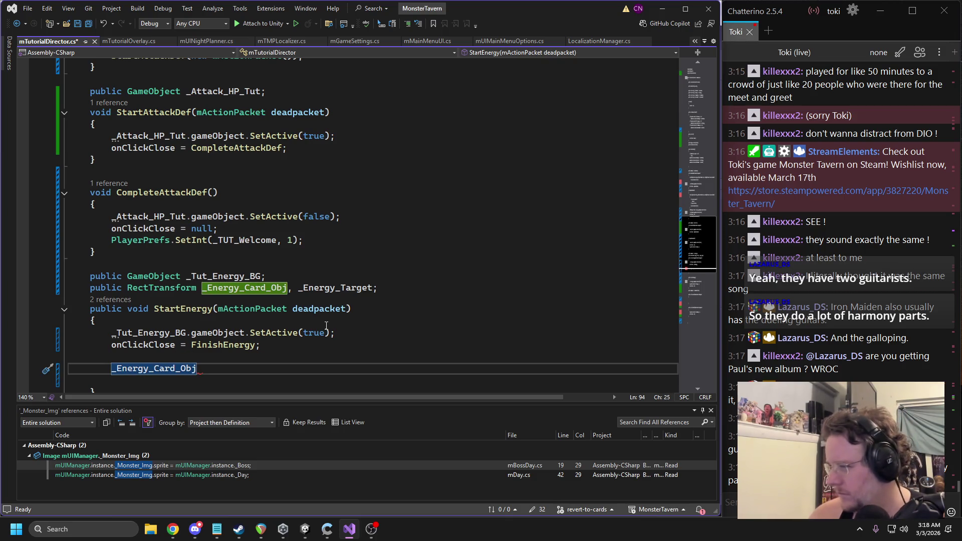
type(".OMO")
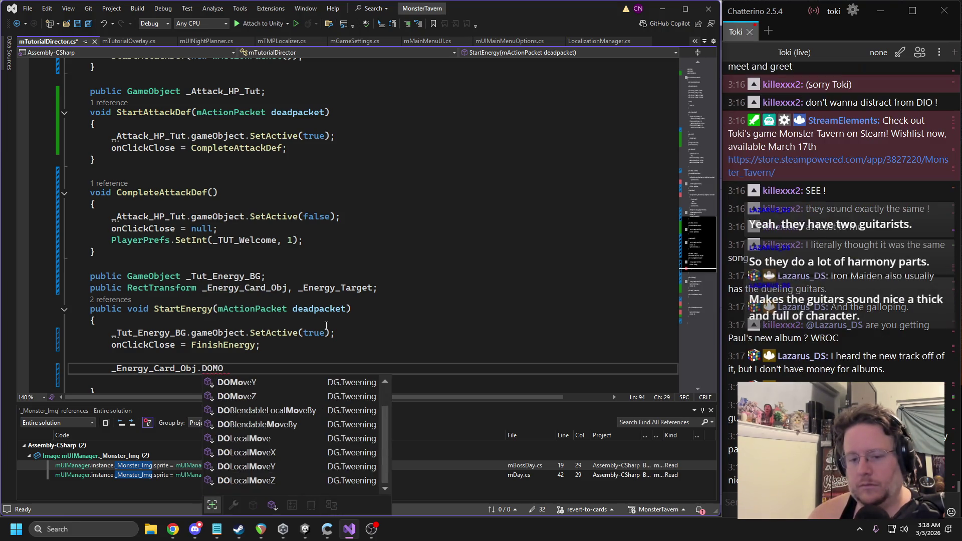
type("ove")
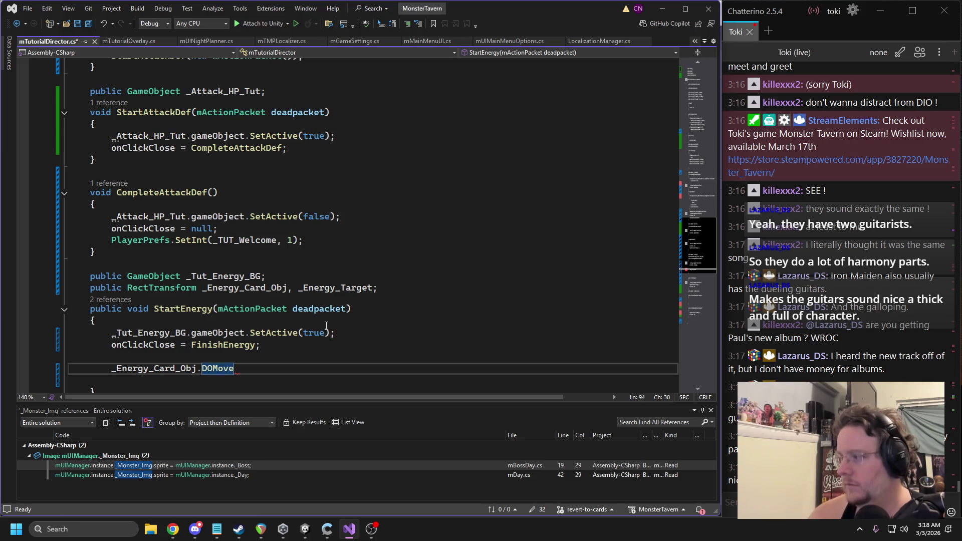
type("(_Ene")
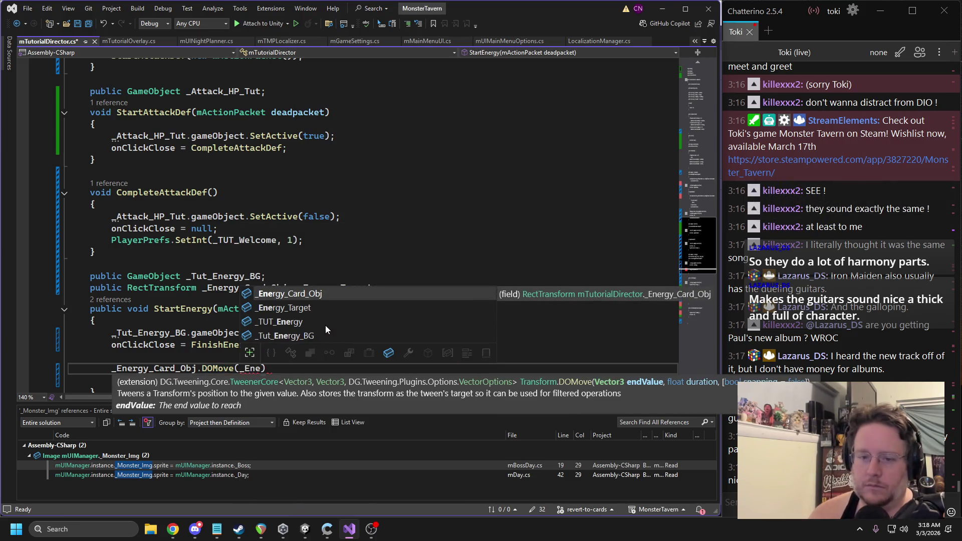
key("Down")
key("Tab")
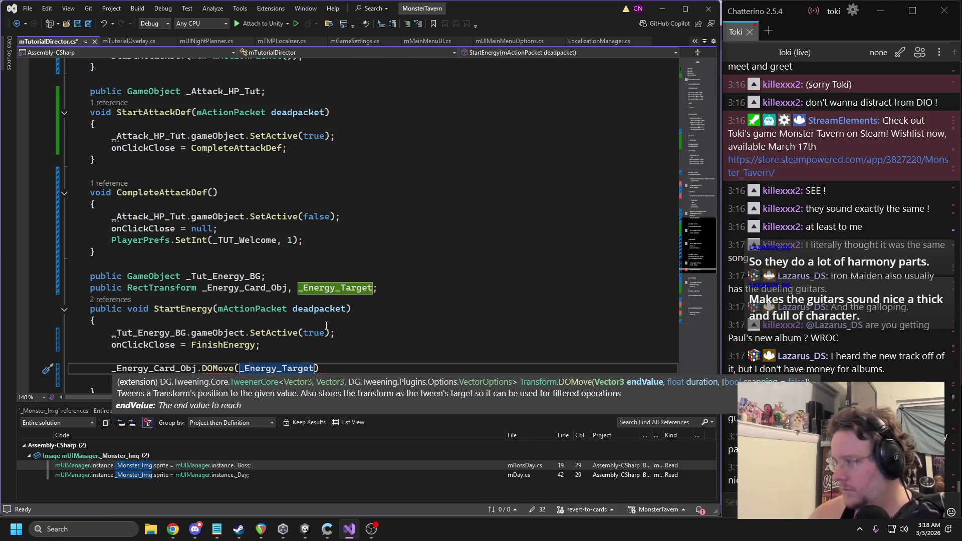
type(".position,")
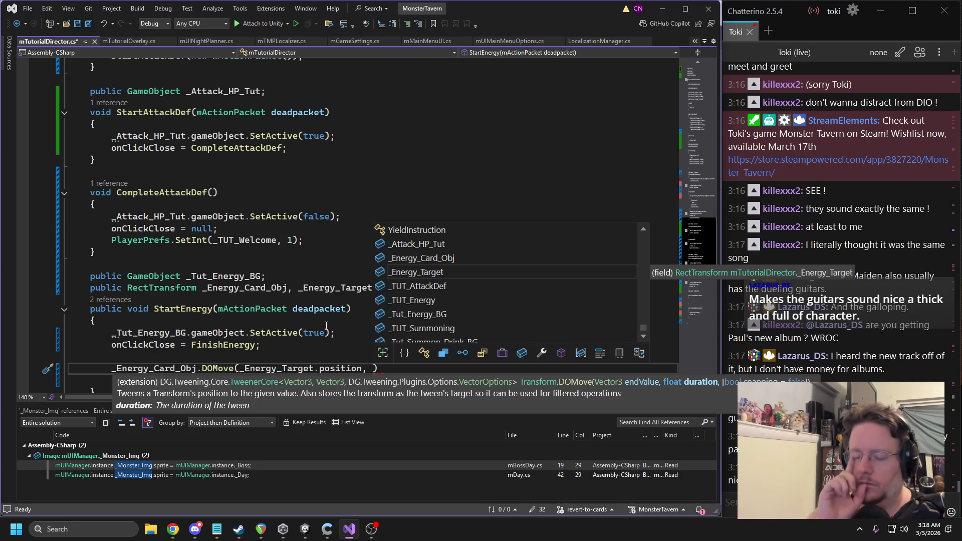
type(" .7f")
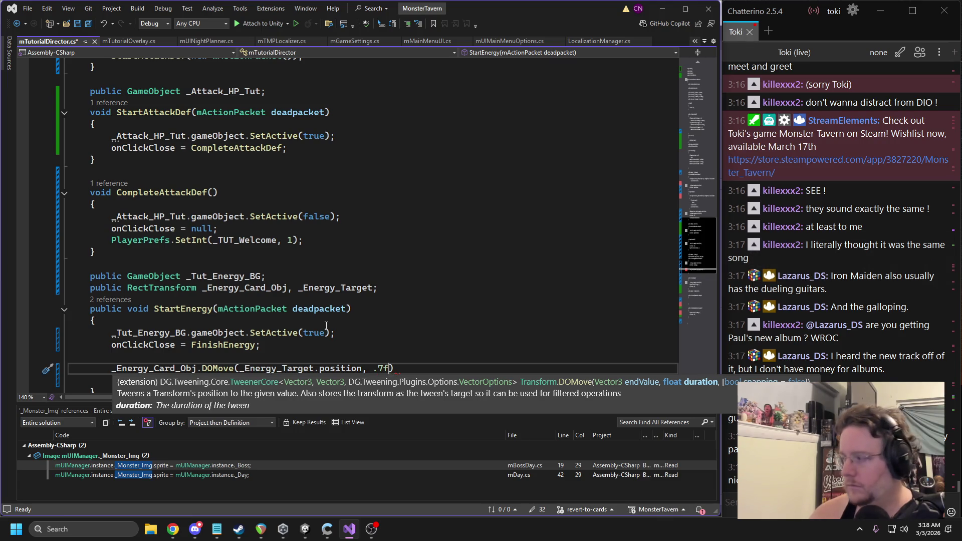
type(").seteas")
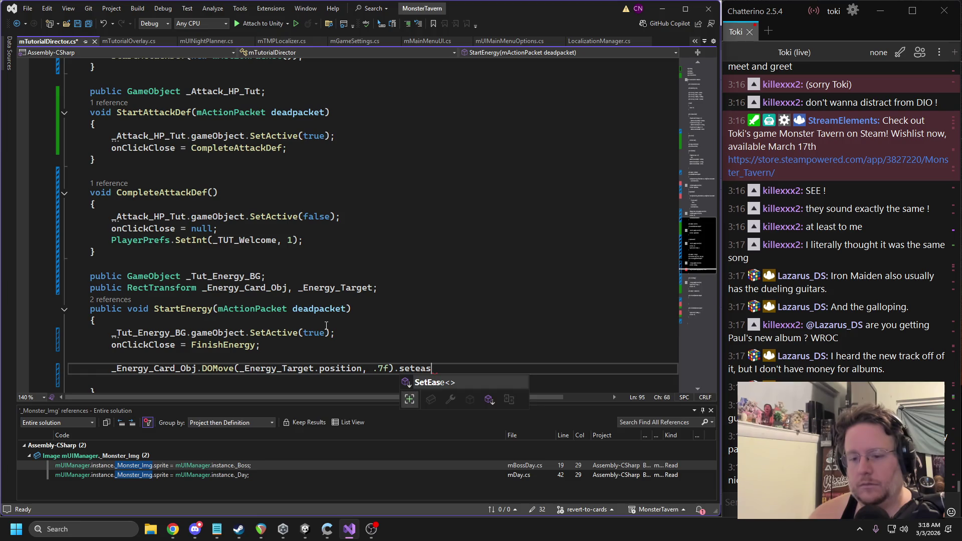
key("Tab")
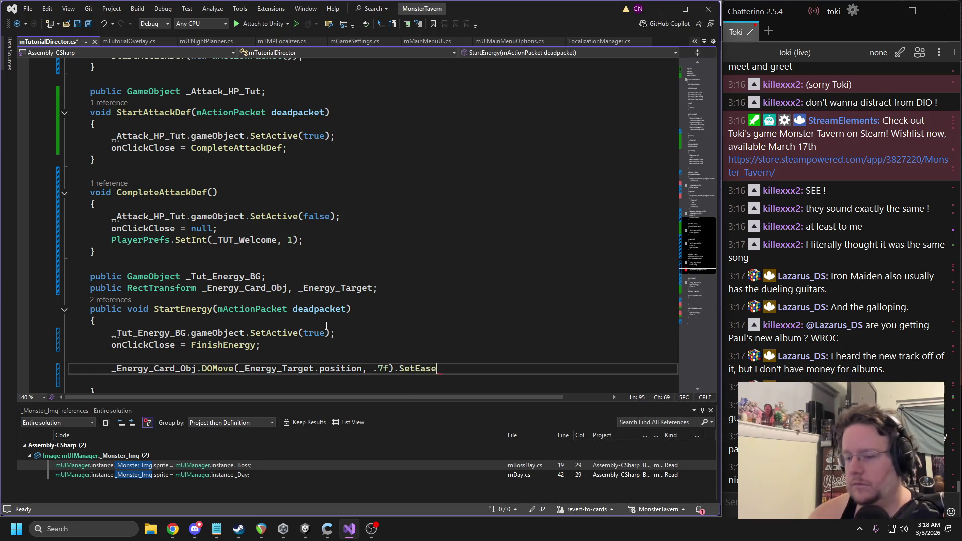
type("(Ease.inoutco")
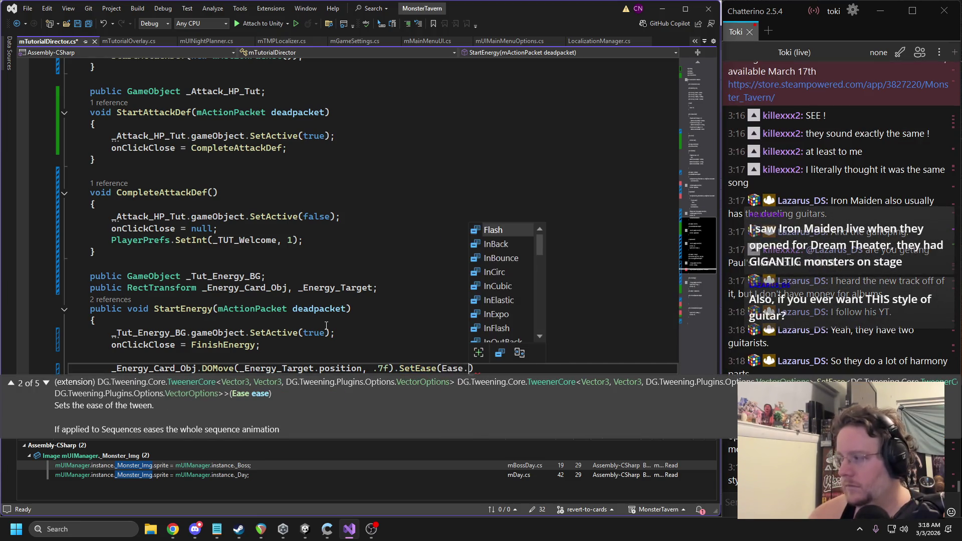
type("utcub")
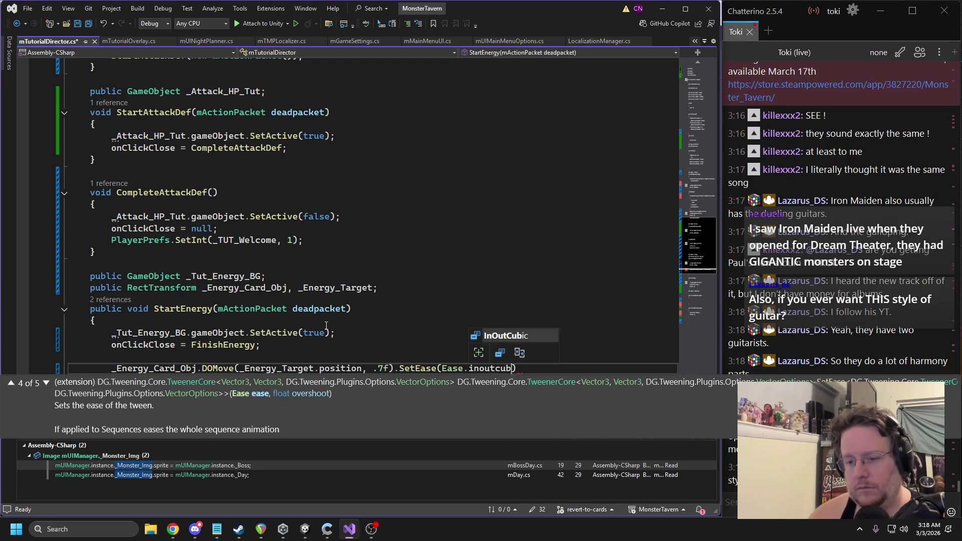
key("Tab")
type(")")
type(".id")
key("BackSpace")
key("BackSpace")
key("BackSpace")
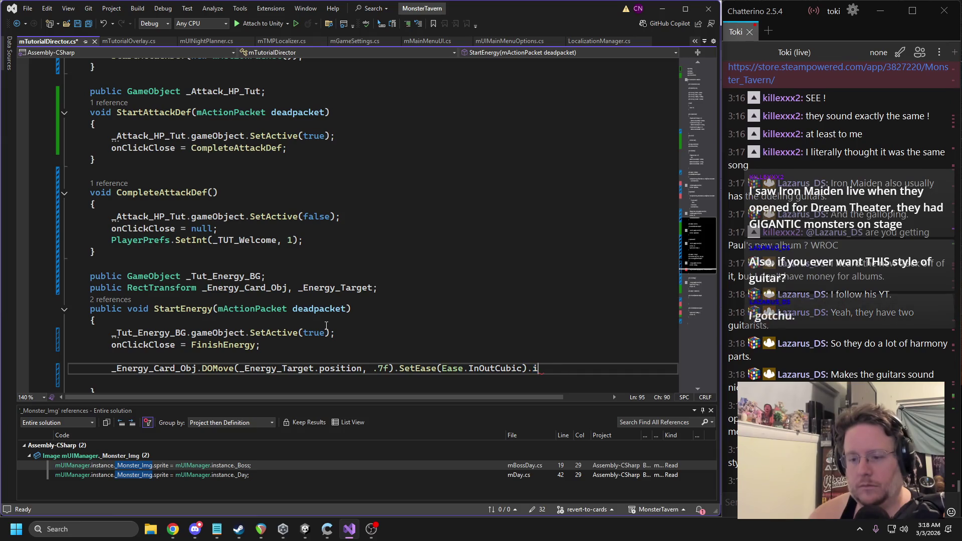
Step: Chain .SetLink(_Energy_Card_Obj.gameObject) onto the tween and terminate the statement
key("Return")
type(".setlink")
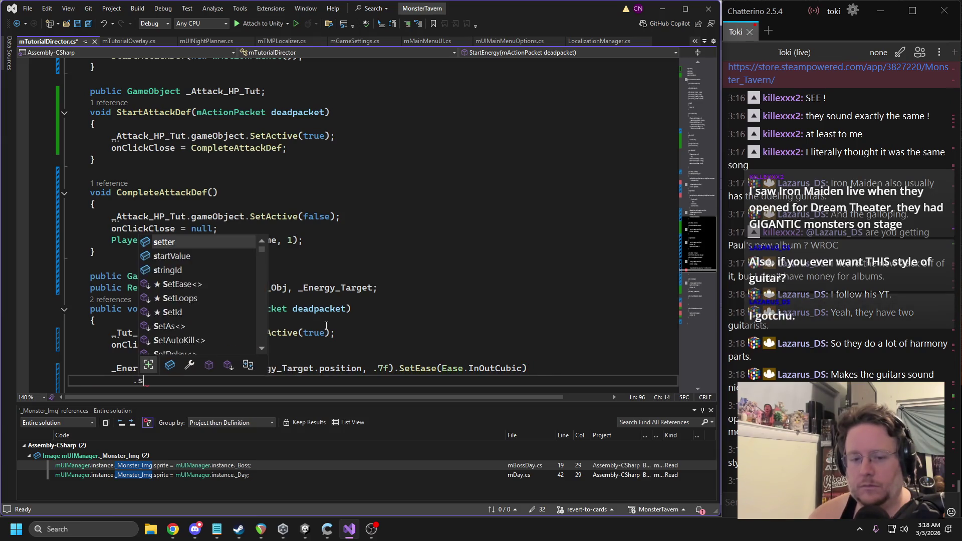
key("Tab")
type("(")
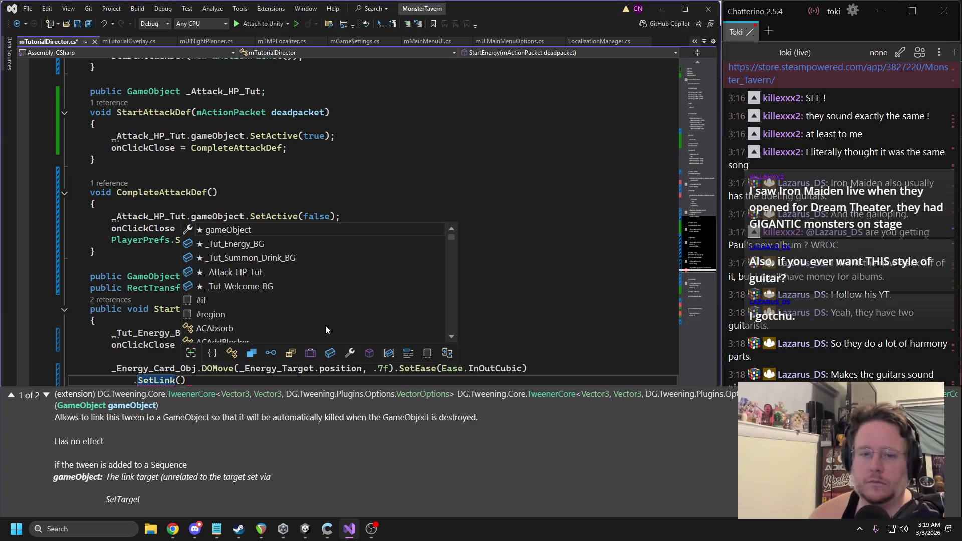
type("_Energy_C")
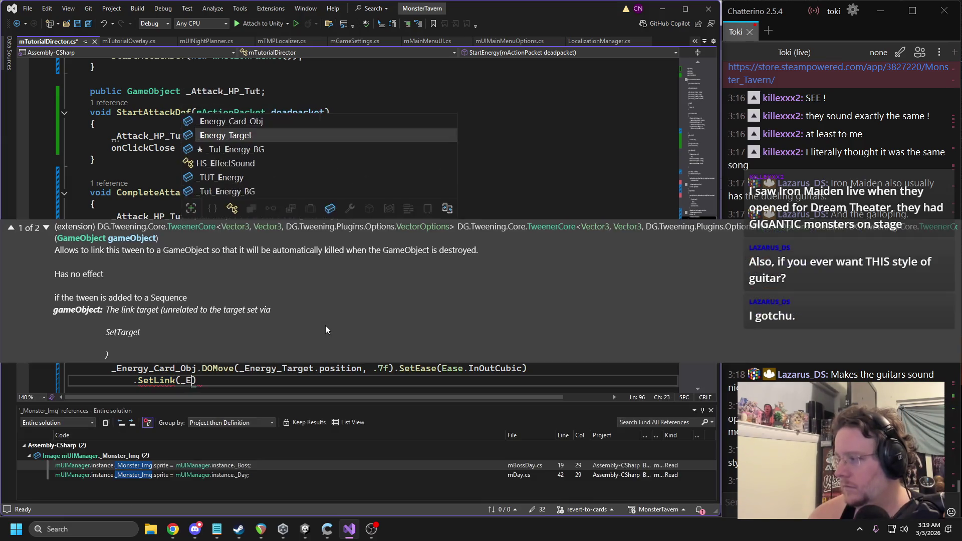
type("ardo")
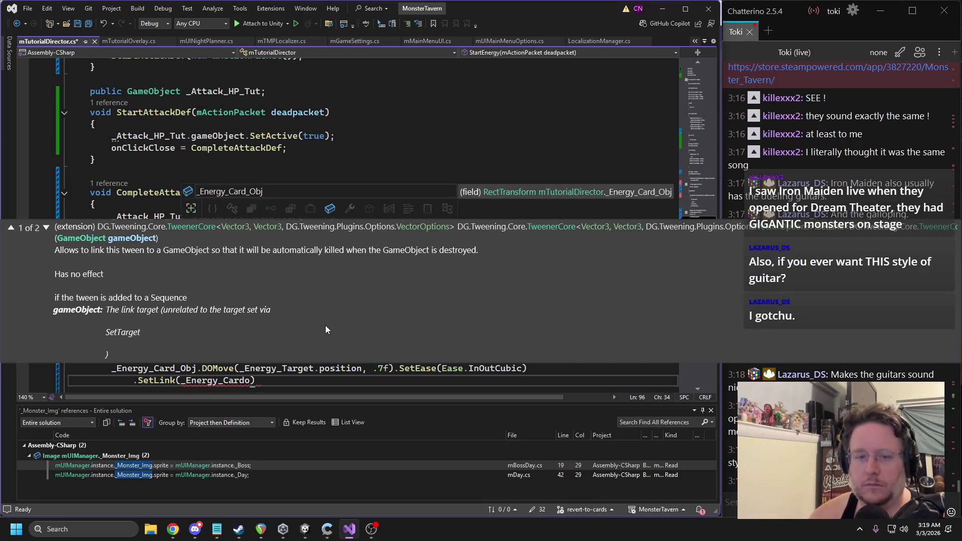
key("Tab")
type(".ga")
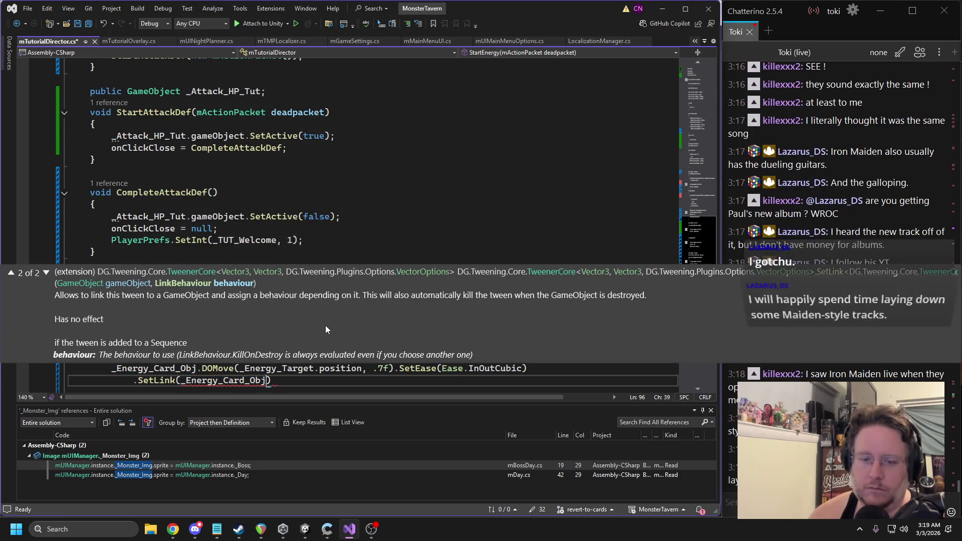
key("Tab")
type(")")
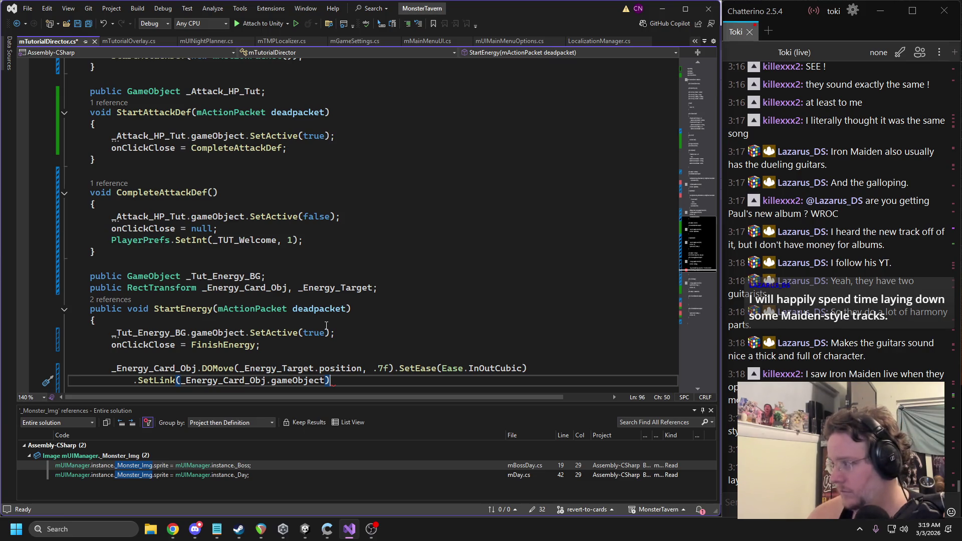
type(");")
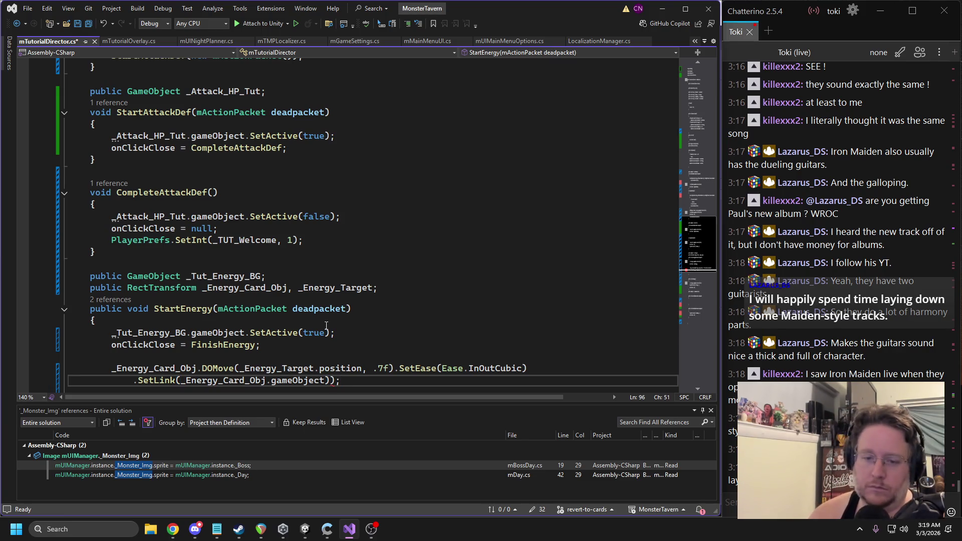
key("BackSpace")
key("BackSpace")
type(";")
key("Return")
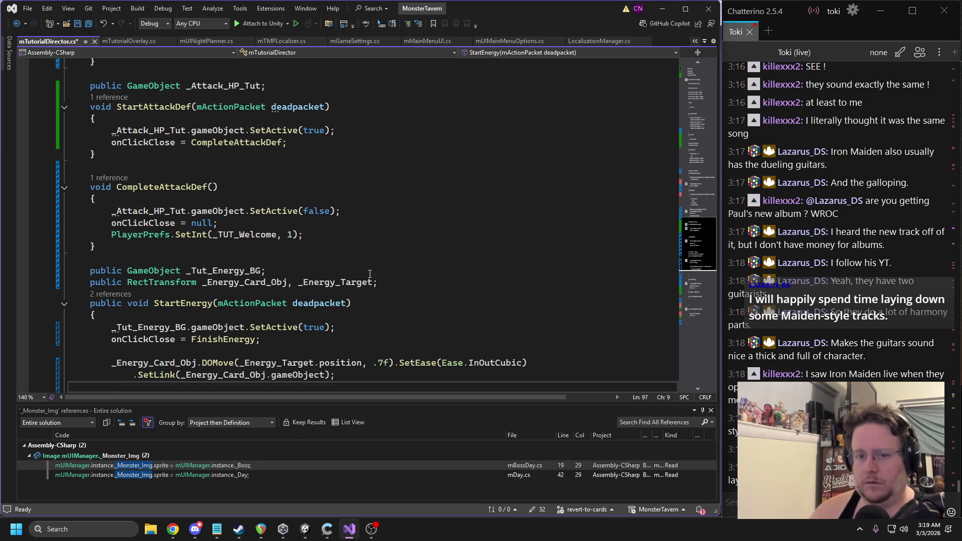
Step: Declare a public GameObject _Energy_Label field below the _Energy_Target declaration
left_click(385, 284)
key("Return")
type("public Ga")
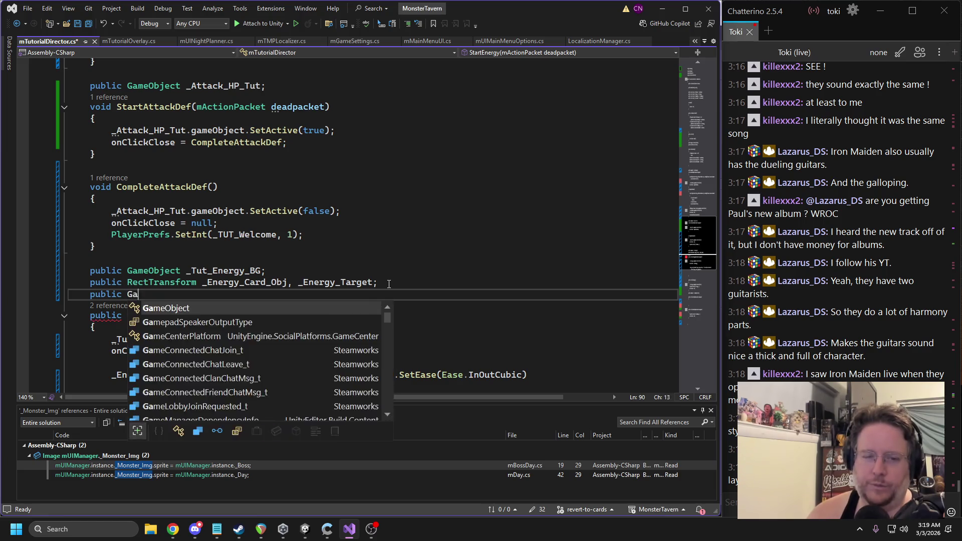
type("meob _")
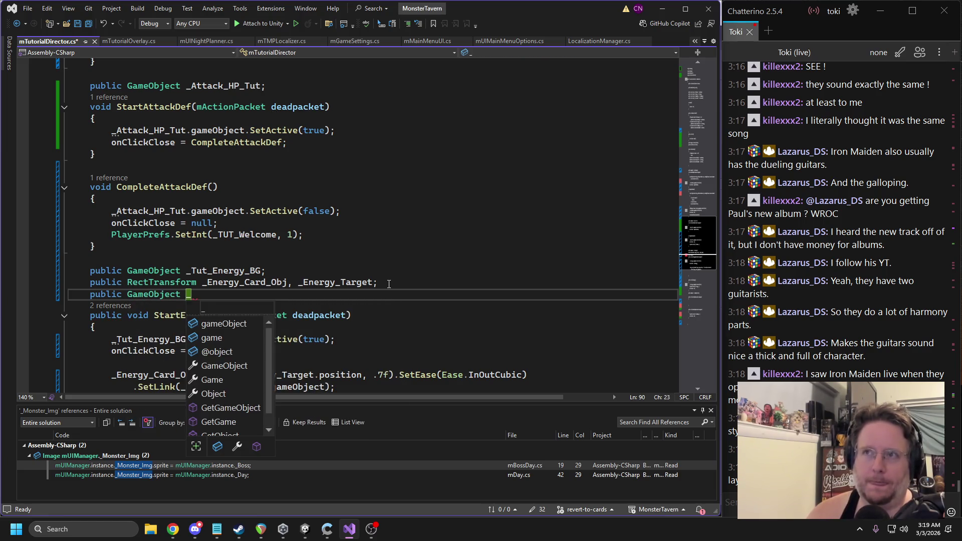
type("Energy_Ob")
key("BackSpace")
key("BackSpace")
type("L")
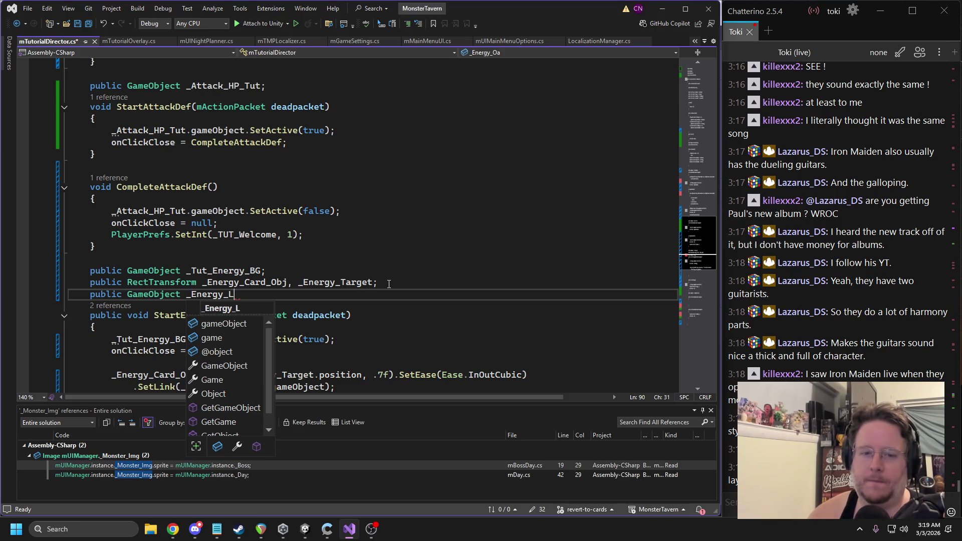
type("abel;")
Step: Insert _Energy_Label.gameObject.SetActive(false); as StartEnergy's first line and select the method
left_click(190, 323)
key("Return")
type("_Energy_Label.ga")
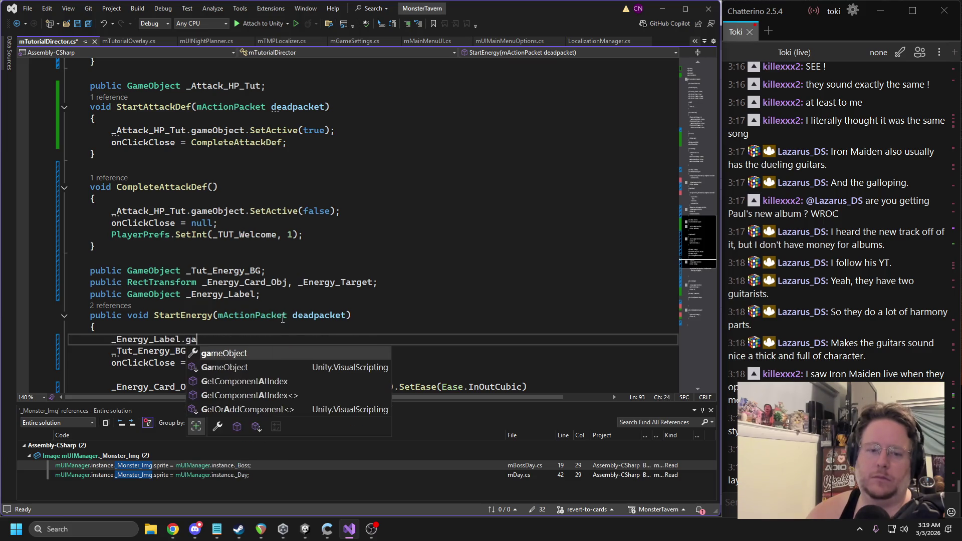
type("meObject.SetActive(")
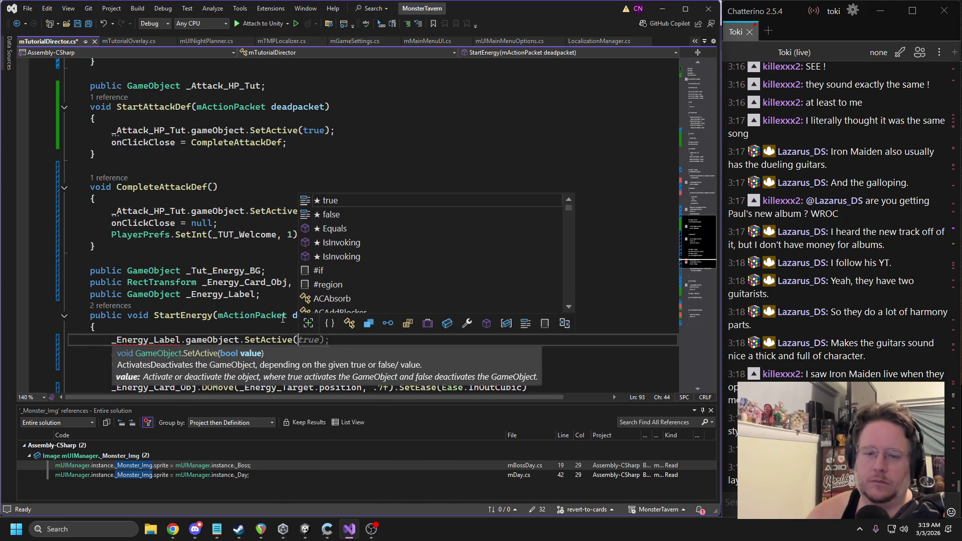
type("false);")
scroll(88, 370, "down", 2)
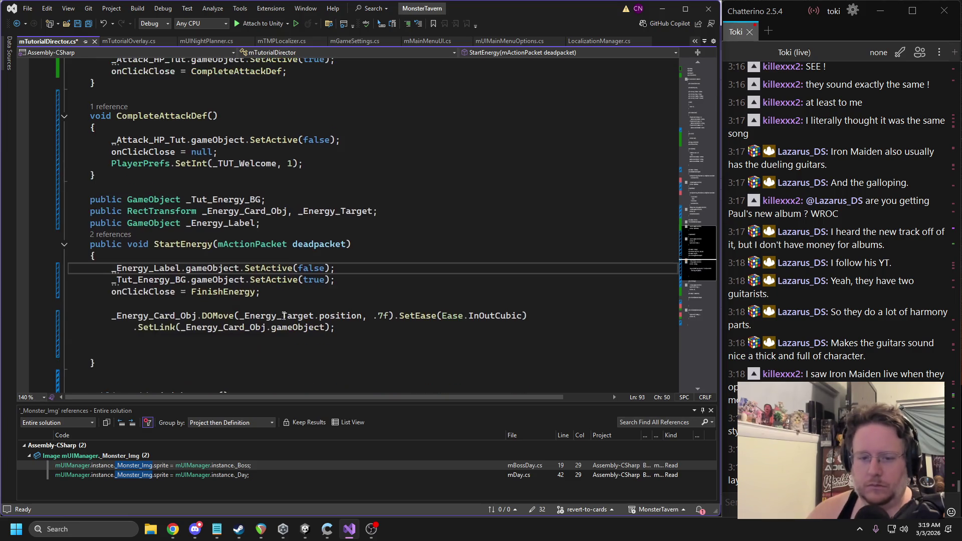
left_click_drag(88, 370, 43, 245)
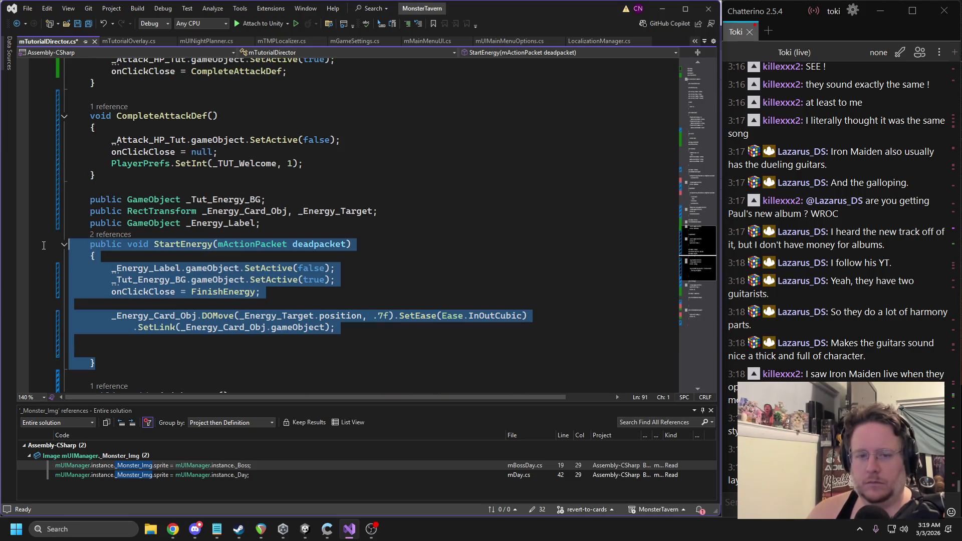
key("alt+Tab")
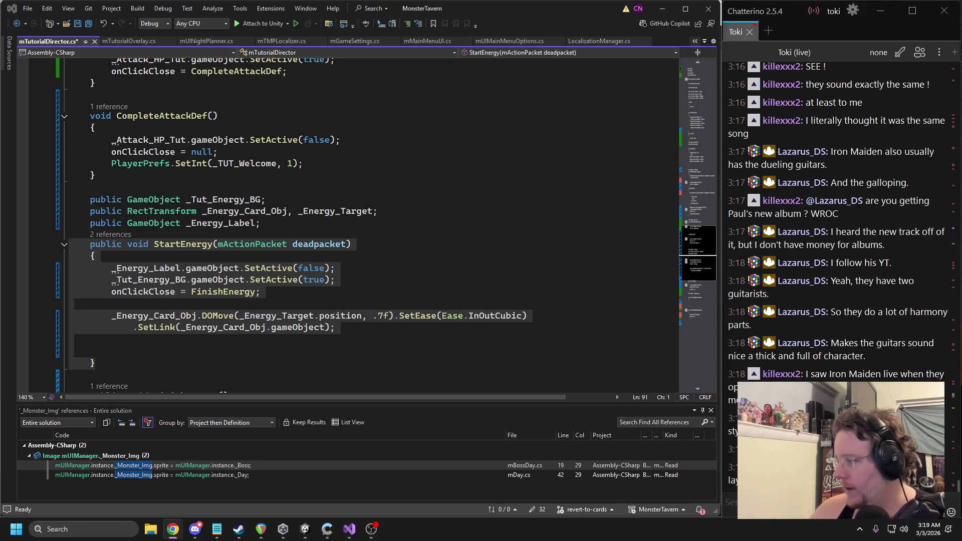
Step: Replace the SetLink semicolon with a chained .OnComplete(() => { }); callback
left_click(370, 327)
key("Delete")
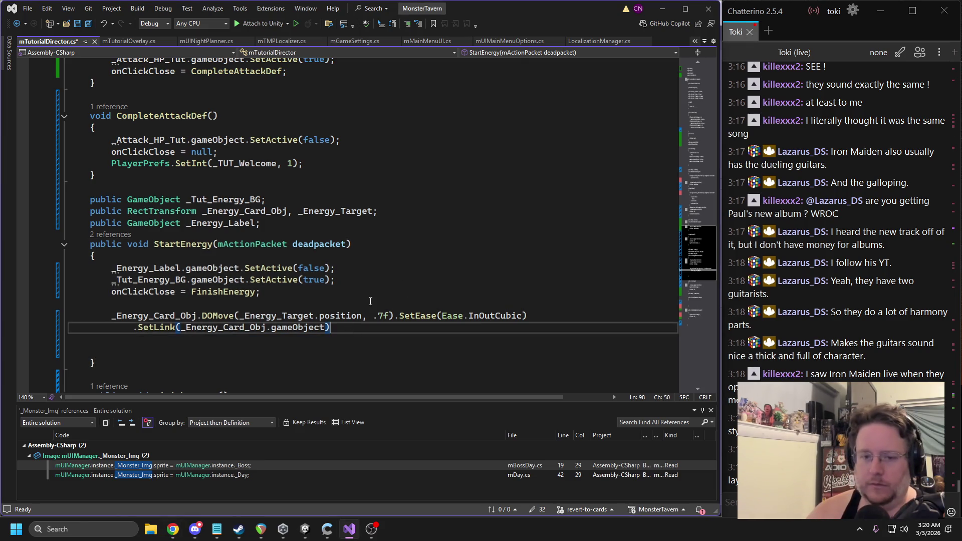
key("Return")
type(".On")
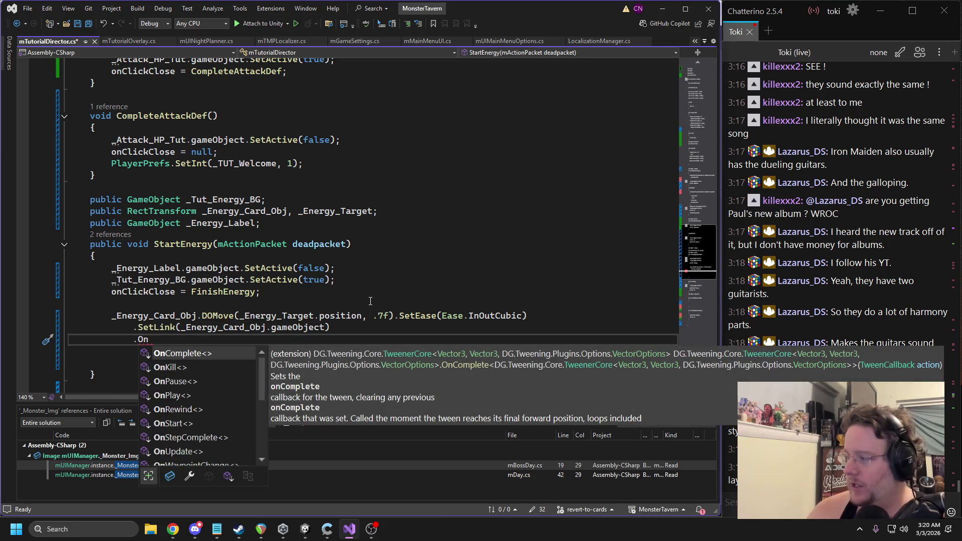
type("Complete(() =>")
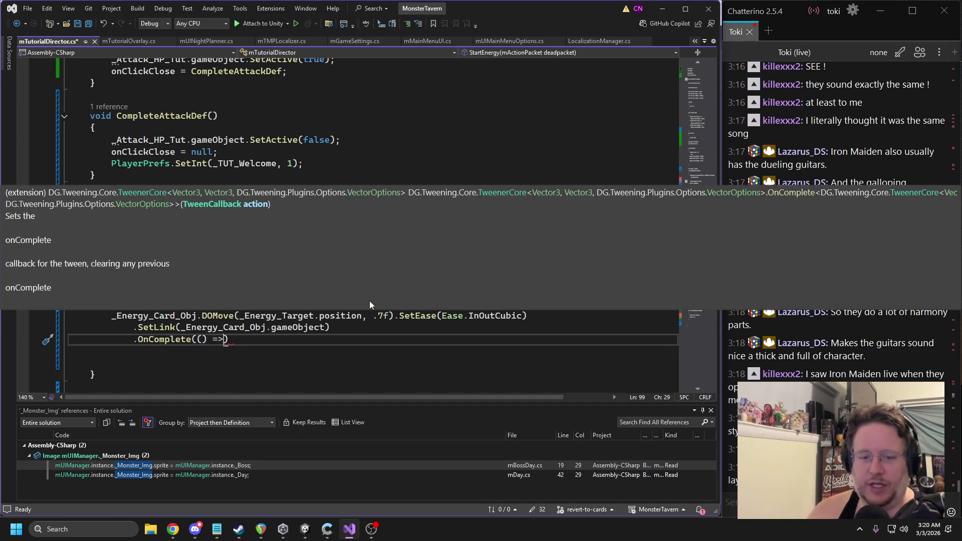
key("Return")
type("{")
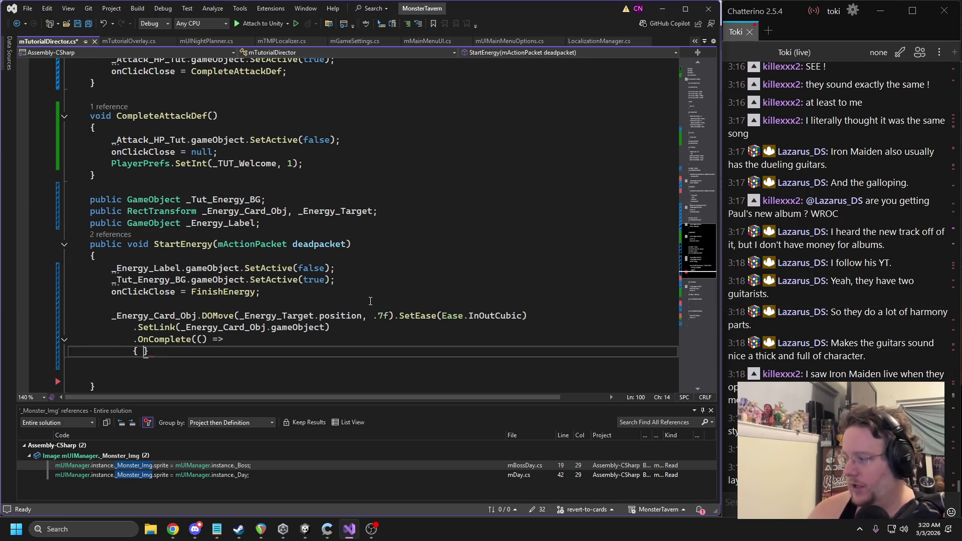
type("})")
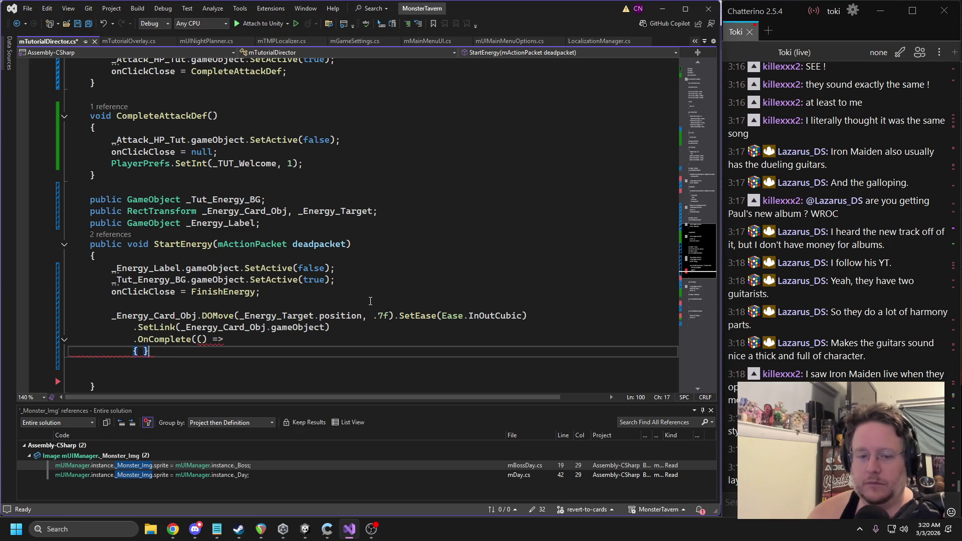
type(";")
key("Left")
key("Left")
key("Left")
key("Return")
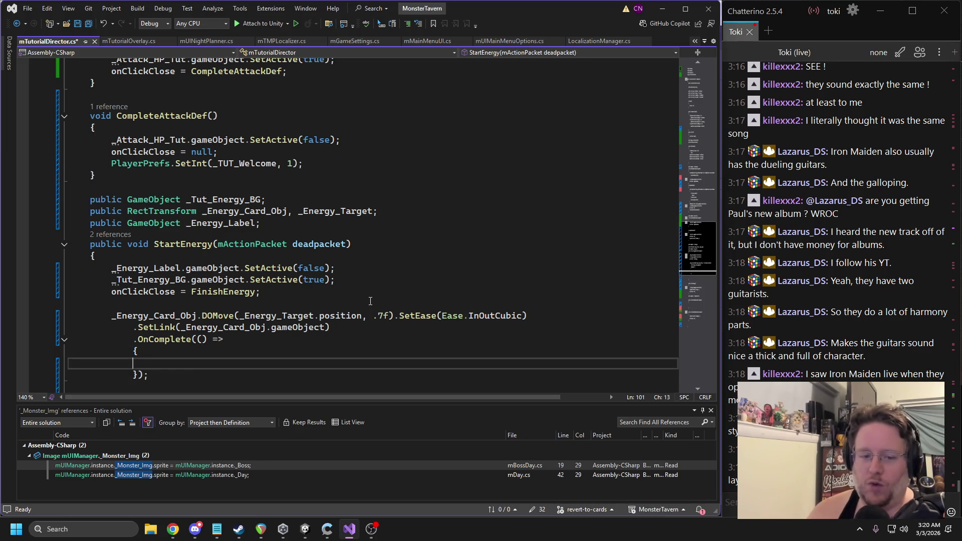
Step: Put _Energy_Label.gameObject.SetActive(true); inside the callback and save the script
type("_Ene")
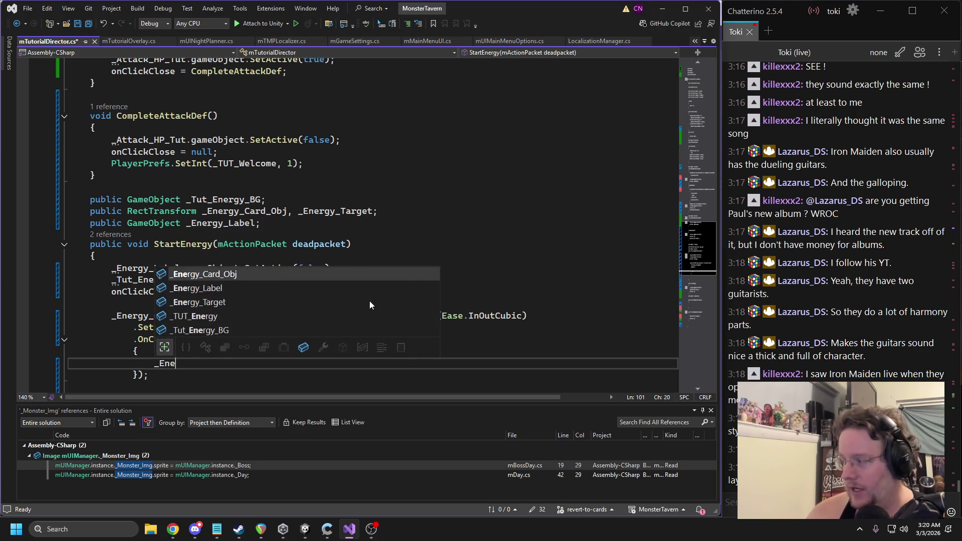
type("rgy_Label.gam")
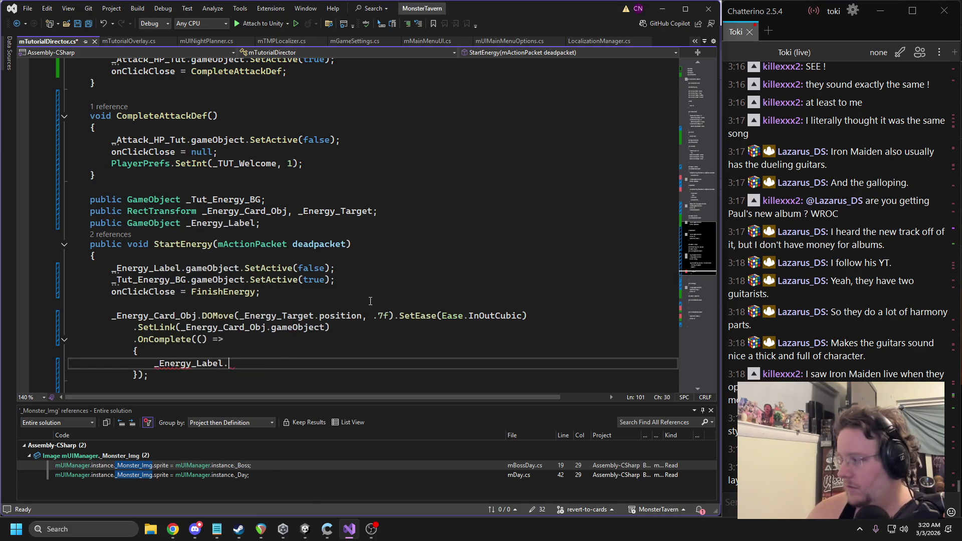
key("Tab")
type(".SetActive(true);")
key("ctrl+s")
left_click(214, 316)
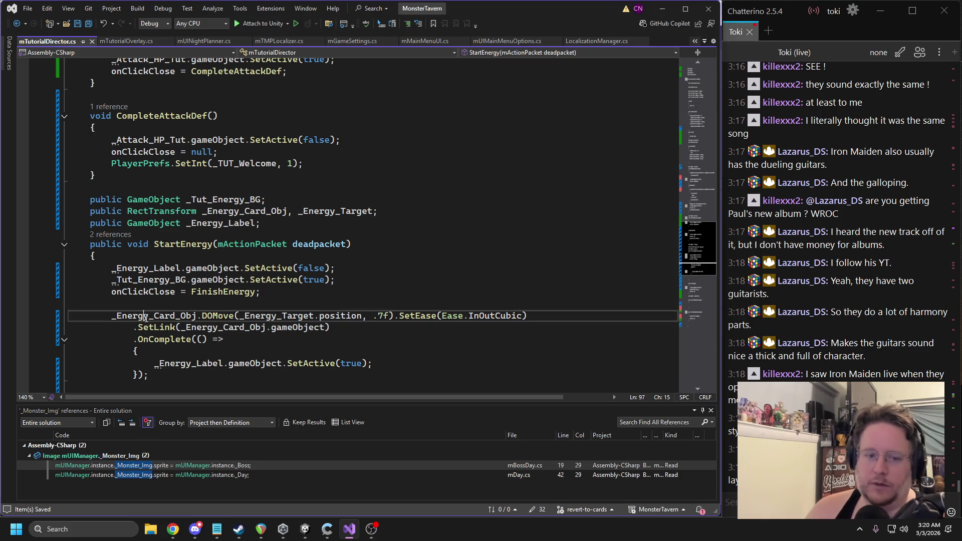
Step: Review the tween's _Energy_Target destination, .7f duration, InOutCubic ease and SetLink call
key("Up")
key("Up")
left_click(216, 316)
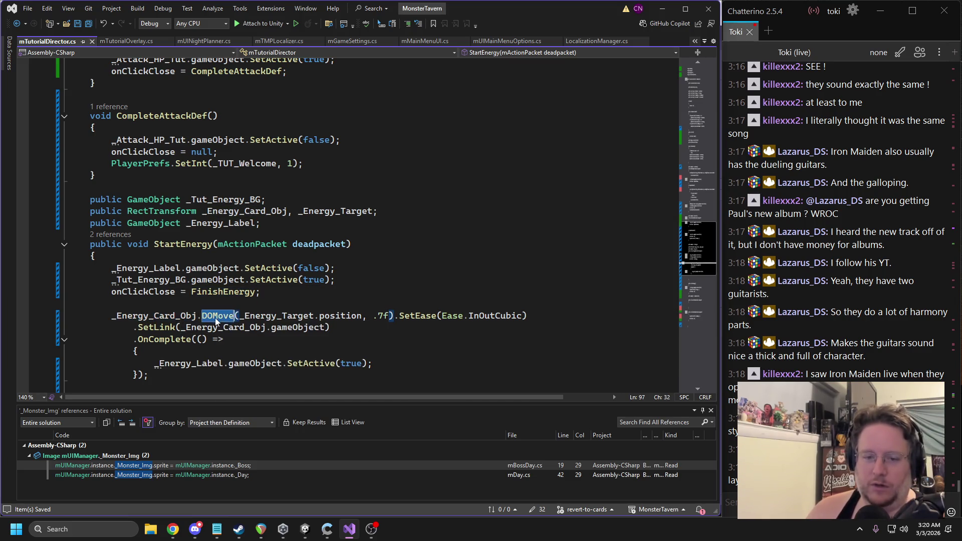
double_click(271, 316)
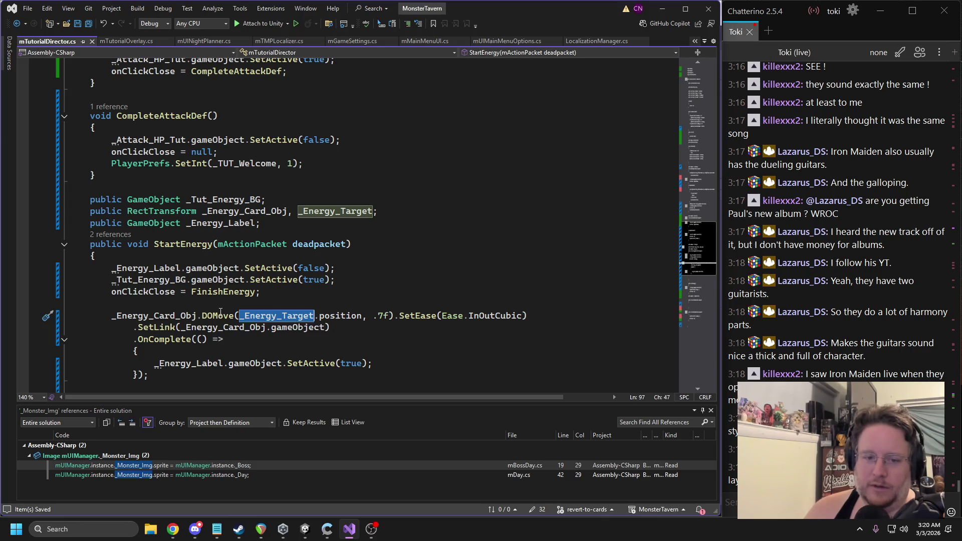
mouse_move(219, 317)
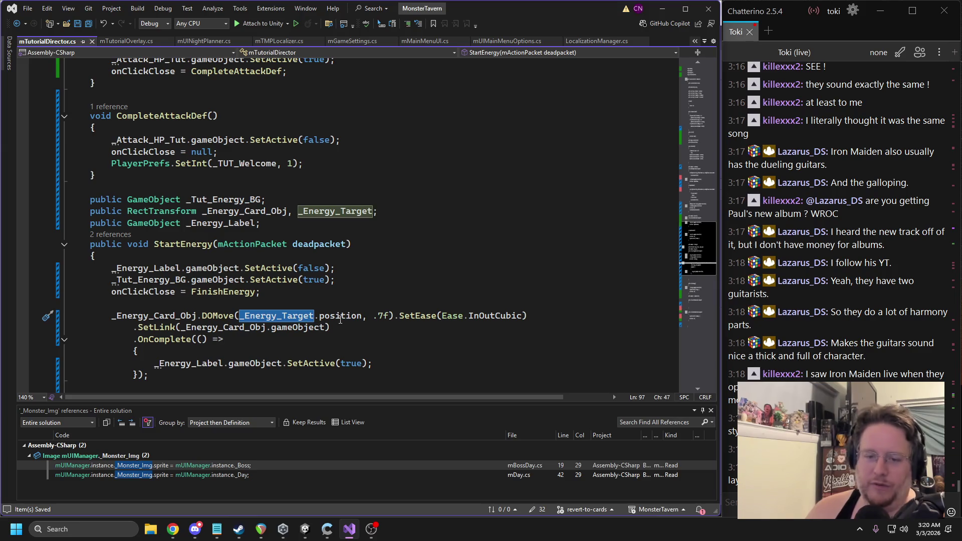
left_click(379, 316)
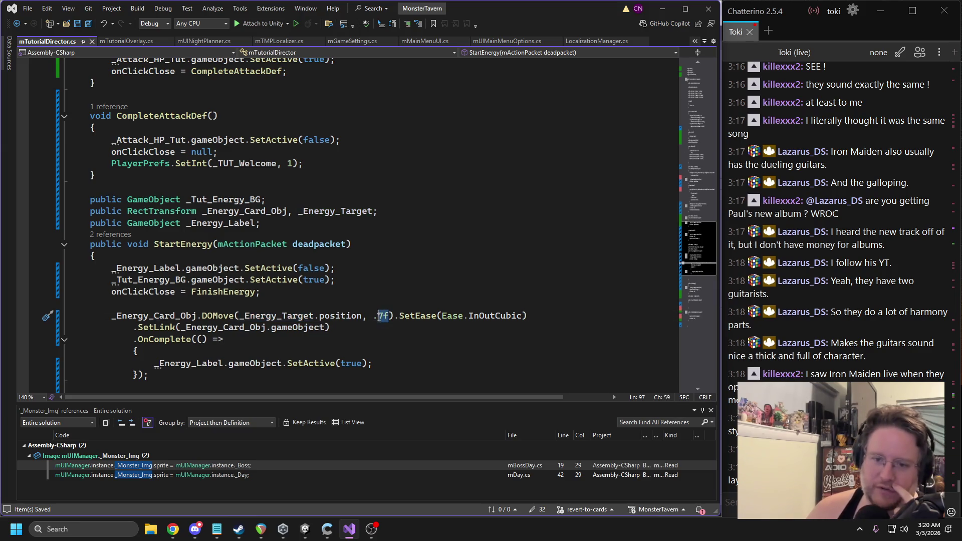
key("Down")
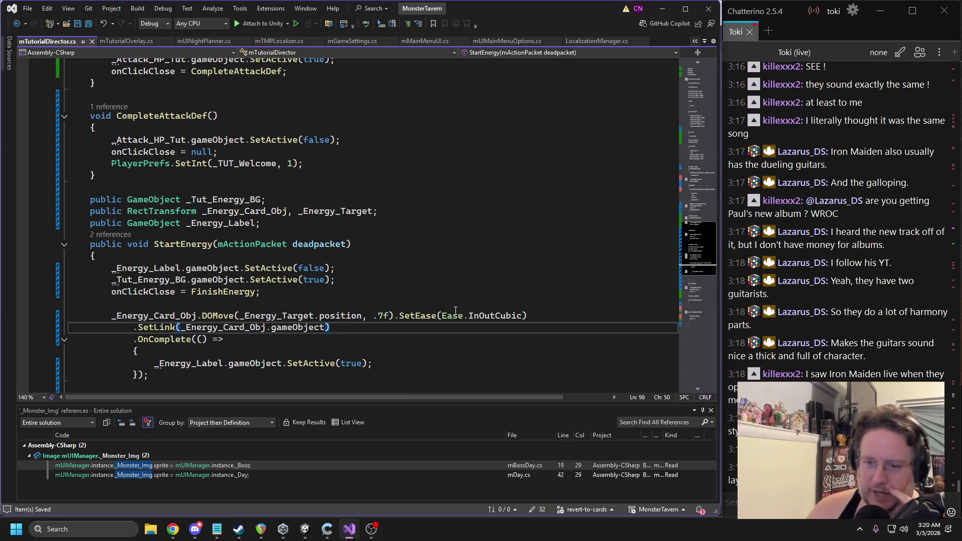
left_click(442, 315)
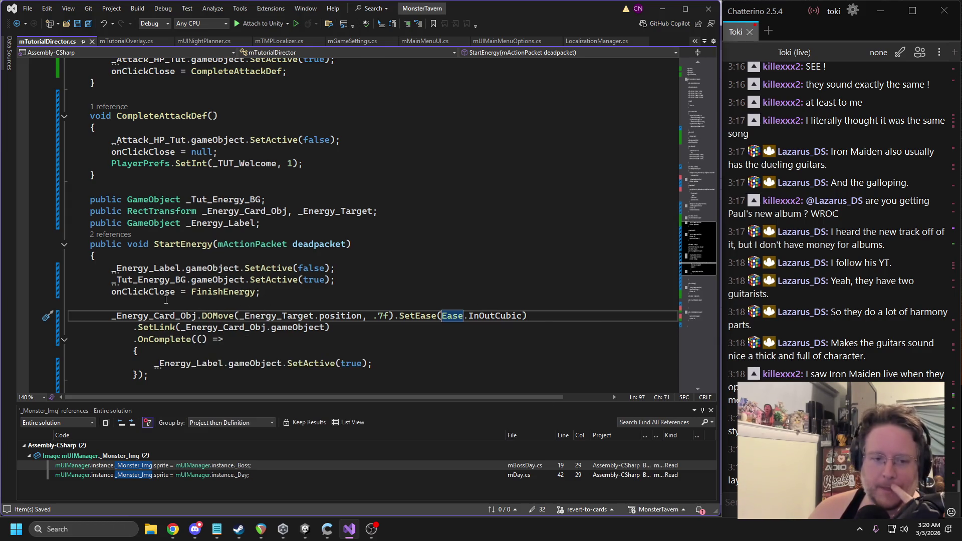
double_click(155, 329)
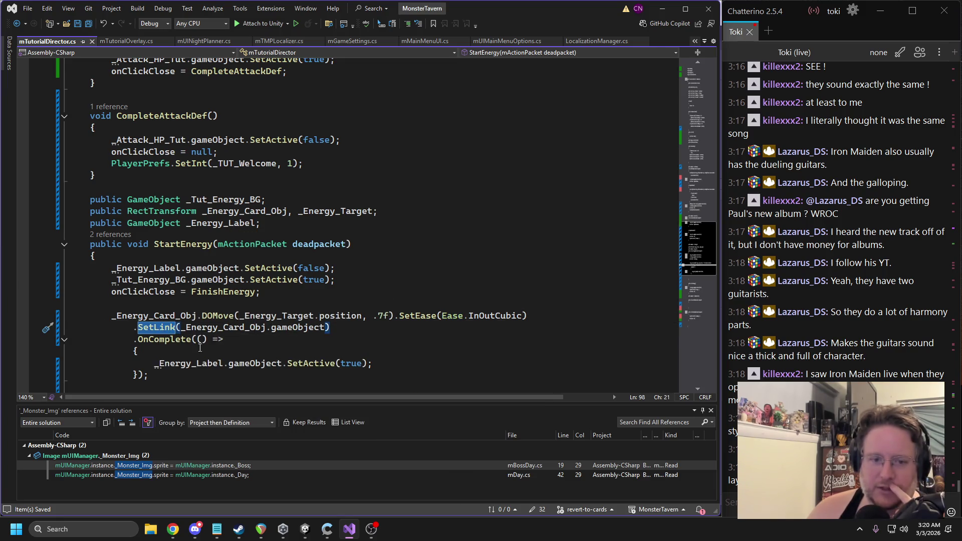
scroll(373, 329, "down", 1)
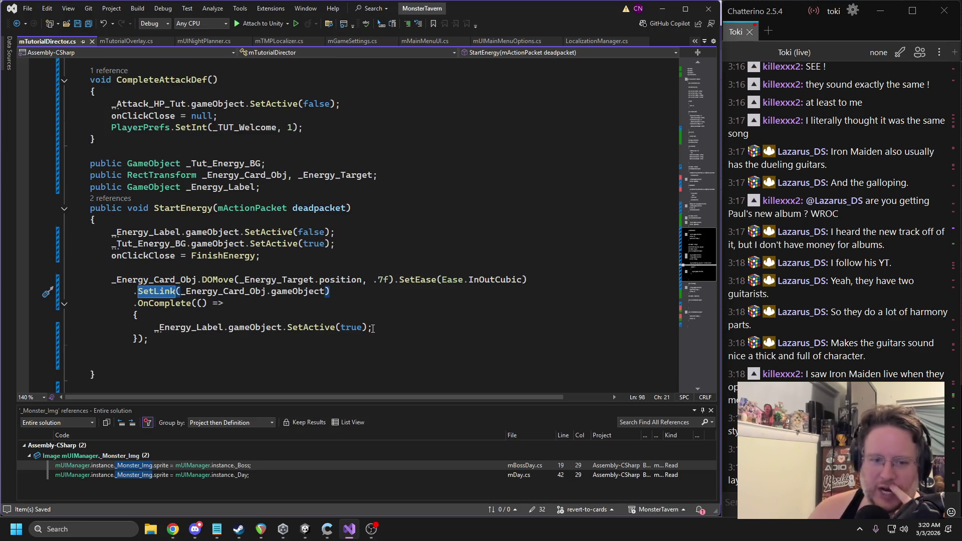
mouse_move(151, 339)
left_mouse_down()
mouse_move(101, 291)
mouse_move(80, 303)
left_mouse_up()
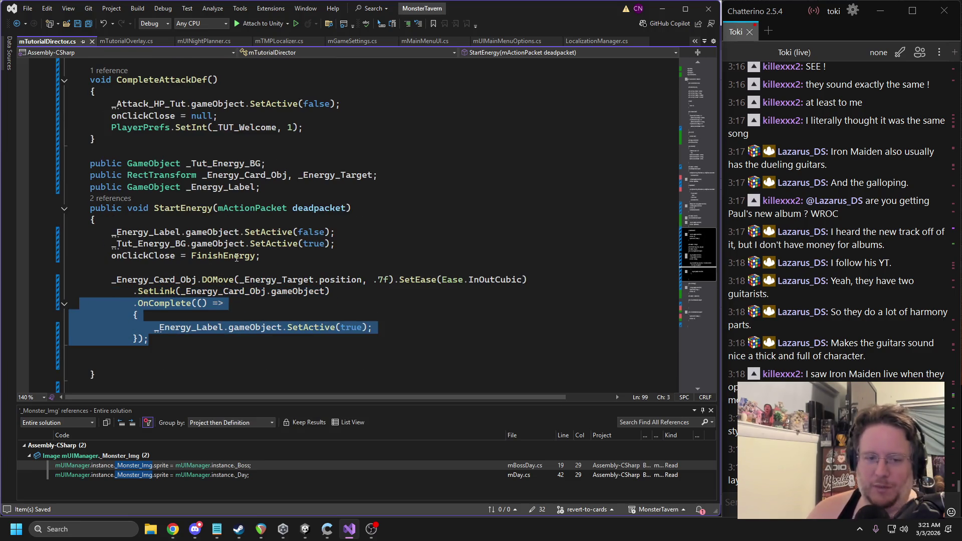
Step: Delete the extra blank lines after the callback, save, and switch to Unity to recompile
left_click(236, 257)
left_click(150, 363)
key("BackSpace")
key("BackSpace")
left_click(249, 270)
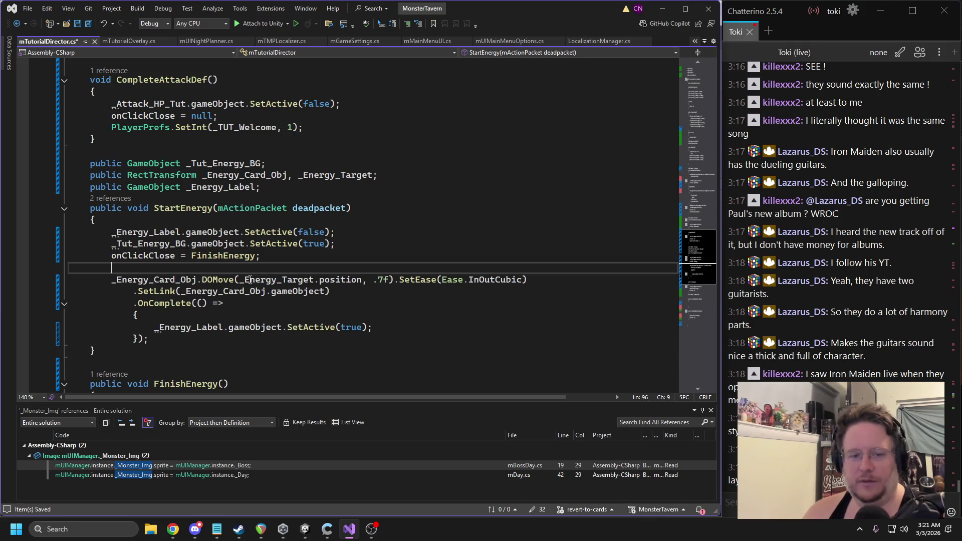
key("ctrl+s")
key("alt+Tab")
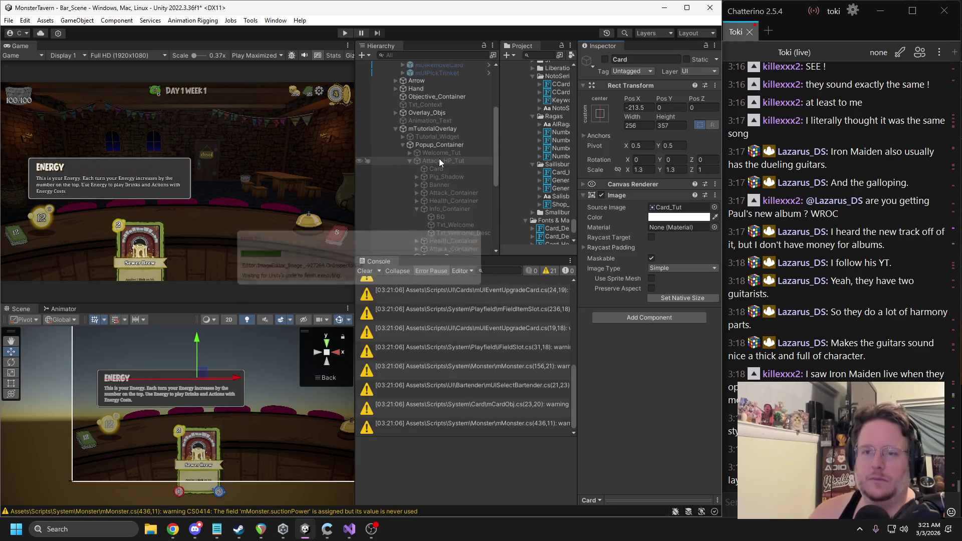
Step: Reply 'tween' in the chat while Unity recompiles, then return to Visual Studio
scroll(441, 145, "up", 3)
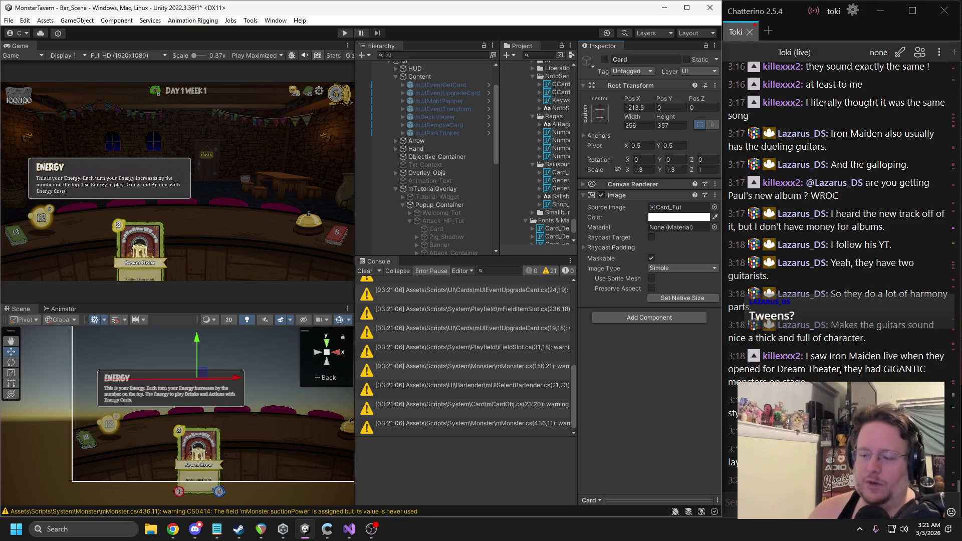
left_click(731, 501)
type("tween")
key("Return")
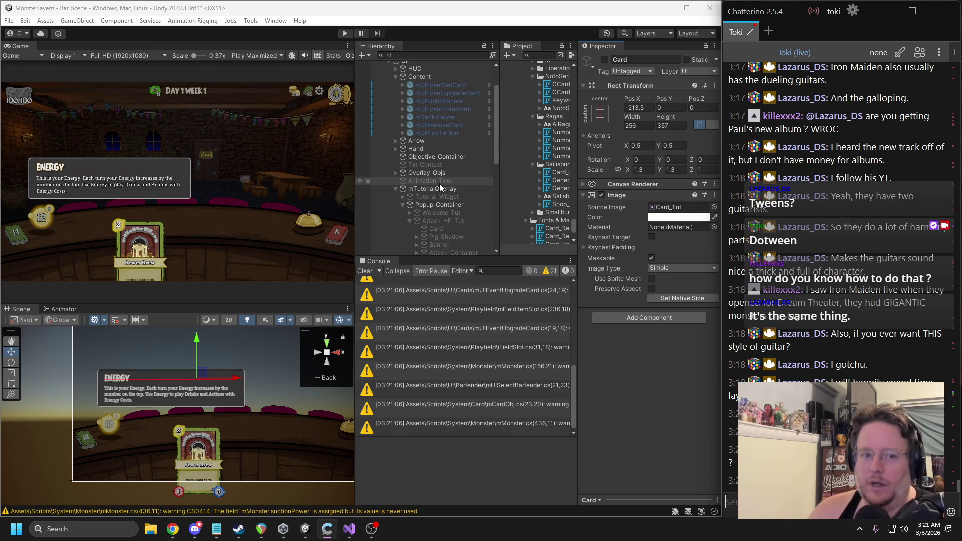
left_click(349, 529)
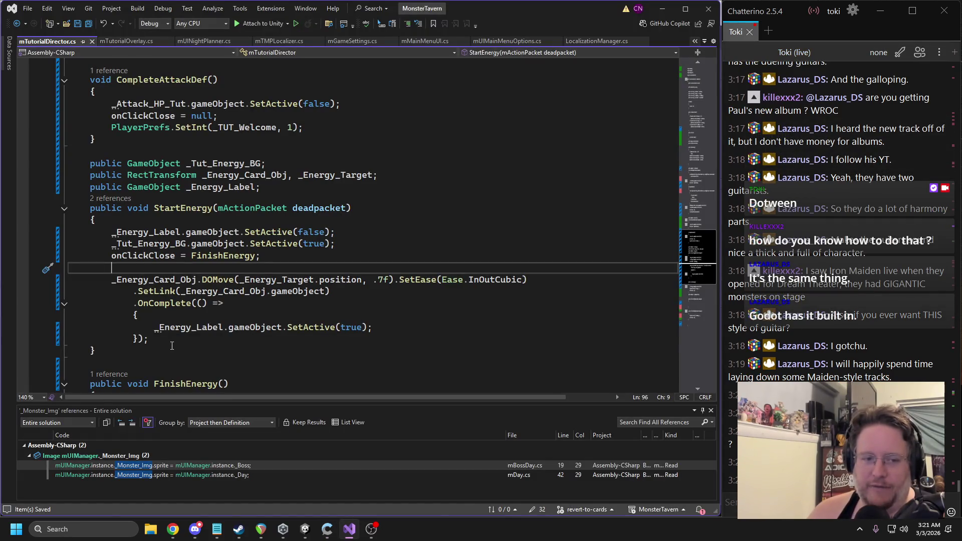
Step: Try a .DOScale completion on the card tween, discard it, and return to Unity
left_click_drag(172, 342, 80, 283)
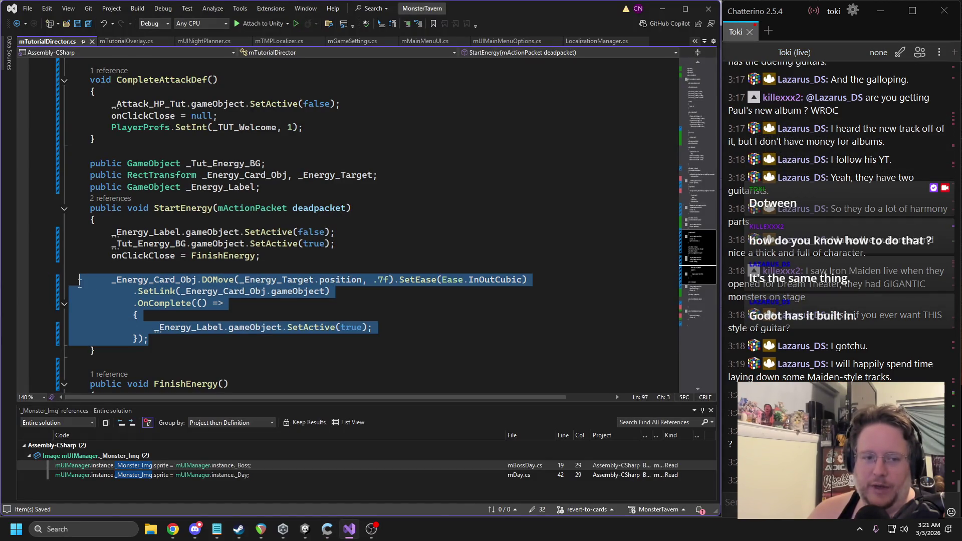
left_click(197, 281)
type(".")
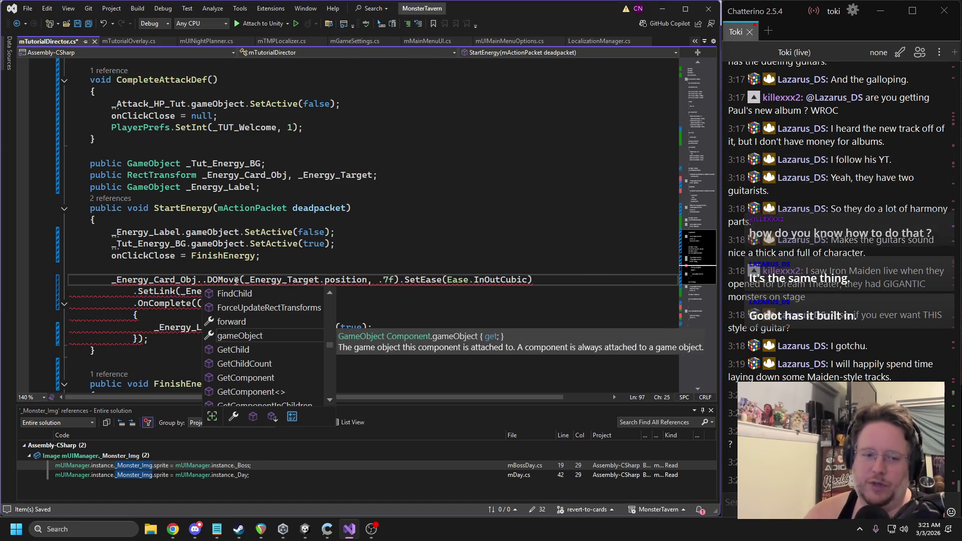
type("Dosca")
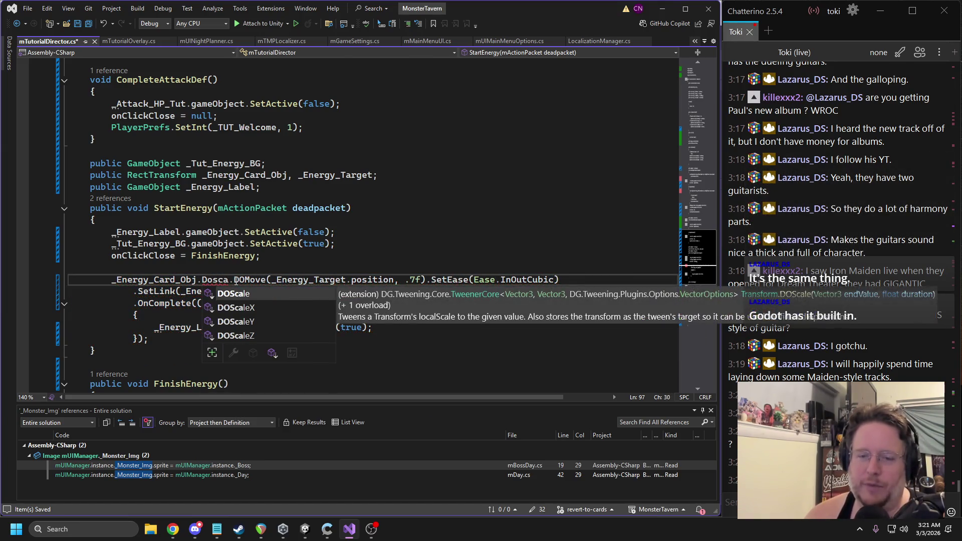
key("BackSpace")
key("BackSpace")
key("BackSpace")
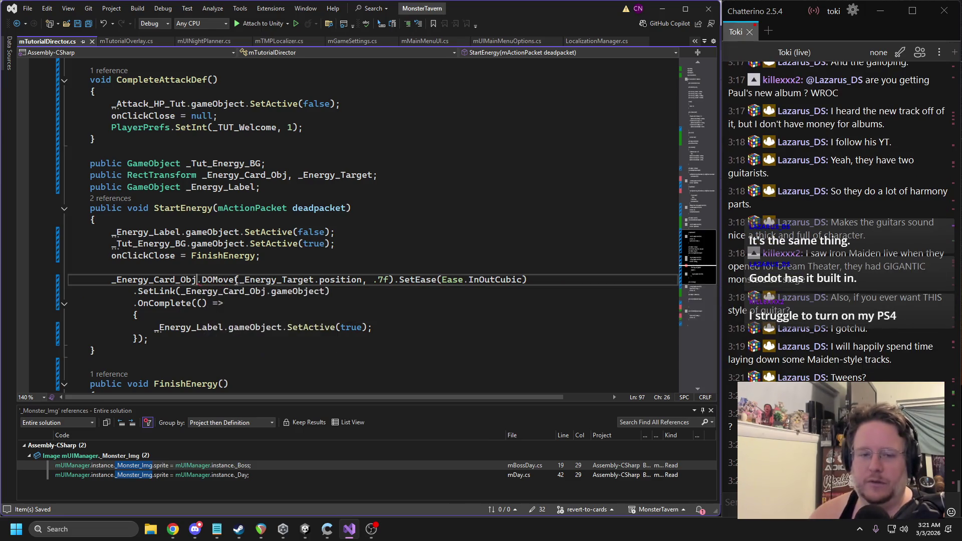
left_click(279, 232)
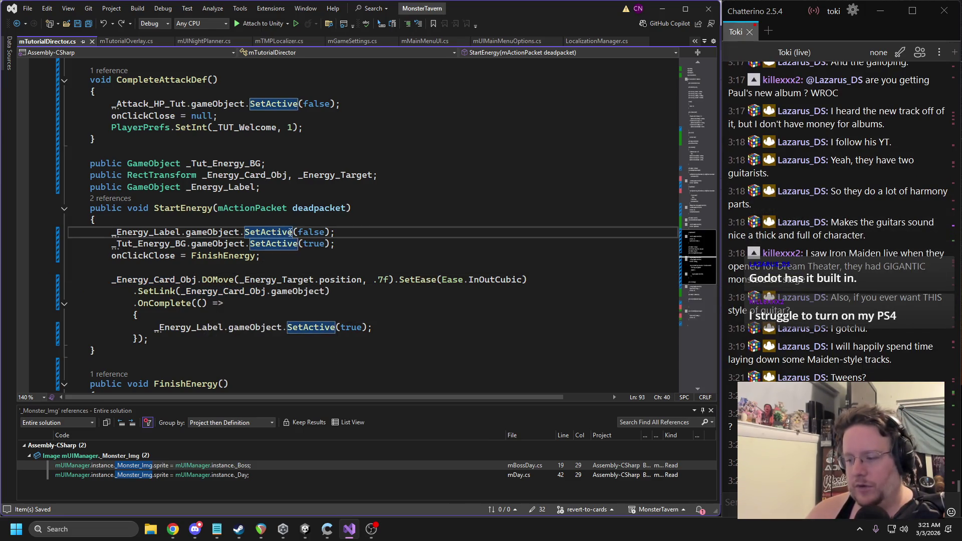
left_click(236, 268)
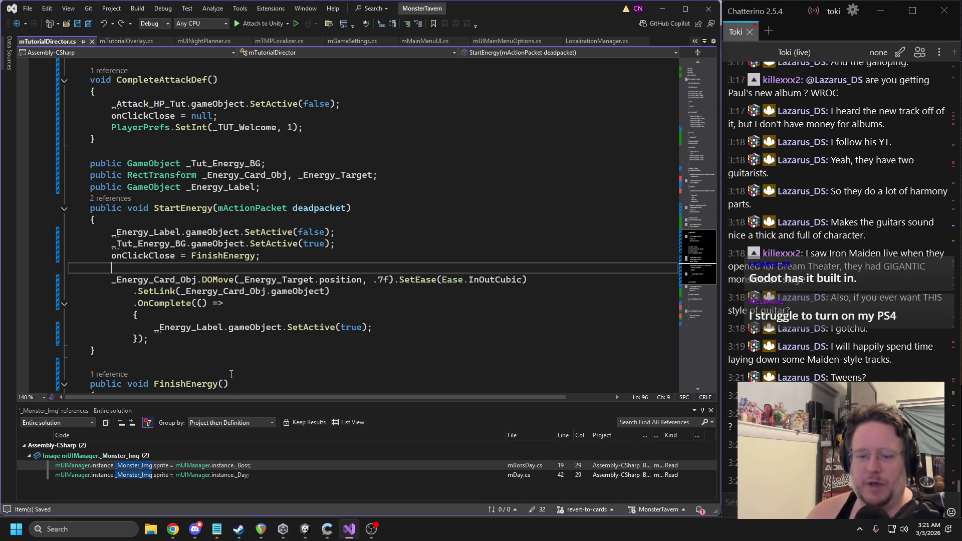
left_click(305, 529)
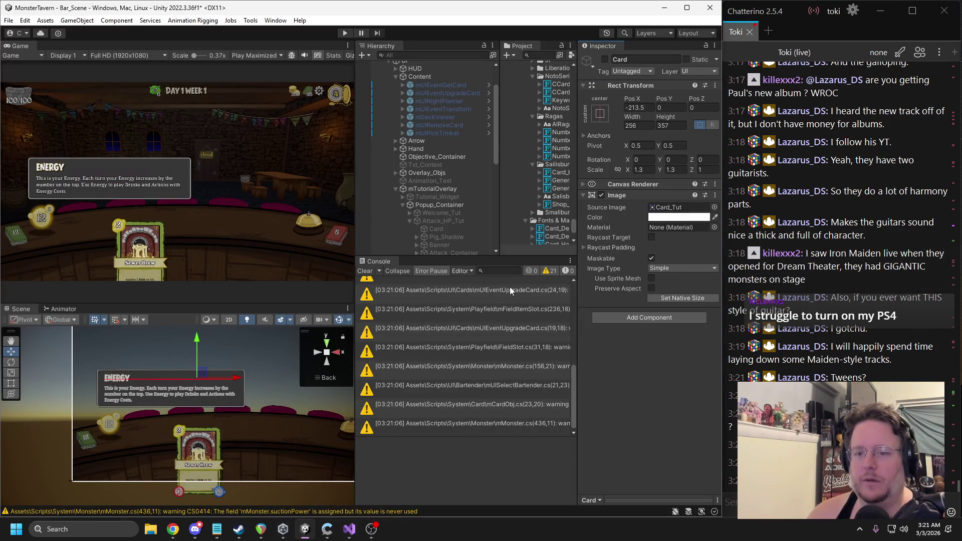
Step: Widen the panels, re-expand the UI branch, and select mTutorialOverlay to reveal its Energy fields
left_click_drag(577, 207, 613, 207)
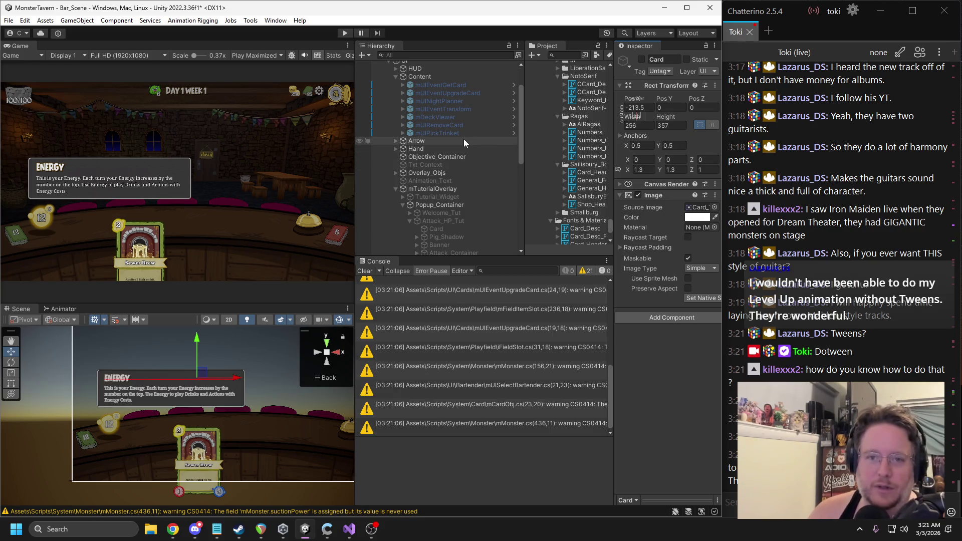
scroll(464, 139, "up", 3)
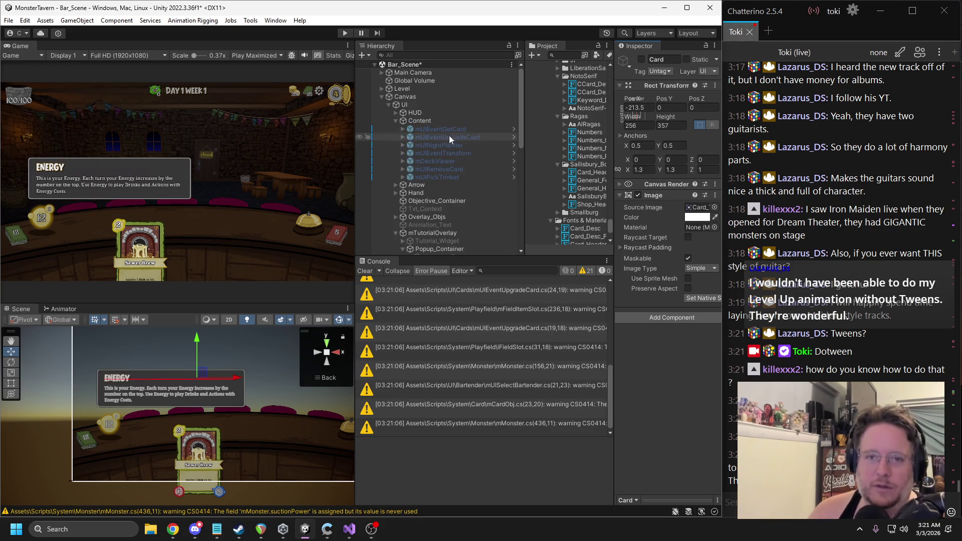
left_click(388, 105)
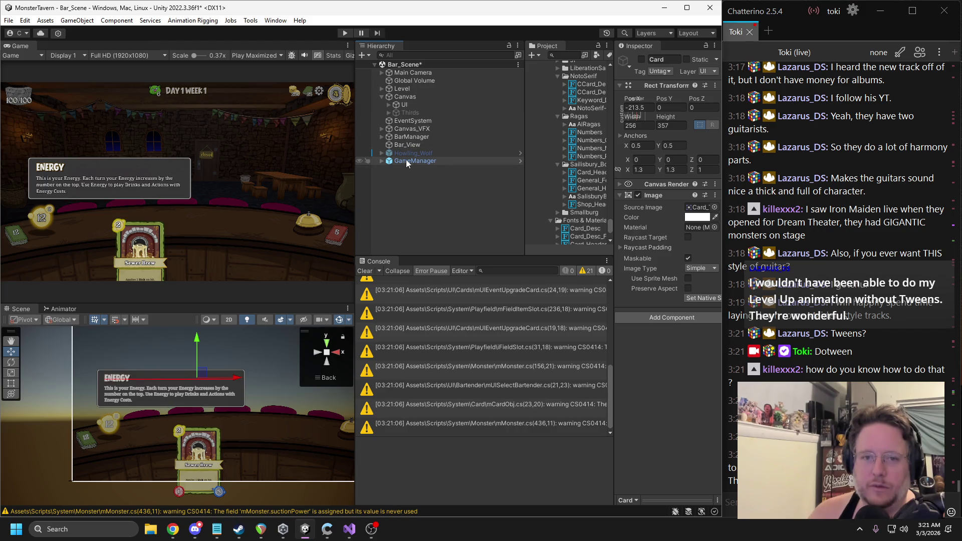
left_click(388, 104)
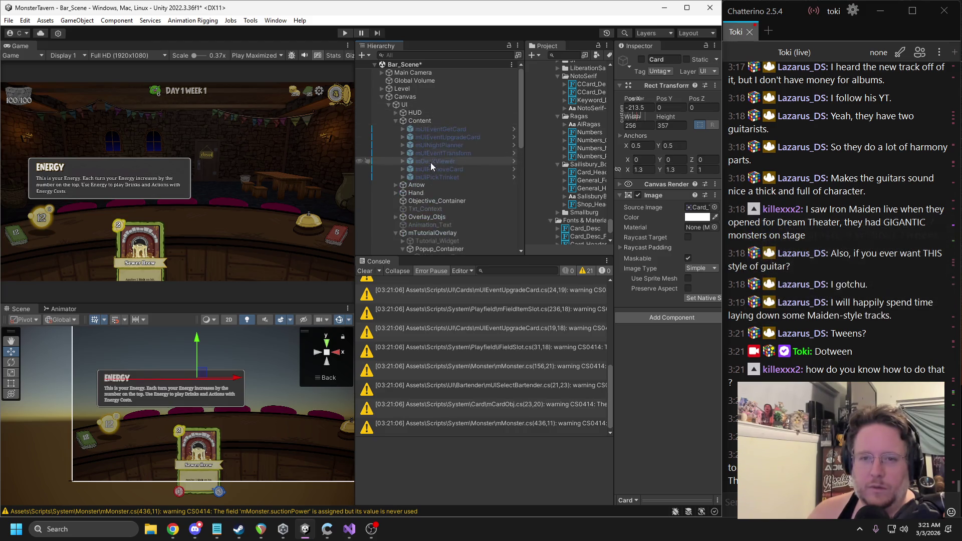
scroll(441, 170, "down", 5)
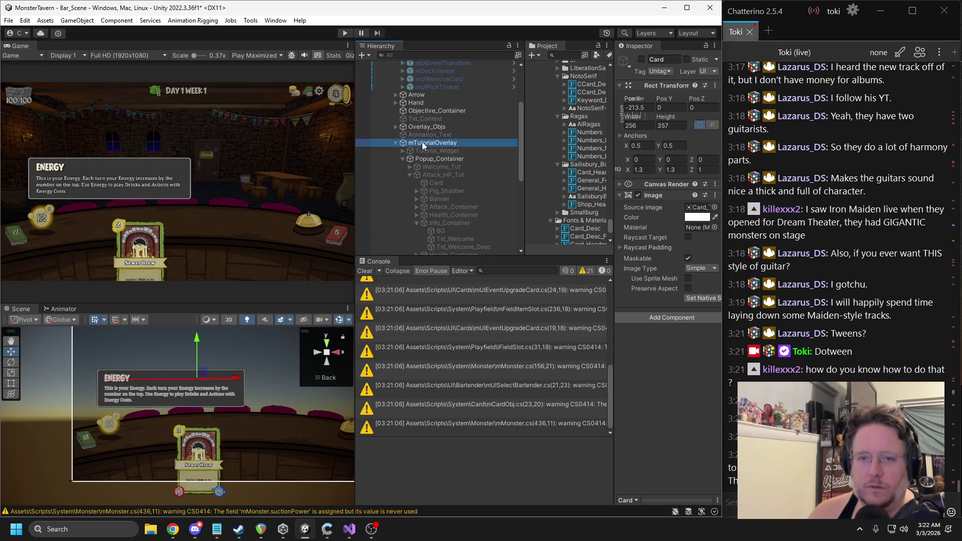
left_click(432, 143)
mouse_move(612, 238)
left_mouse_down()
mouse_move(551, 240)
mouse_move(565, 241)
left_mouse_up()
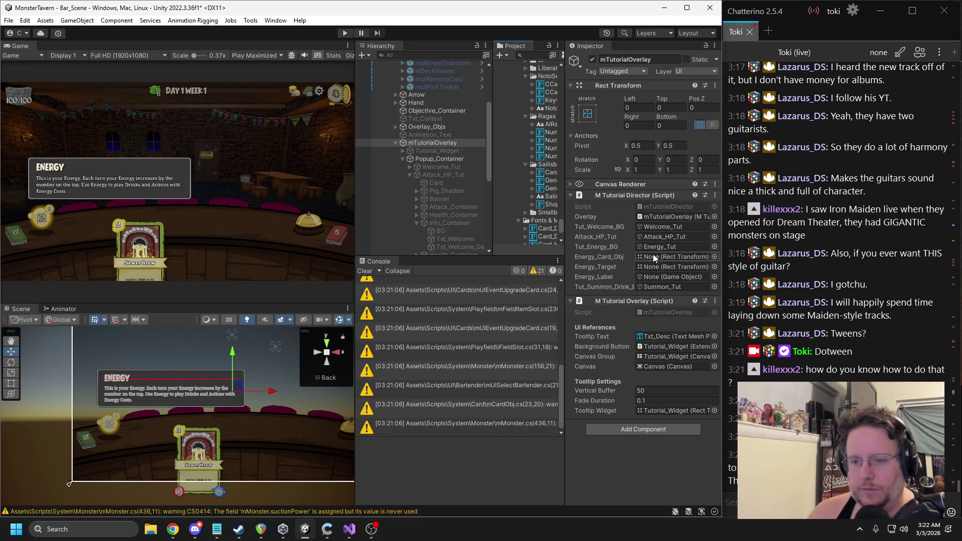
Step: Drag Animation_Target into the Energy_Target field and expand the Card object's children
scroll(426, 185, "down", 2)
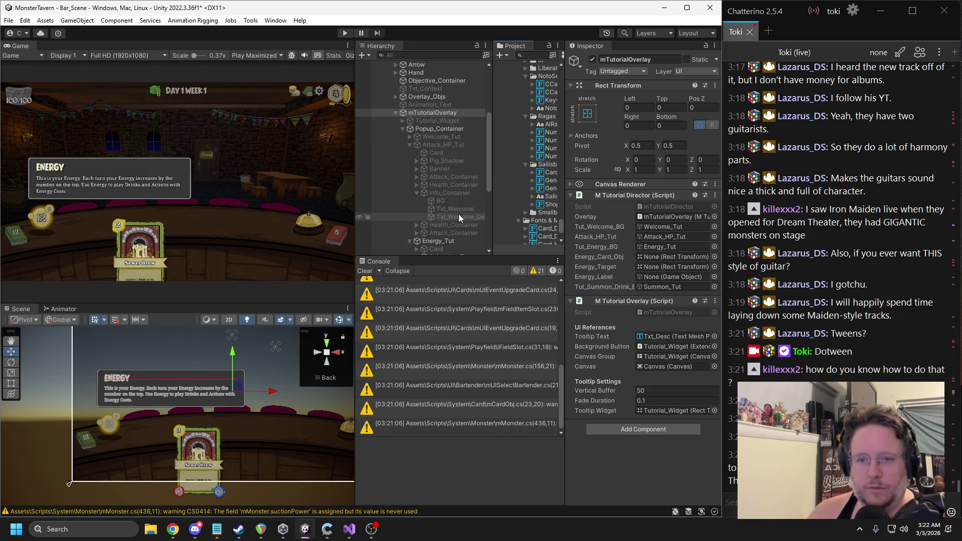
left_click(411, 146)
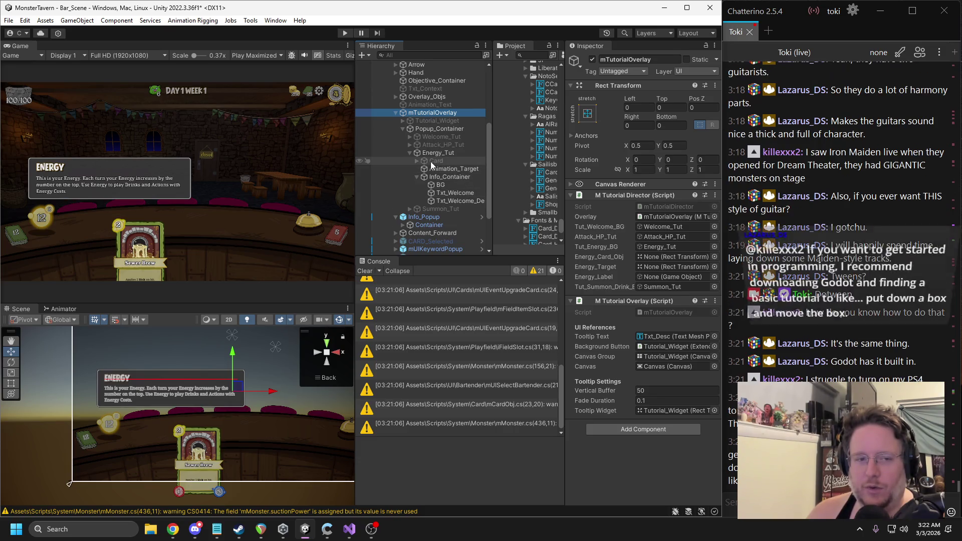
mouse_move(441, 169)
left_mouse_down()
mouse_move(576, 225)
mouse_move(660, 323)
mouse_move(667, 300)
mouse_move(650, 268)
mouse_move(651, 287)
mouse_move(650, 260)
left_mouse_up()
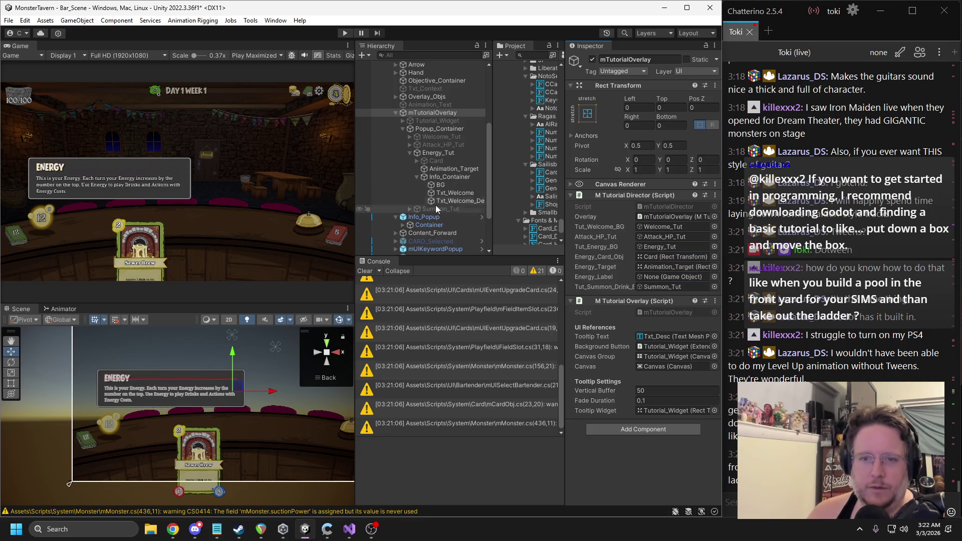
left_click(417, 161)
left_click(658, 267)
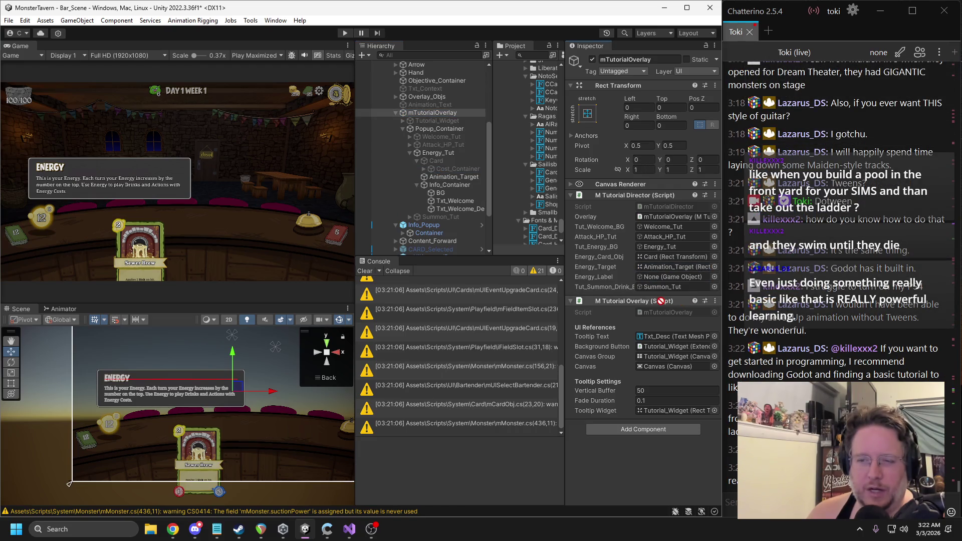